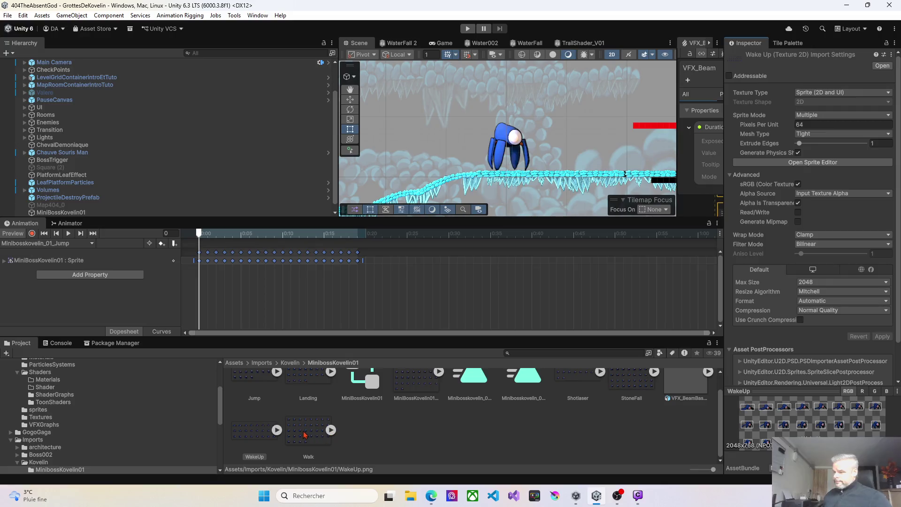
Step: Open the Walk texture in the Sprite Editor to edit its 36 sliced walk frames
left_click(812, 162)
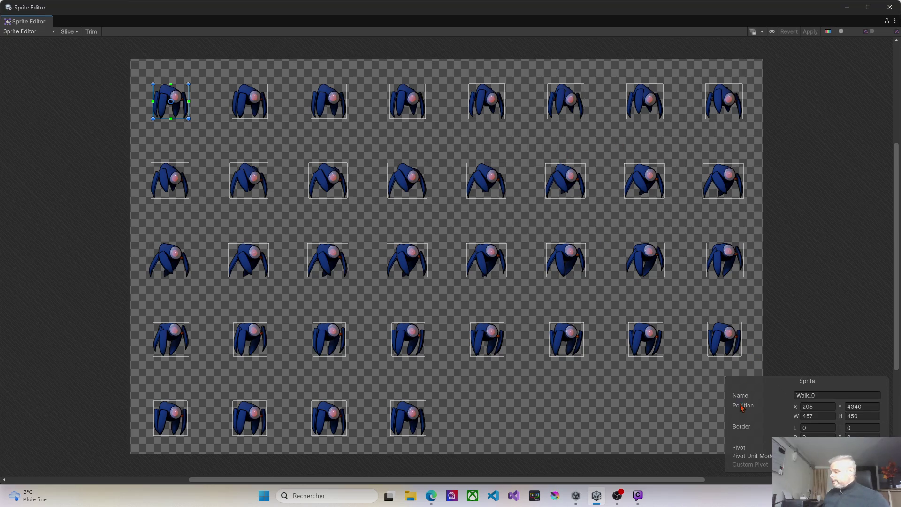
Step: Set the pivot of Walk_0 through Walk_3 to Bottom Center
left_click(827, 447)
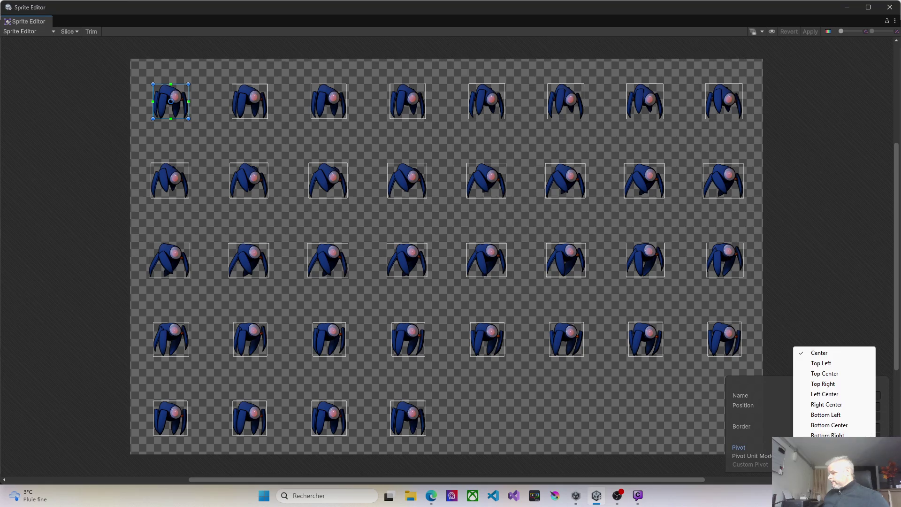
left_click(827, 425)
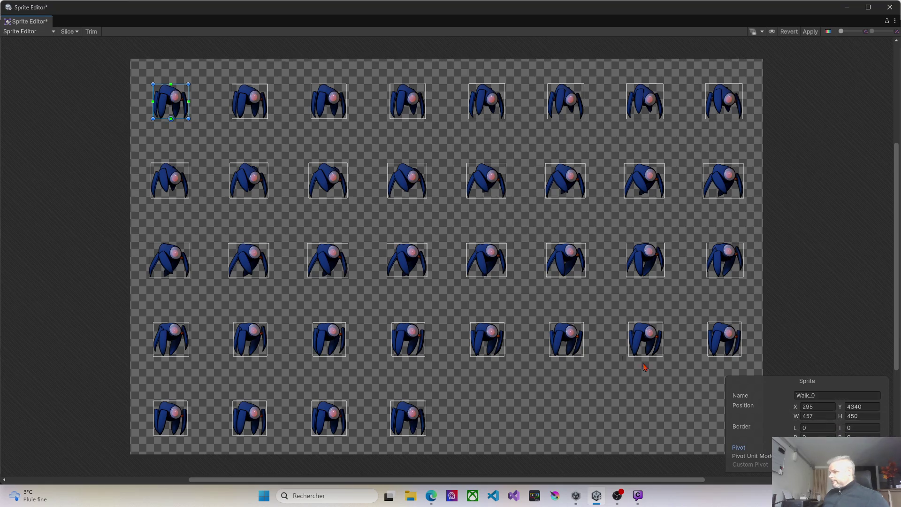
left_click(246, 110)
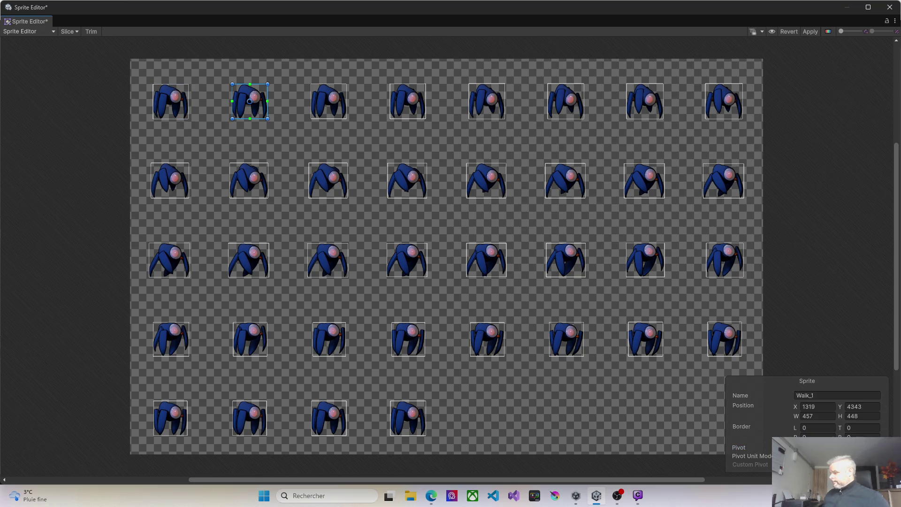
left_click(836, 447)
left_click(828, 426)
left_click(325, 105)
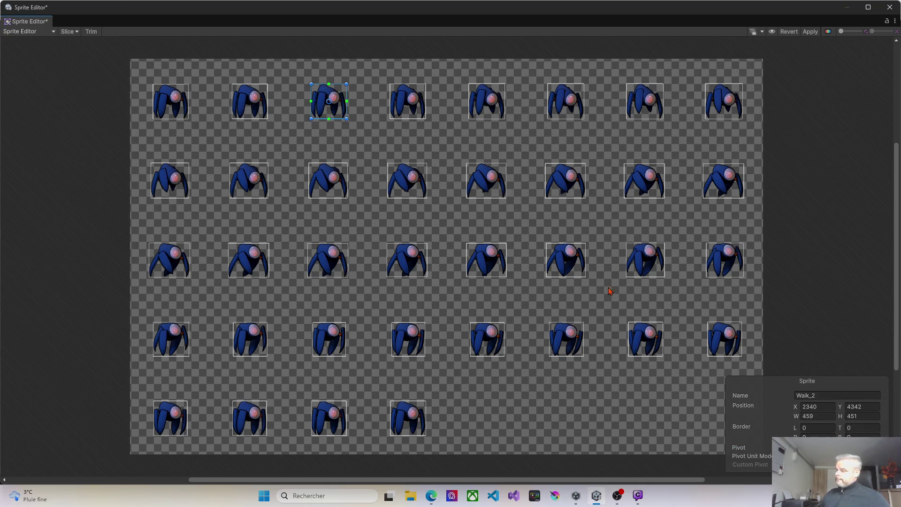
left_click(835, 448)
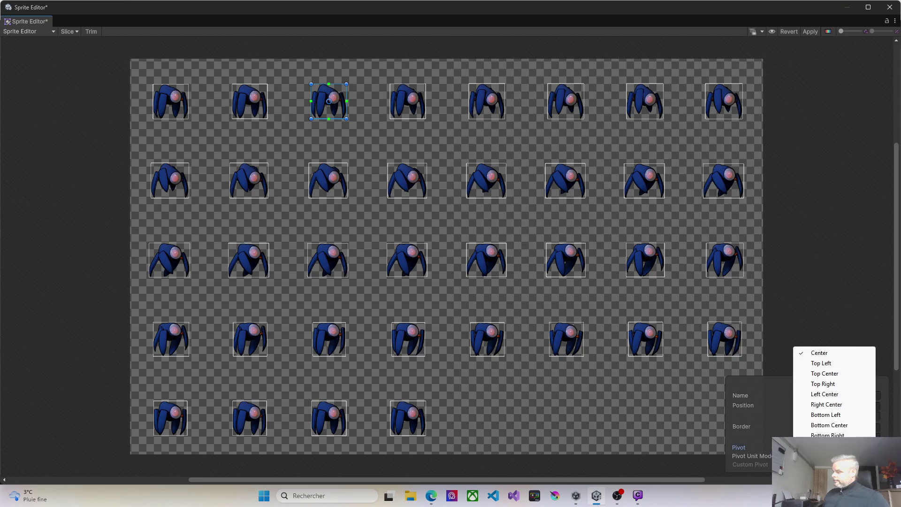
left_click(828, 426)
left_click(402, 104)
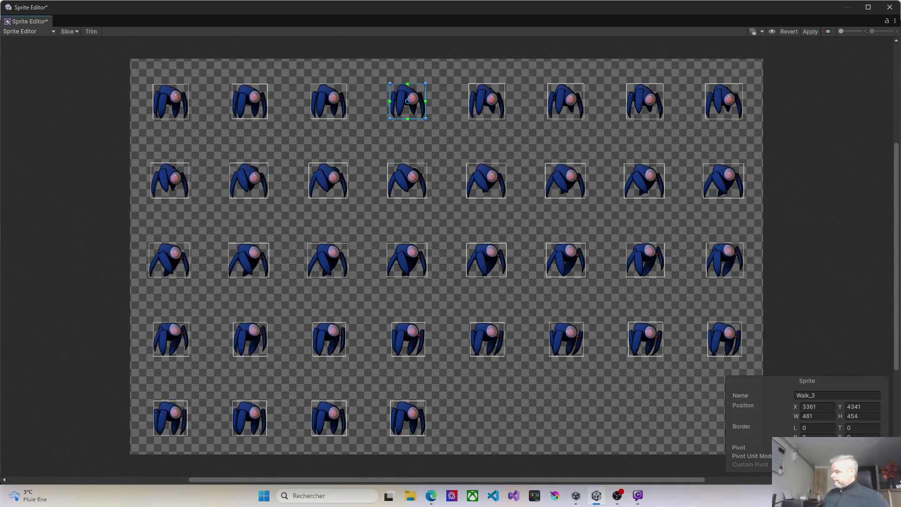
left_click(833, 447)
left_click(833, 425)
Step: Set the pivot of Walk_4 through Walk_7 to Bottom Center
left_click(480, 102)
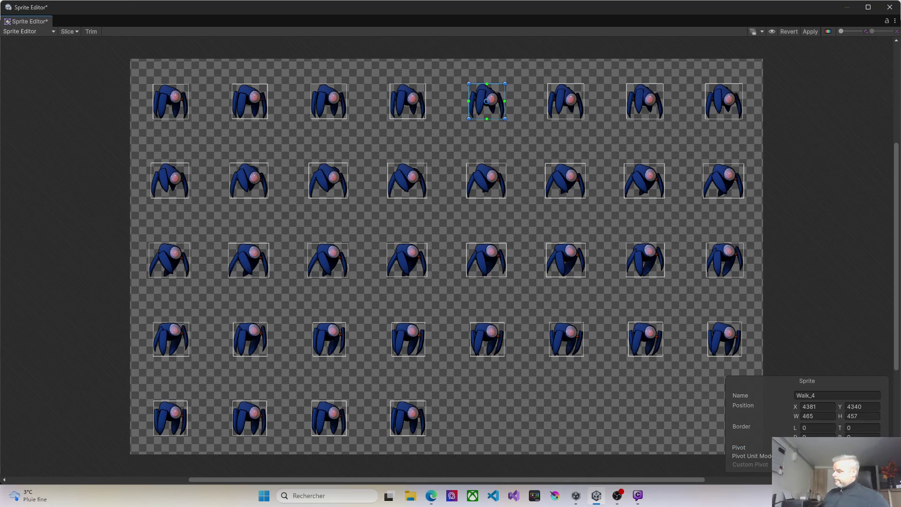
left_click(833, 448)
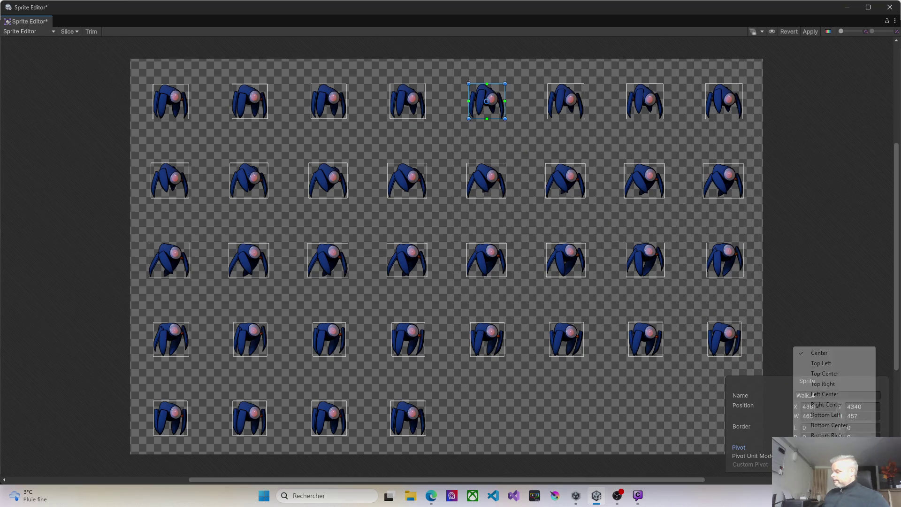
left_click(829, 426)
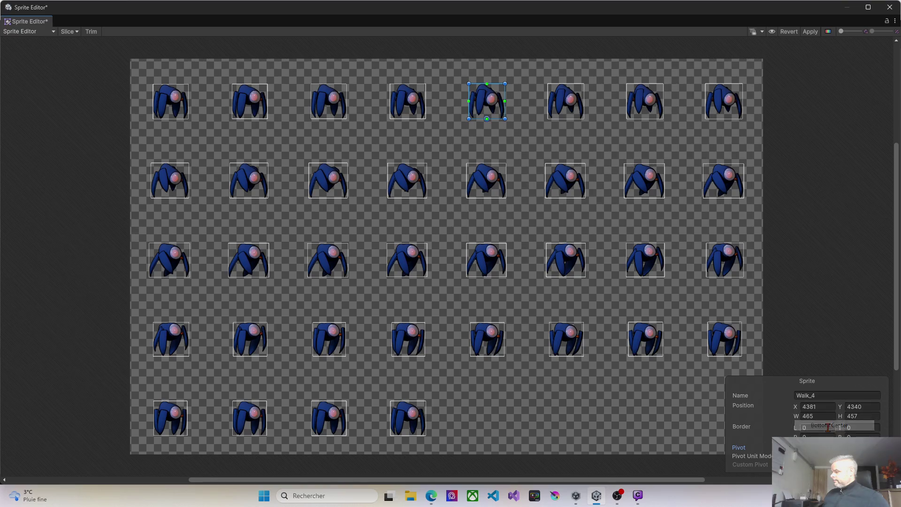
left_click(575, 115)
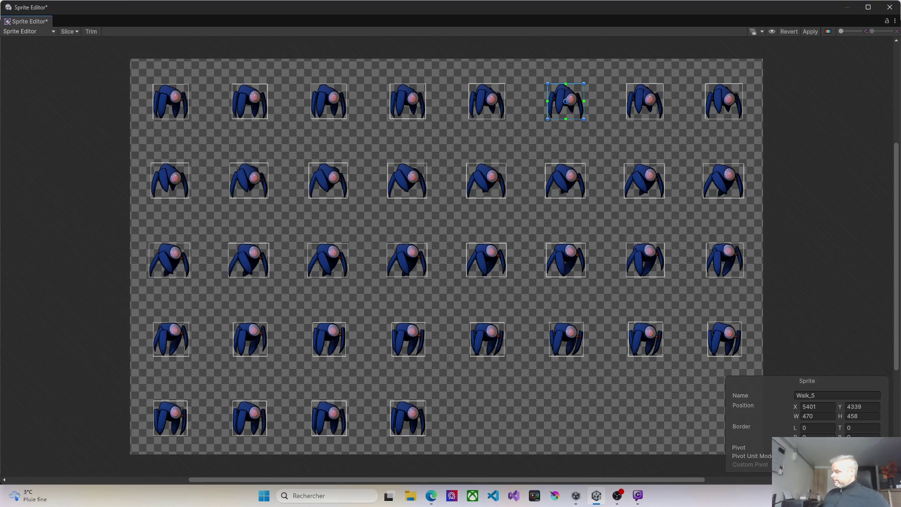
left_click(836, 447)
left_click(827, 424)
left_click(653, 100)
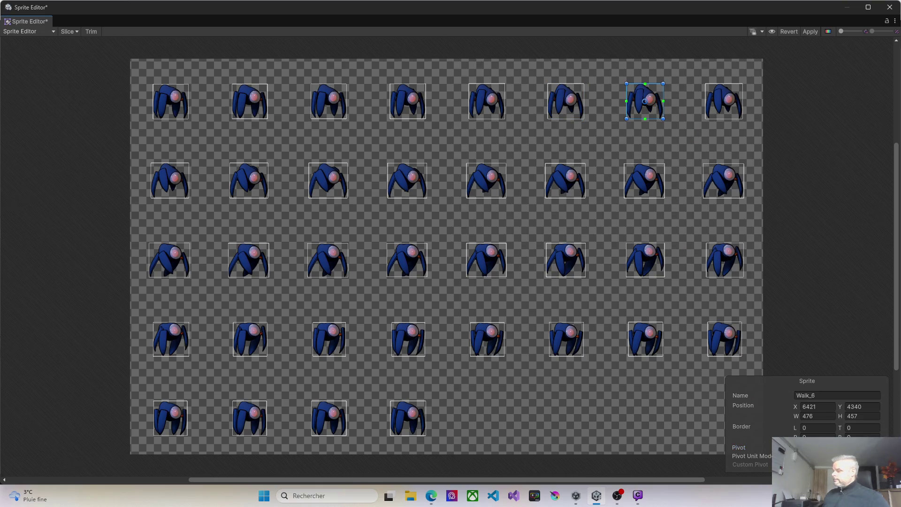
left_click(835, 447)
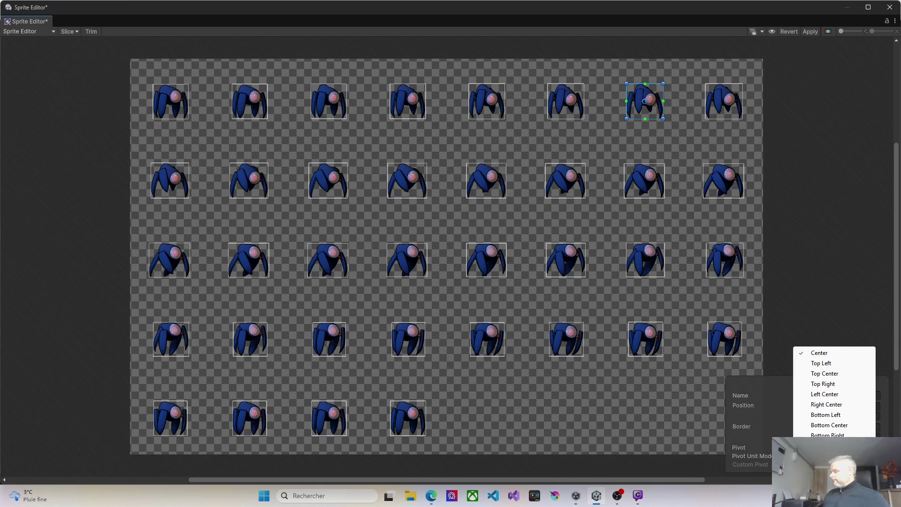
left_click(825, 426)
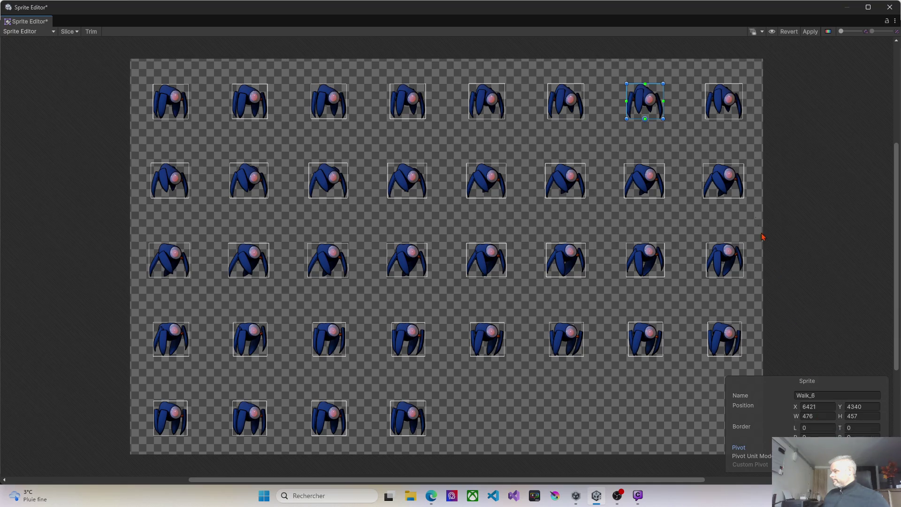
left_click(735, 108)
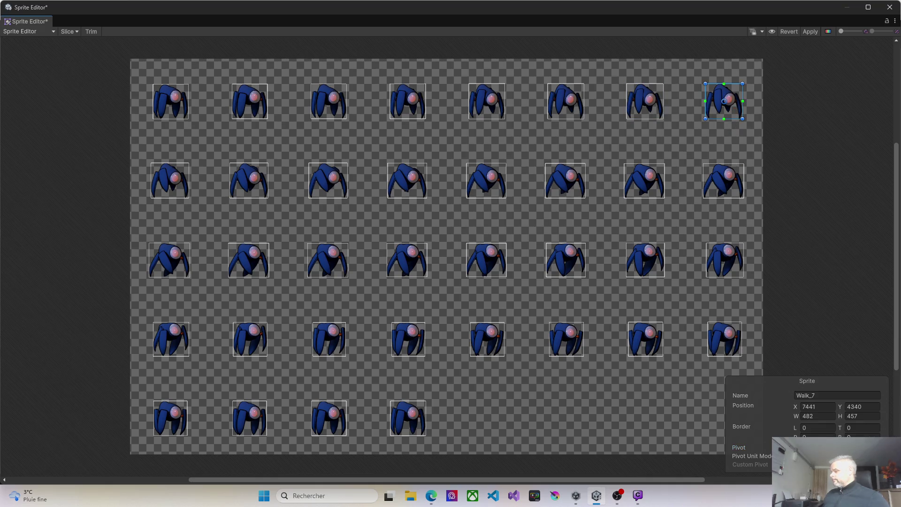
left_click(825, 447)
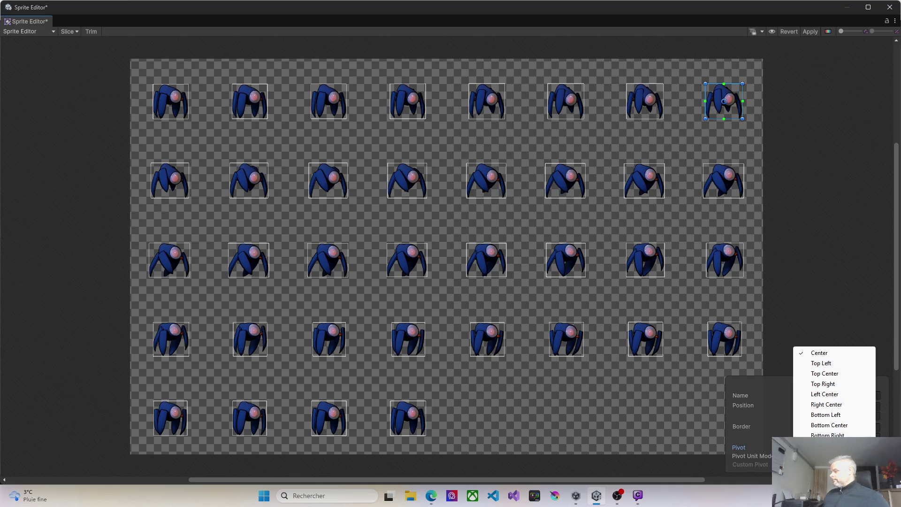
left_click(825, 426)
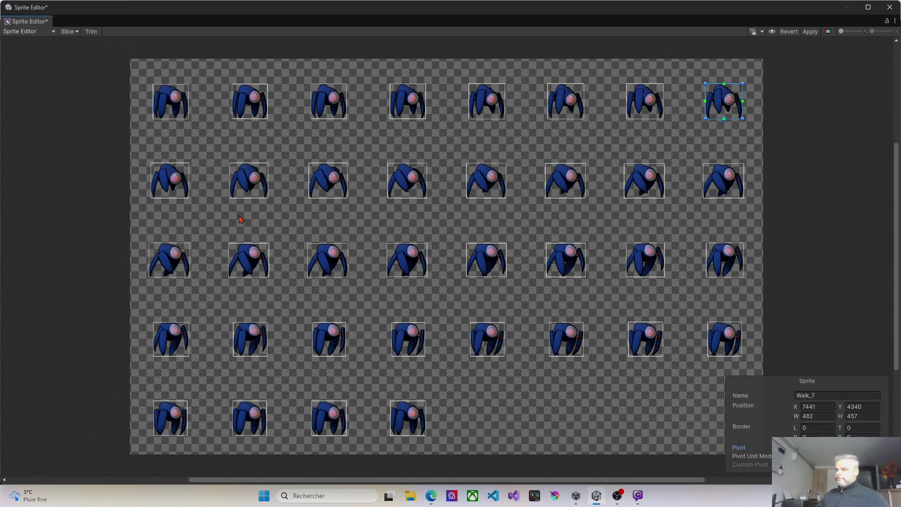
left_click(179, 190)
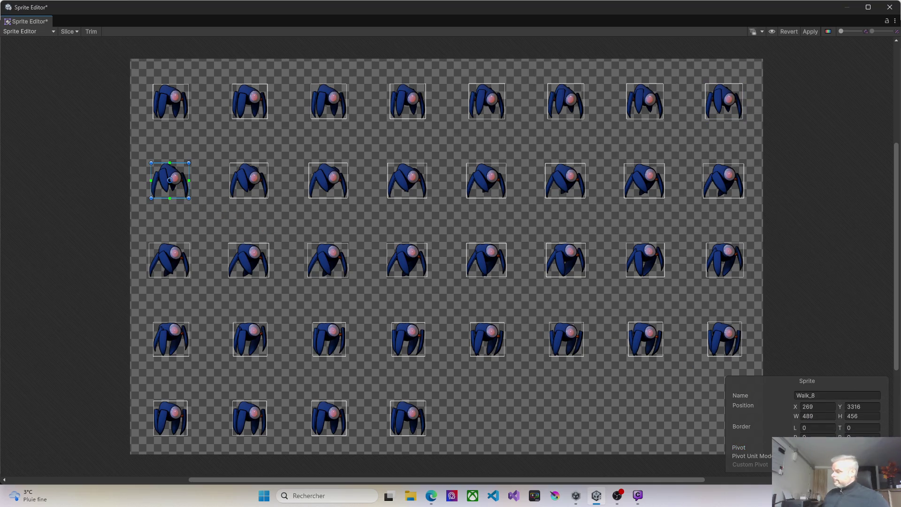
Step: Set the pivot of Walk_8 through Walk_11 to Bottom Center
left_click(825, 447)
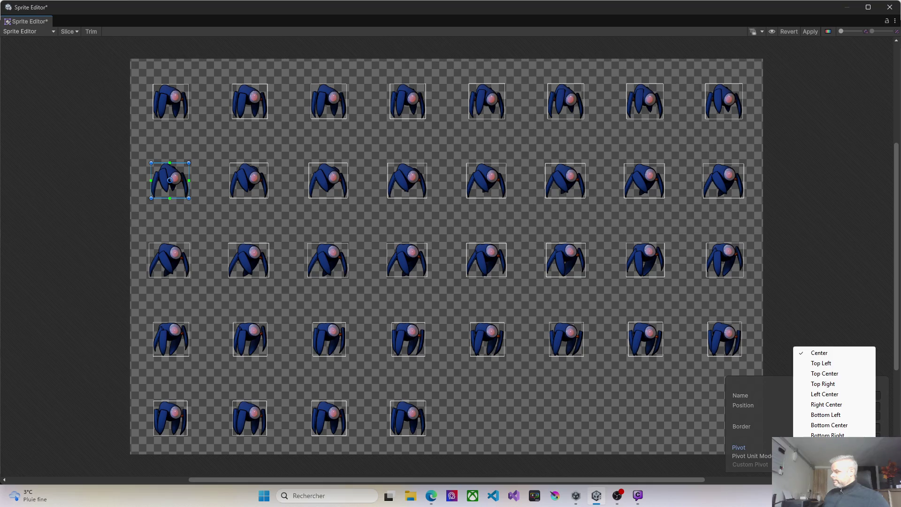
left_click(825, 427)
left_click(246, 187)
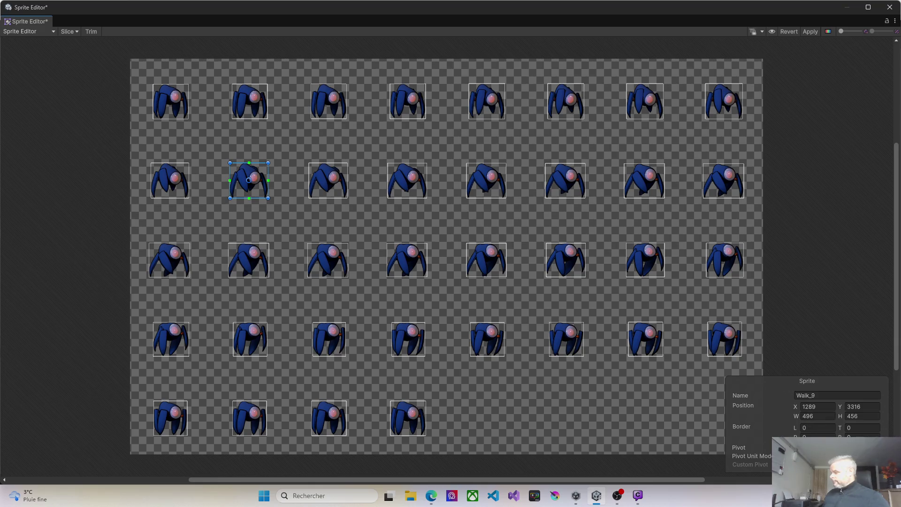
left_click(825, 448)
left_click(824, 425)
left_click(329, 175)
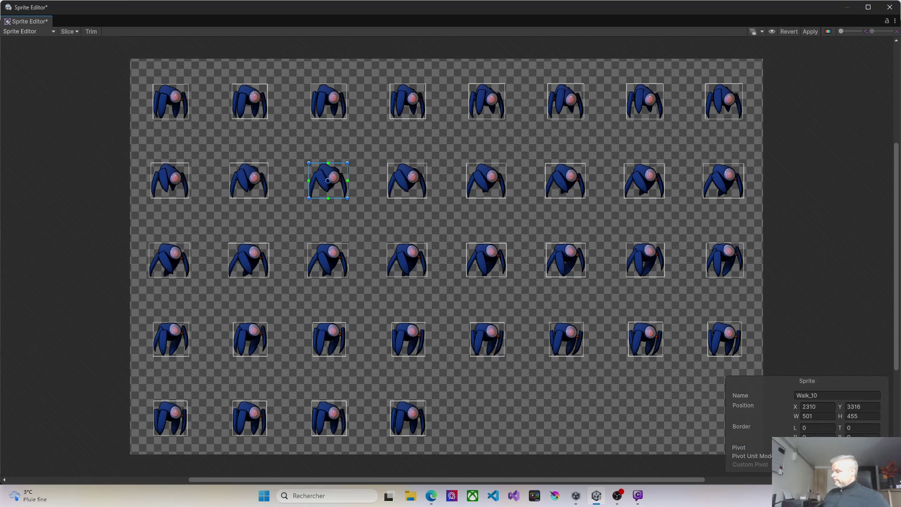
left_click(825, 447)
left_click(825, 425)
left_click(410, 177)
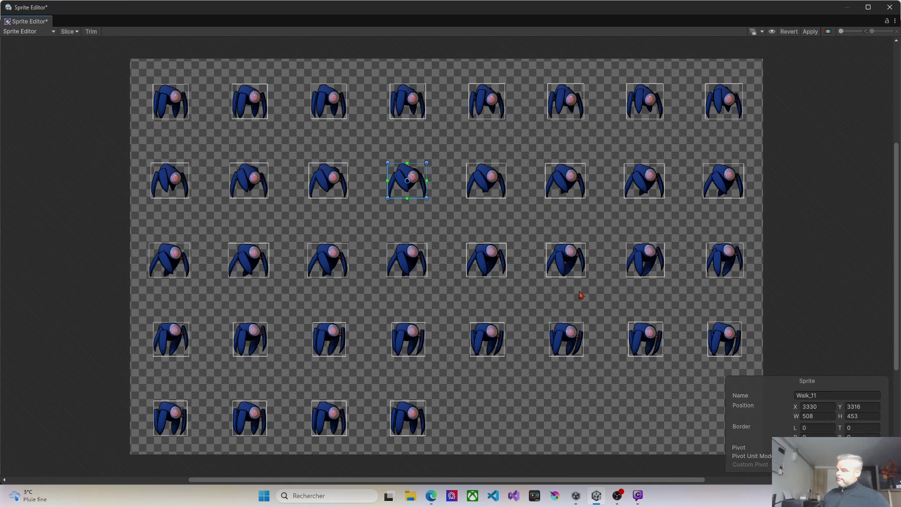
left_click(825, 448)
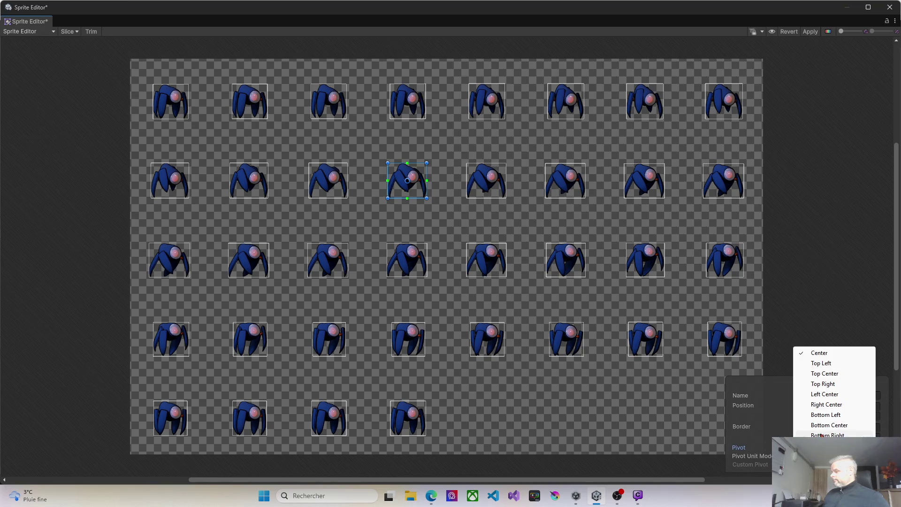
left_click(825, 425)
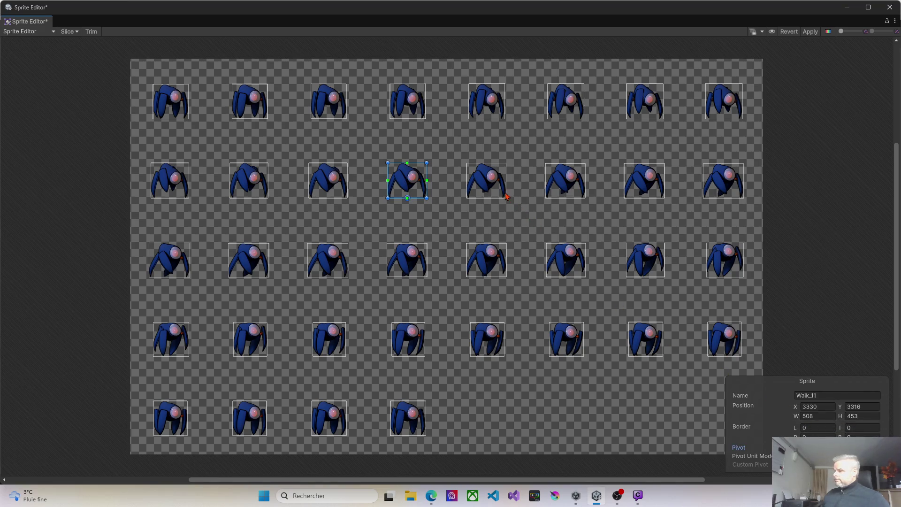
Step: Set the pivot of Walk_12 through Walk_15 to Bottom Center
left_click(490, 185)
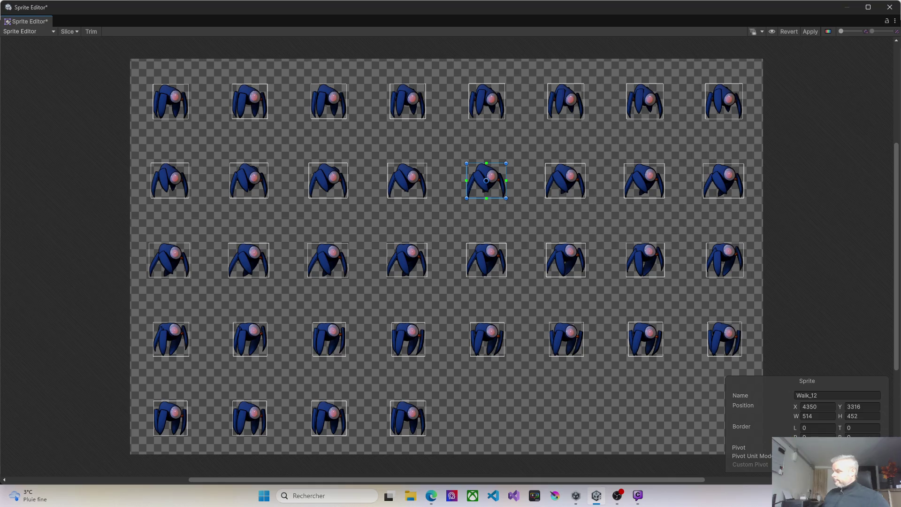
left_click(825, 447)
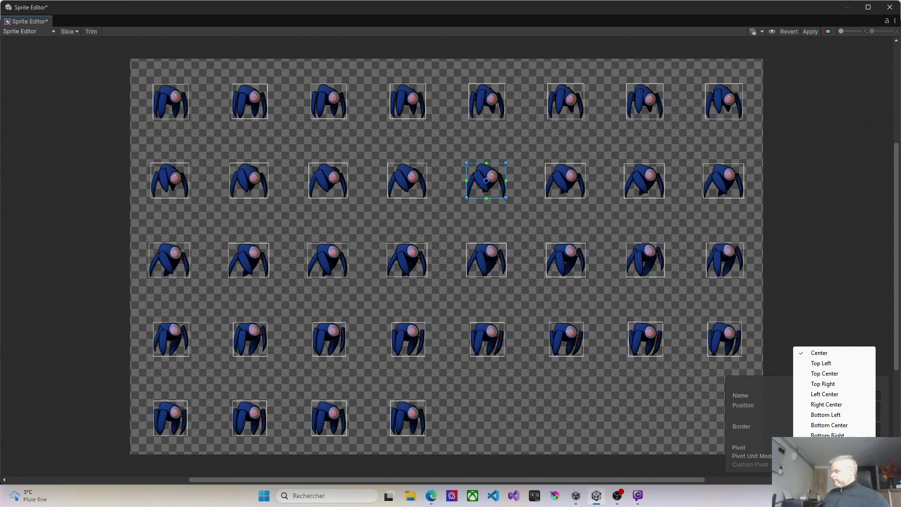
left_click(825, 425)
left_click(575, 185)
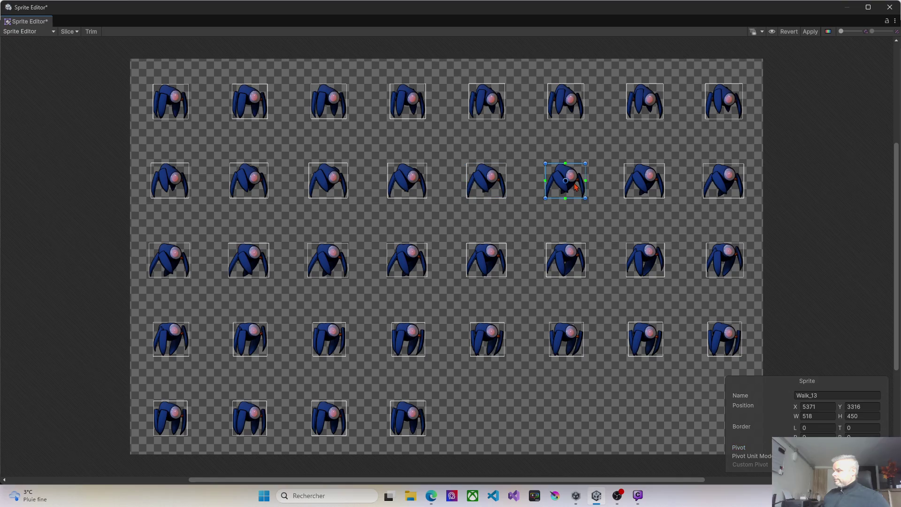
left_click(825, 448)
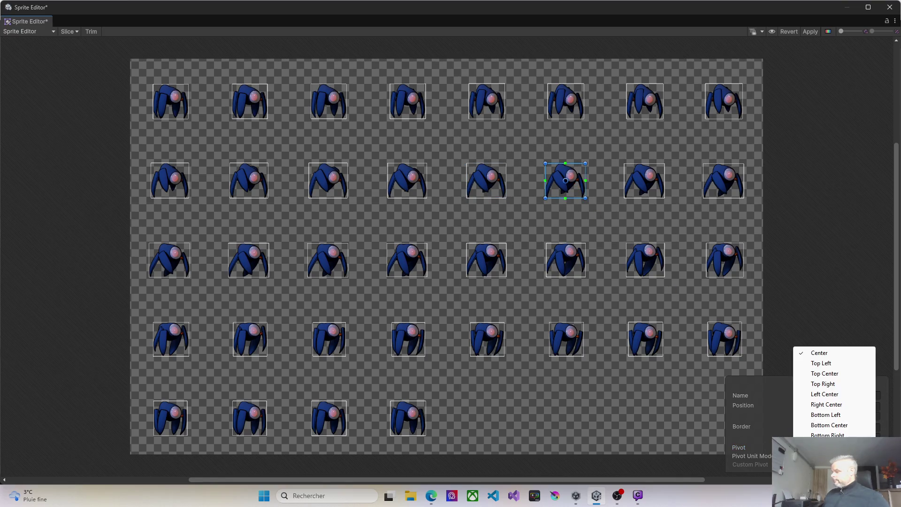
left_click(825, 425)
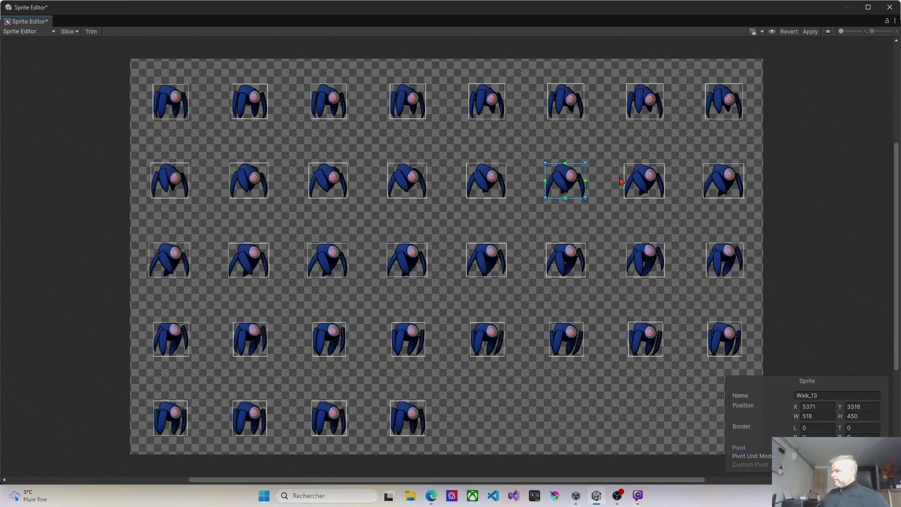
left_click(652, 184)
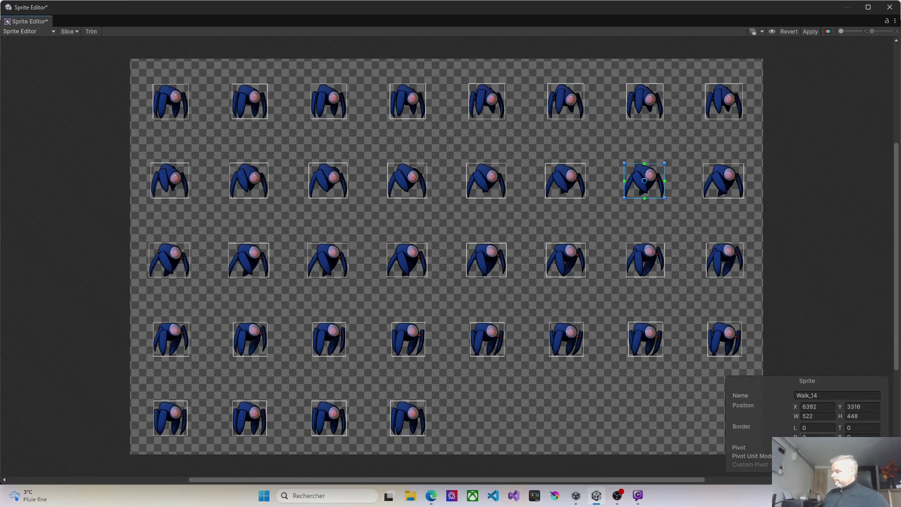
left_click(825, 447)
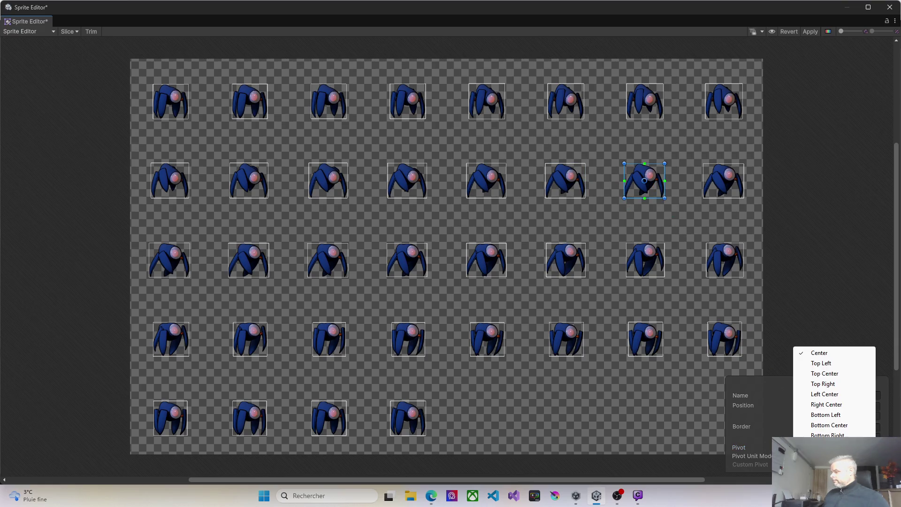
left_click(825, 425)
left_click(734, 192)
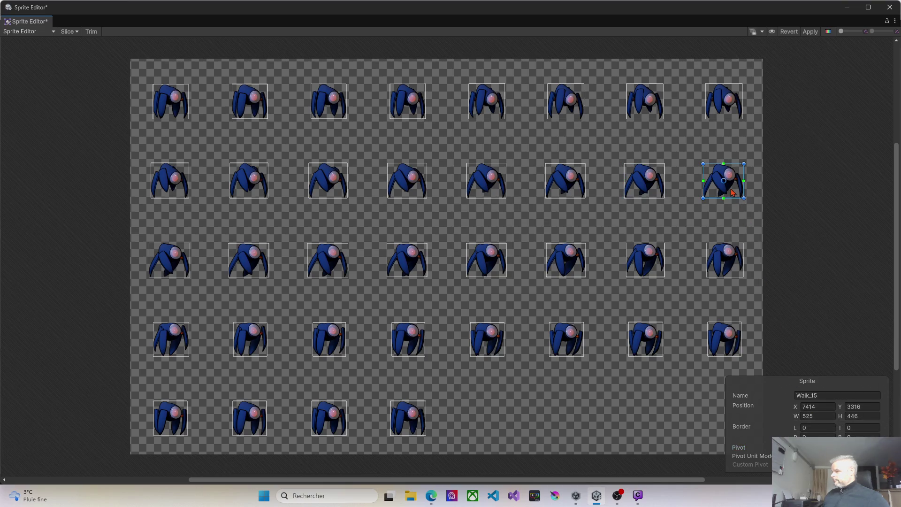
left_click(825, 447)
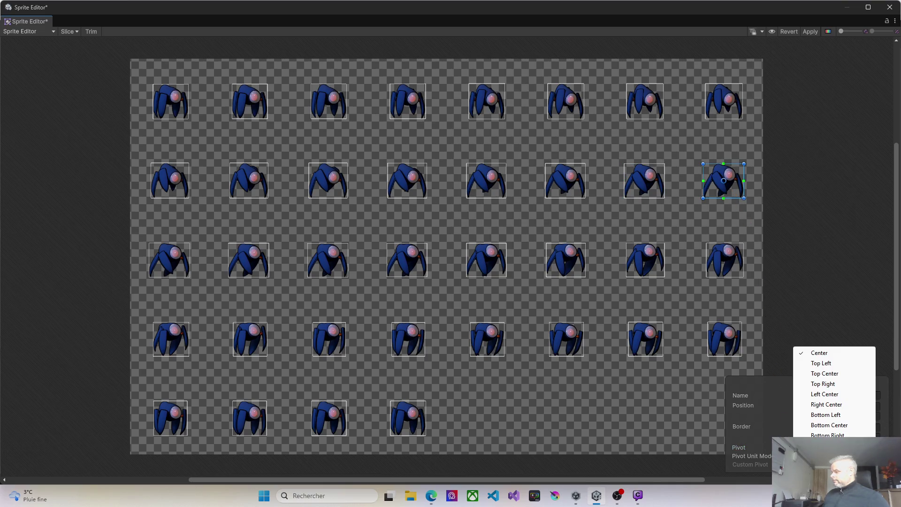
left_click(827, 425)
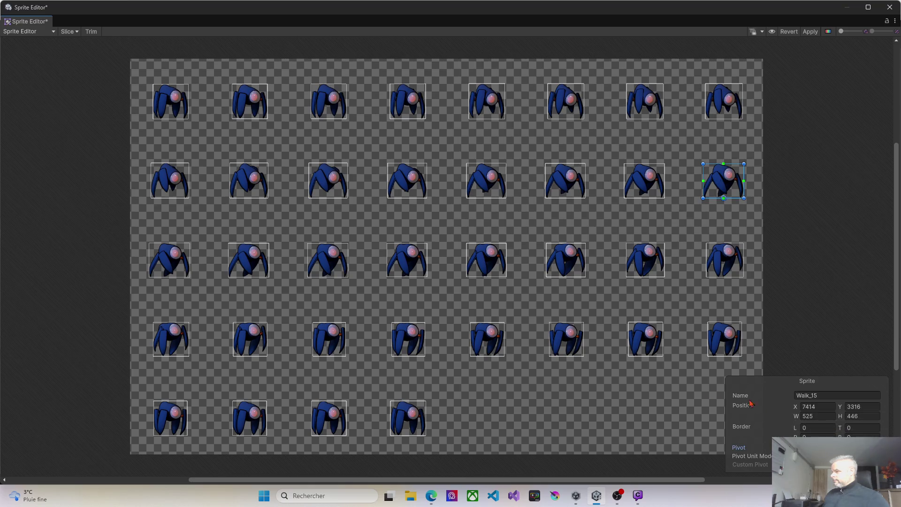
left_click(177, 269)
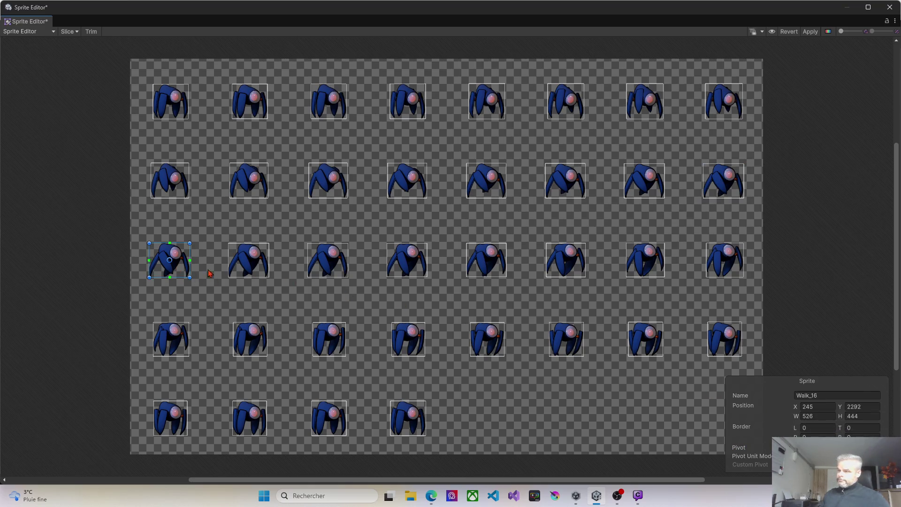
Step: Set the pivot of Walk_16 through Walk_19 to Bottom Center
left_click(825, 447)
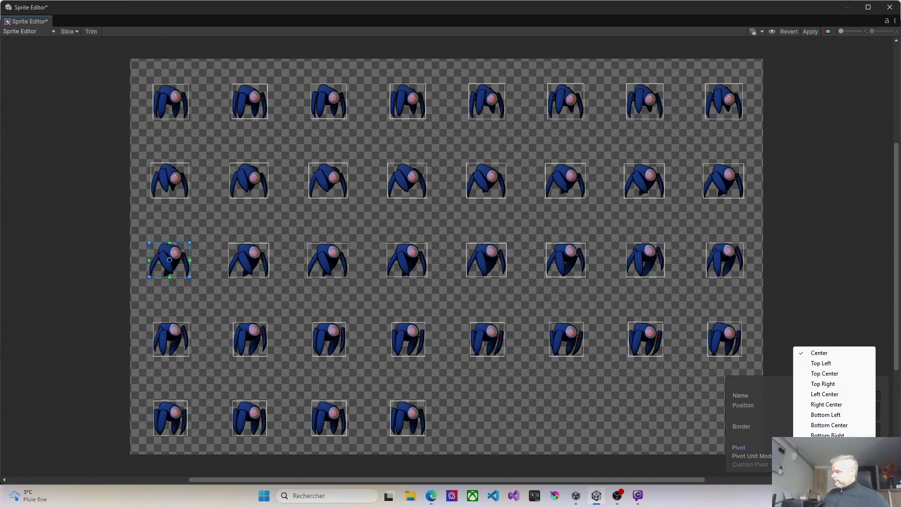
left_click(827, 425)
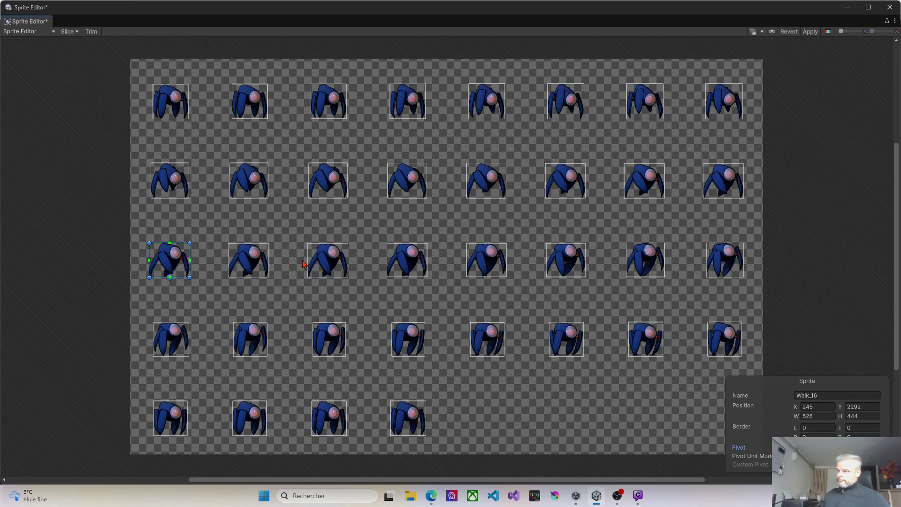
left_click(252, 261)
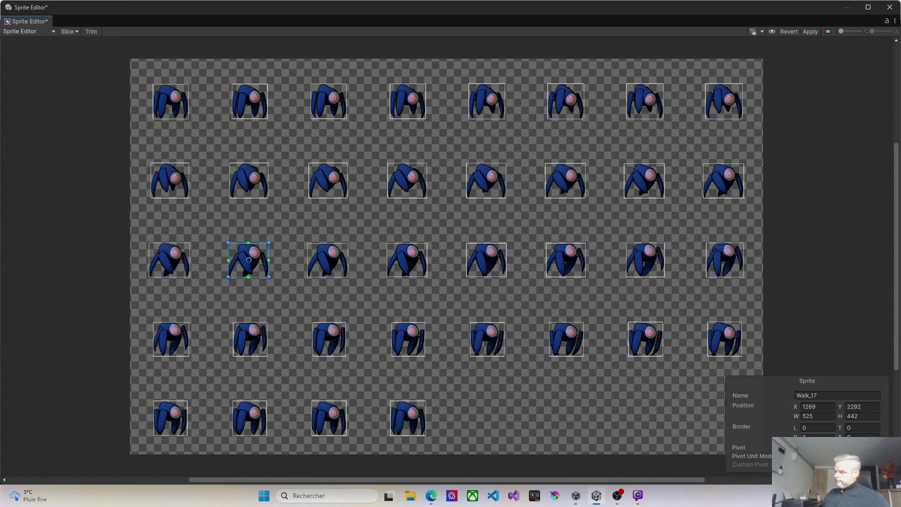
left_click(827, 447)
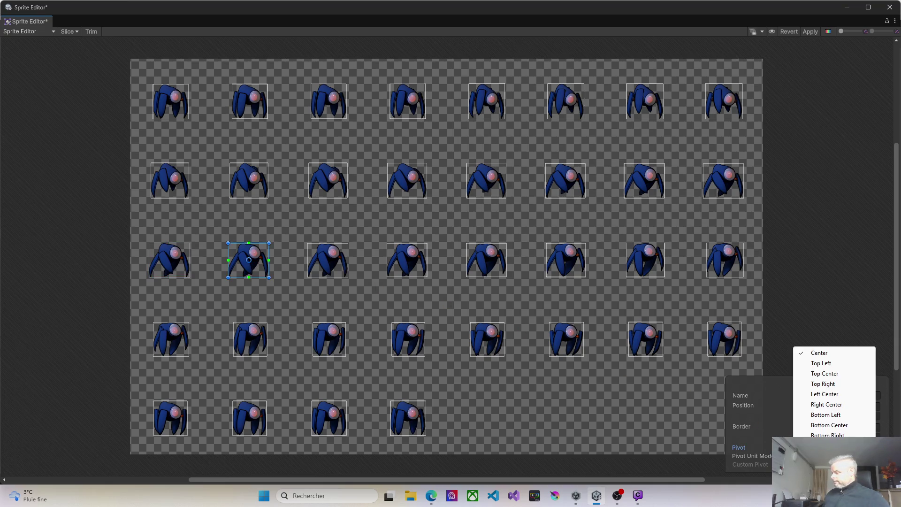
left_click(817, 426)
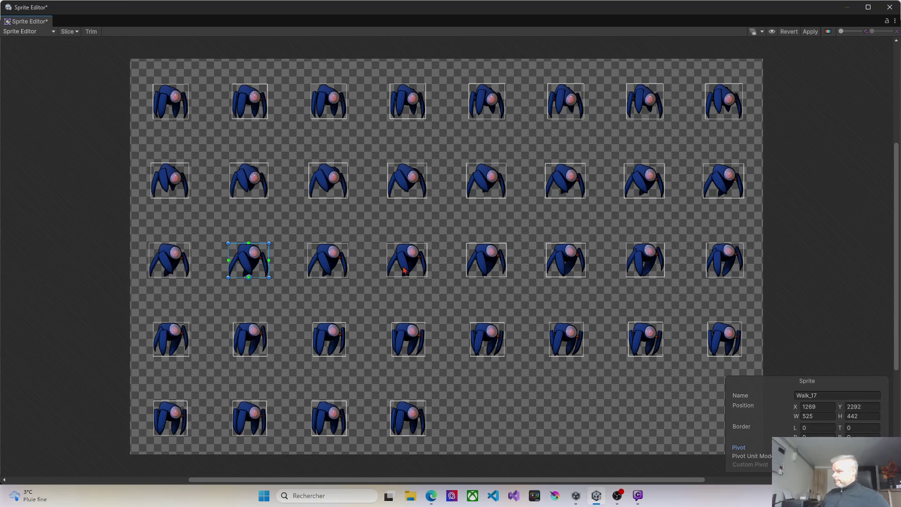
left_click(333, 263)
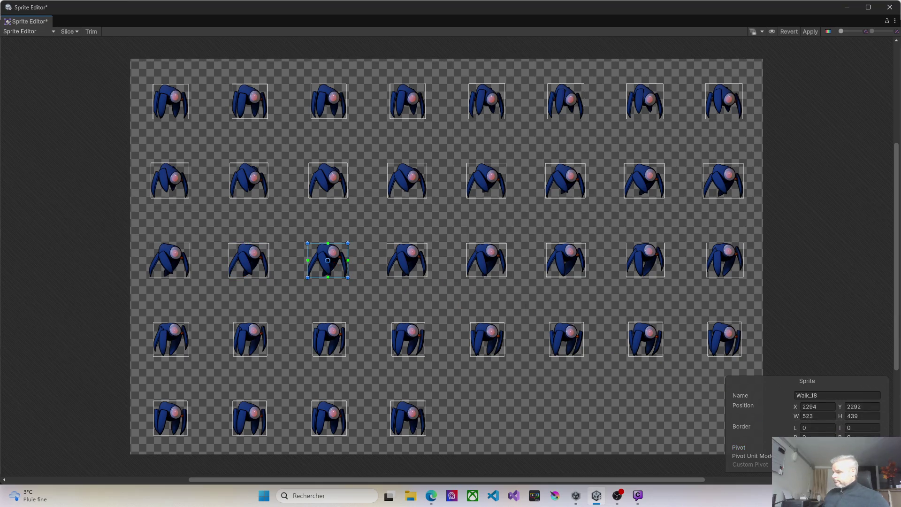
left_click(826, 448)
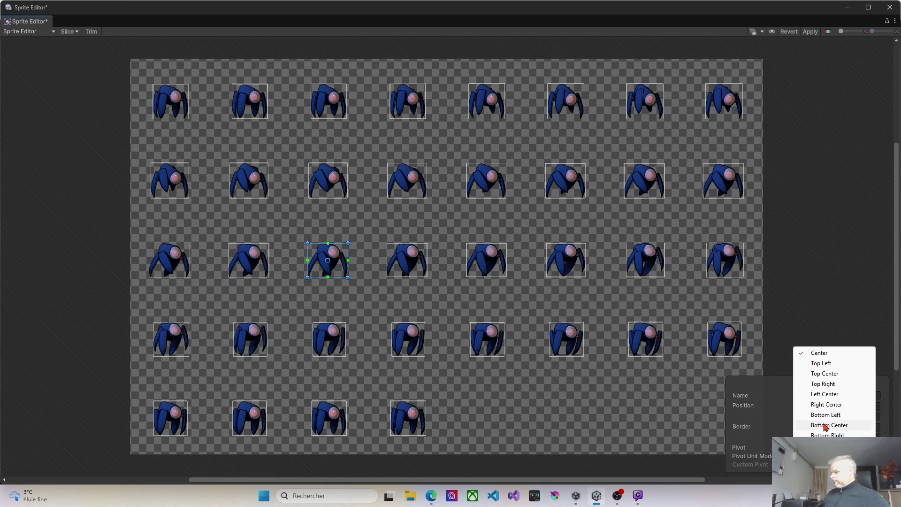
left_click(827, 426)
left_click(408, 252)
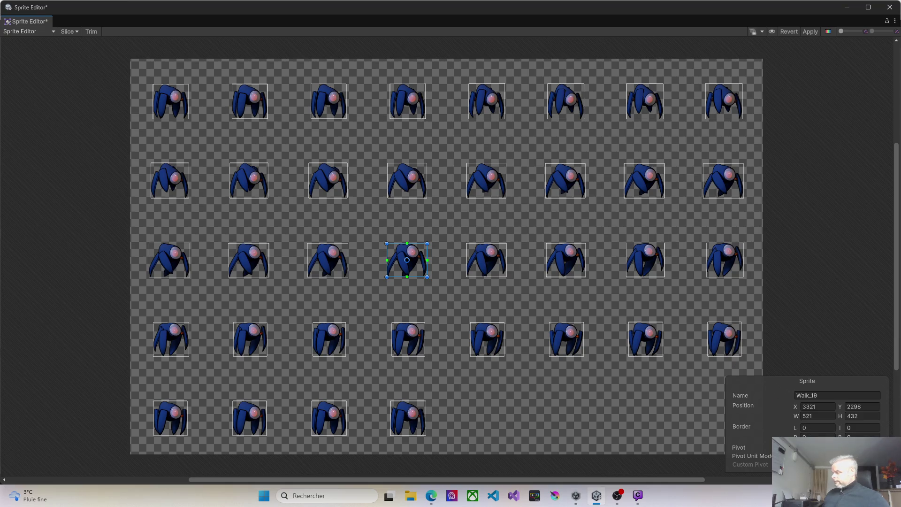
left_click(826, 447)
left_click(826, 426)
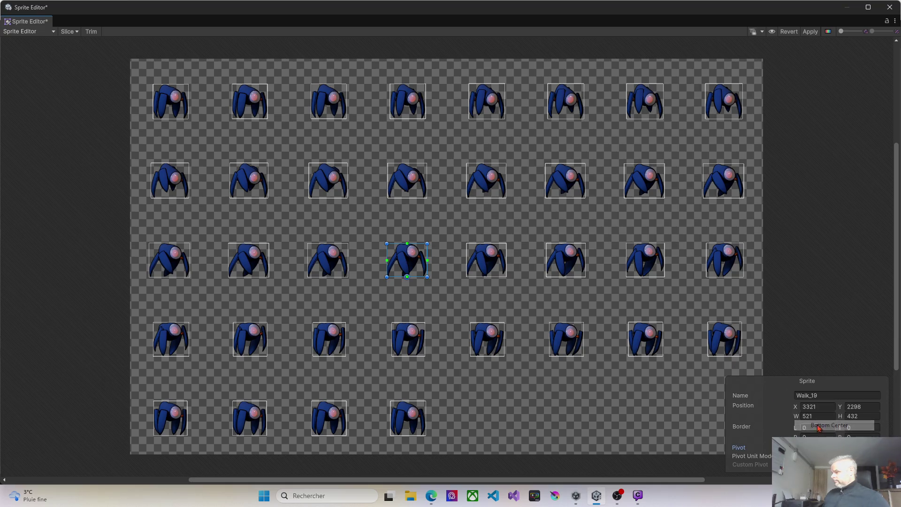
Step: Set the pivot of Walk_20 through Walk_23 to Bottom Center
left_click(500, 271)
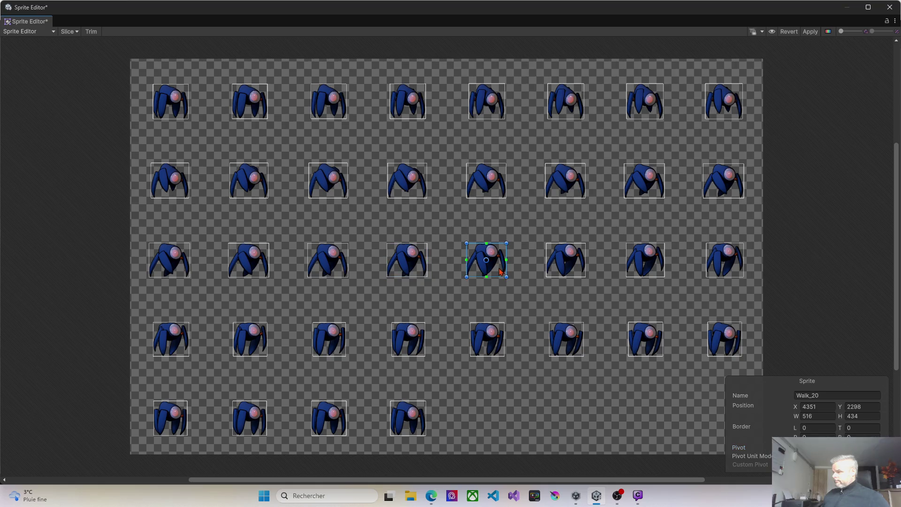
left_click(826, 447)
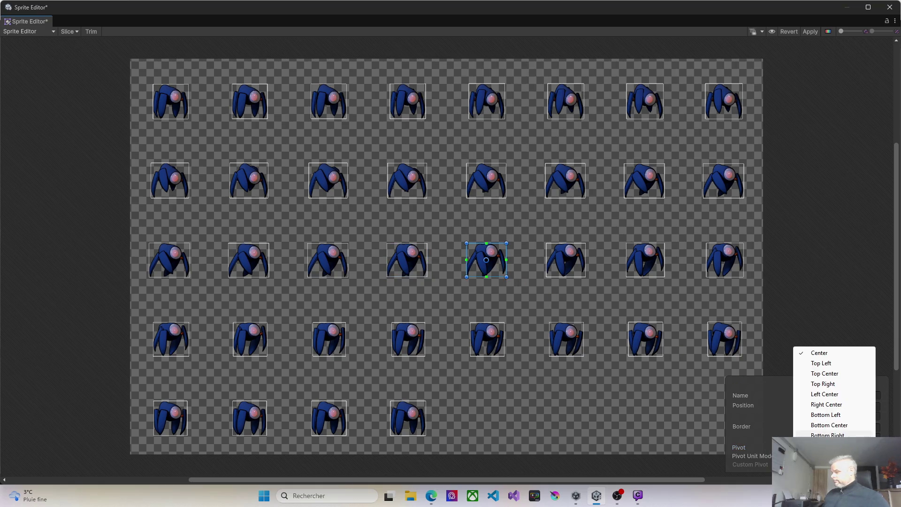
left_click(821, 427)
left_click(569, 261)
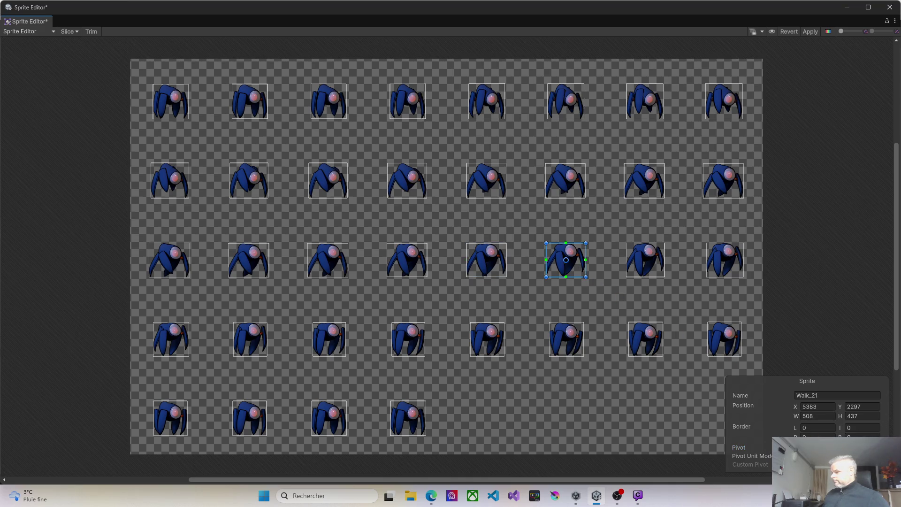
left_click(826, 447)
left_click(828, 427)
left_click(657, 268)
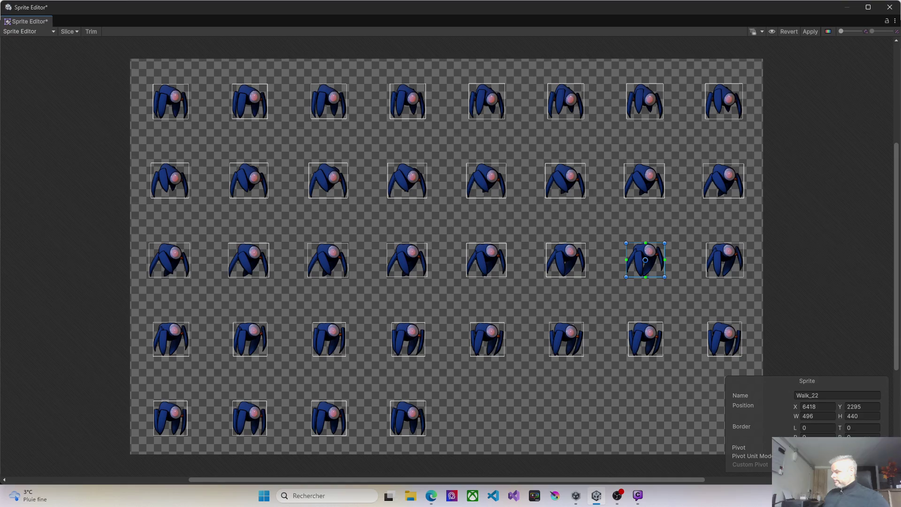
left_click(836, 447)
left_click(828, 427)
left_click(728, 276)
left_click(835, 448)
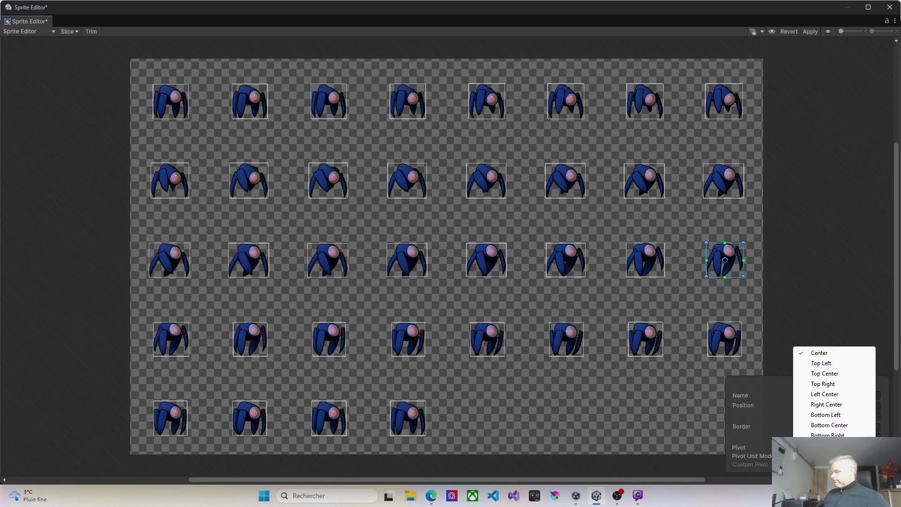
left_click(822, 425)
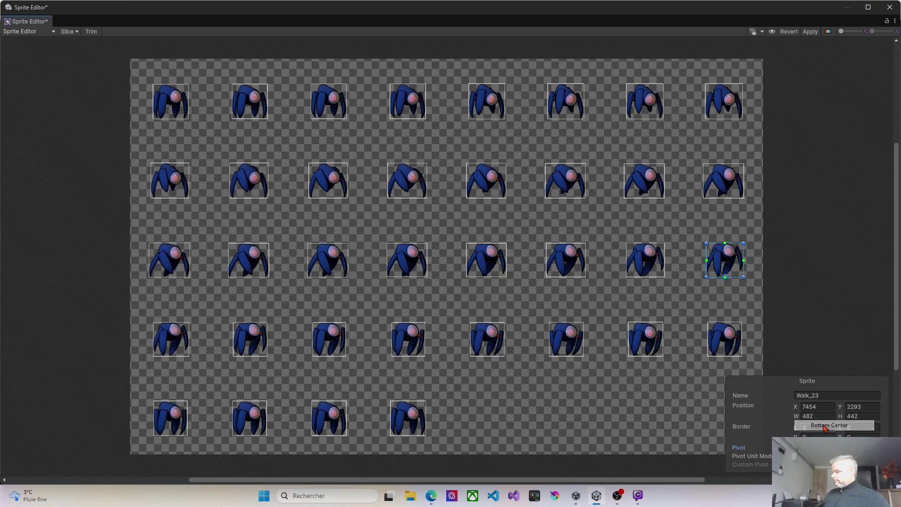
left_click(175, 353)
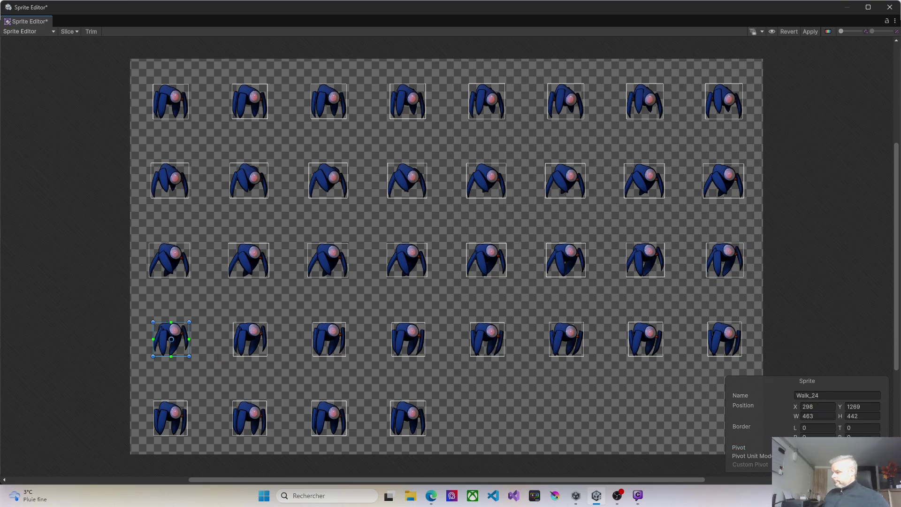
Step: Set the pivot of Walk_24 through Walk_27 to Bottom Center
left_click(824, 447)
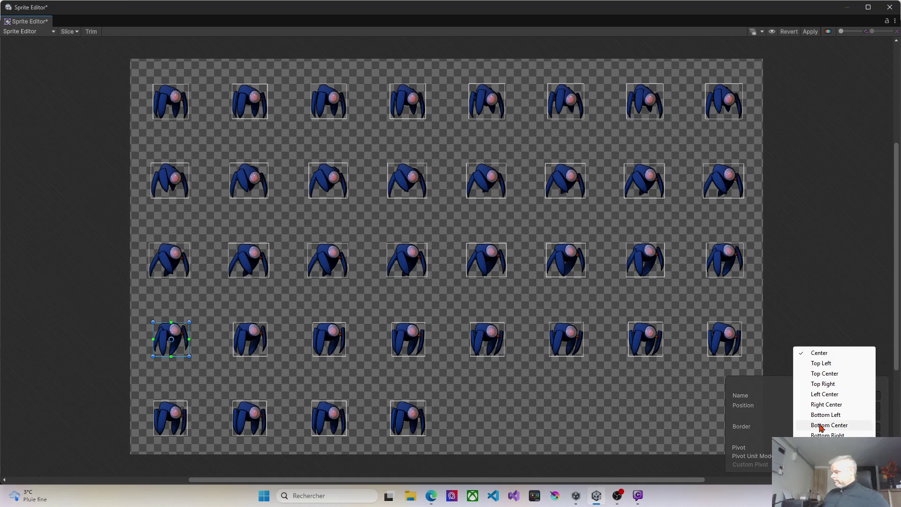
left_click(817, 425)
left_click(257, 348)
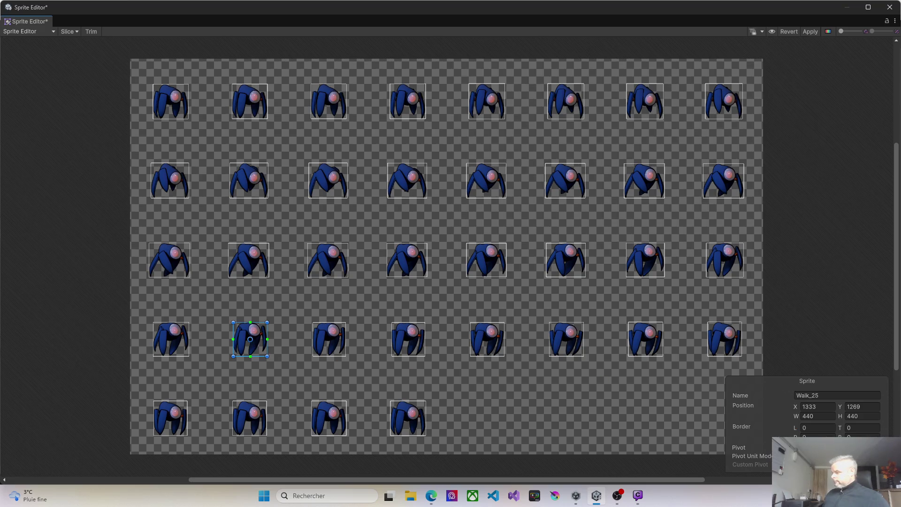
left_click(823, 448)
left_click(833, 425)
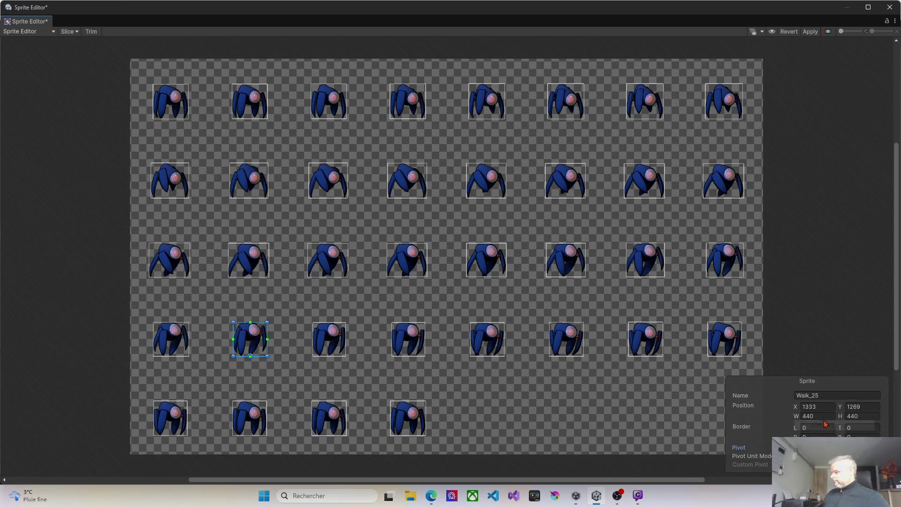
left_click(336, 349)
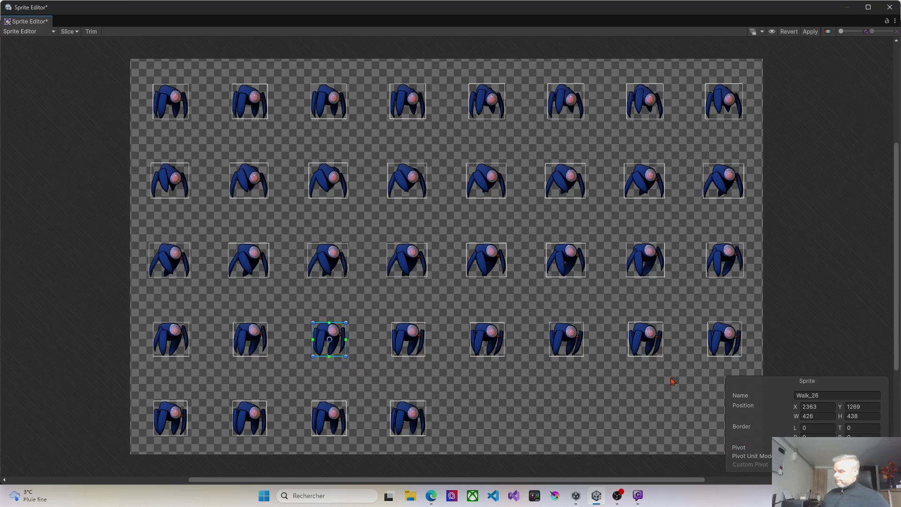
left_click(824, 447)
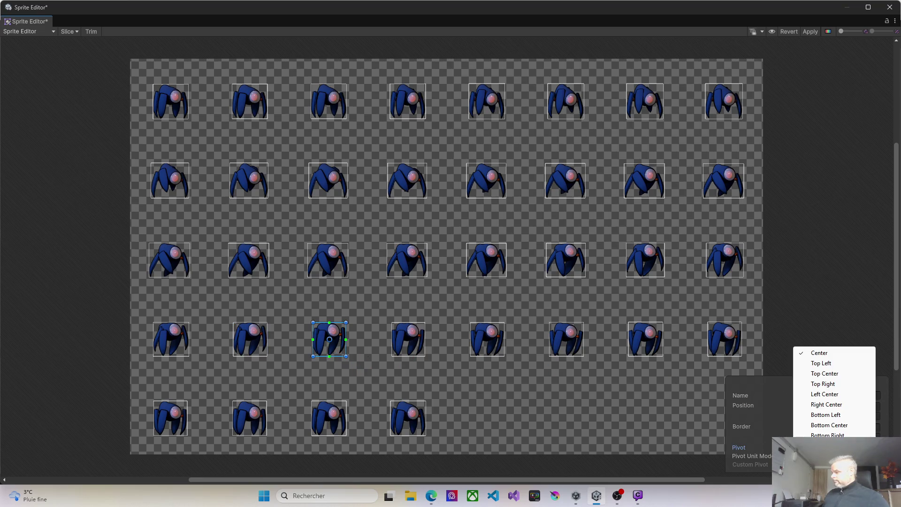
left_click(820, 425)
left_click(410, 344)
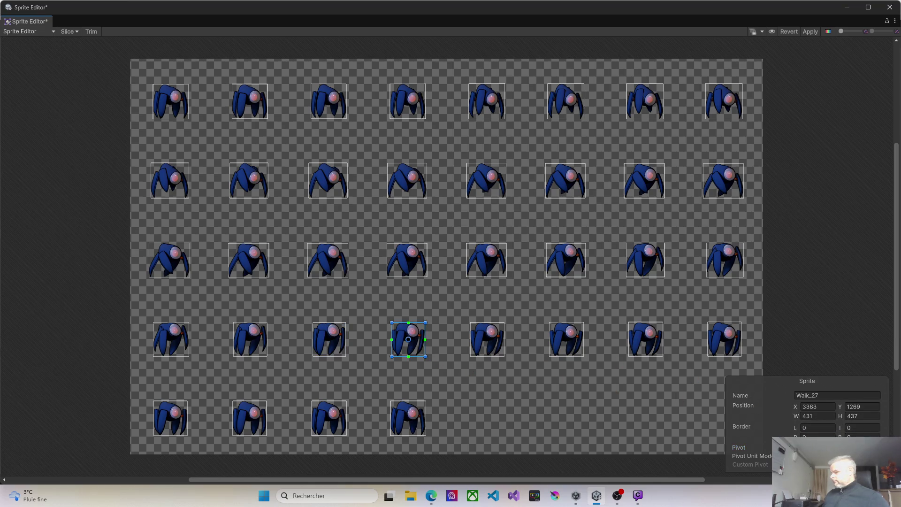
left_click(826, 447)
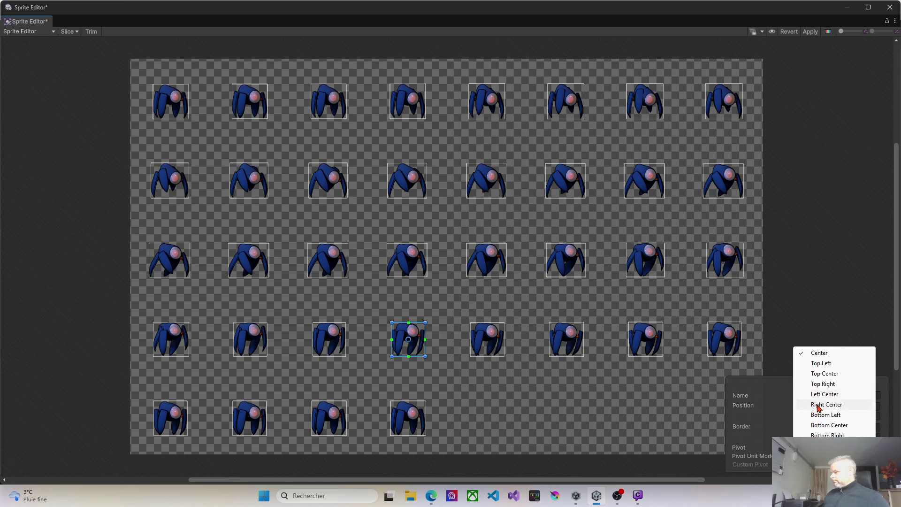
left_click(819, 427)
Step: Set the pivot of Walk_28 through Walk_31 to Bottom Center
left_click(502, 347)
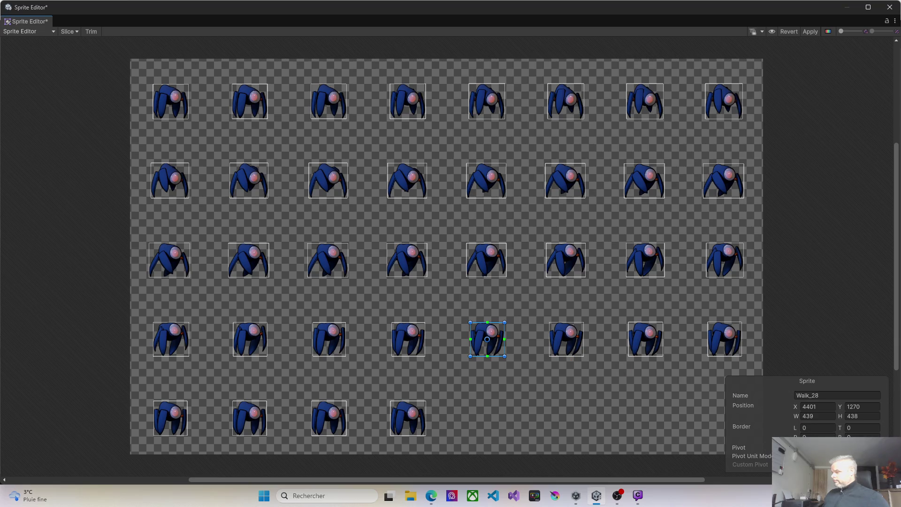
left_click(826, 448)
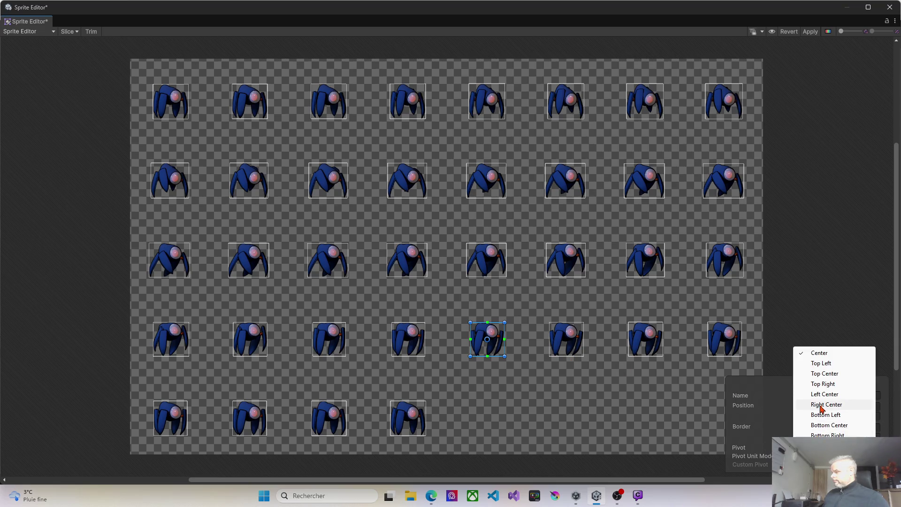
left_click(821, 425)
left_click(566, 339)
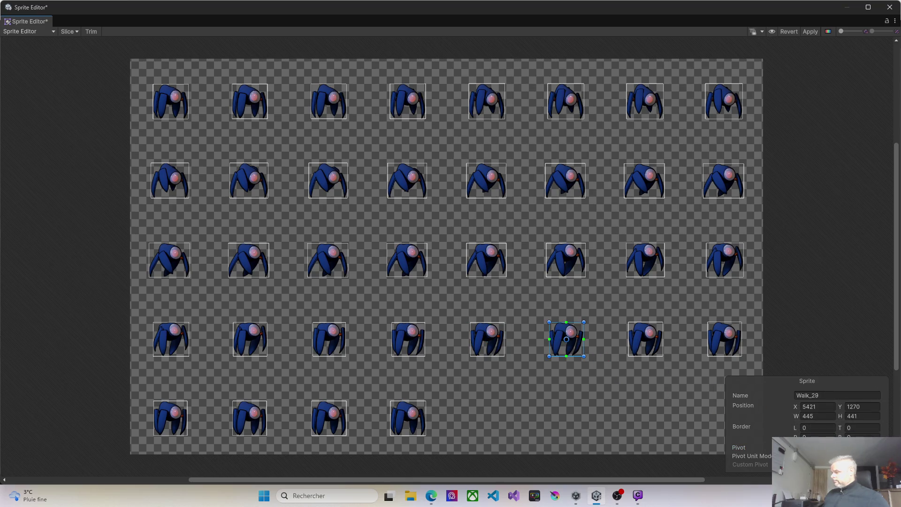
left_click(826, 447)
left_click(822, 425)
left_click(661, 350)
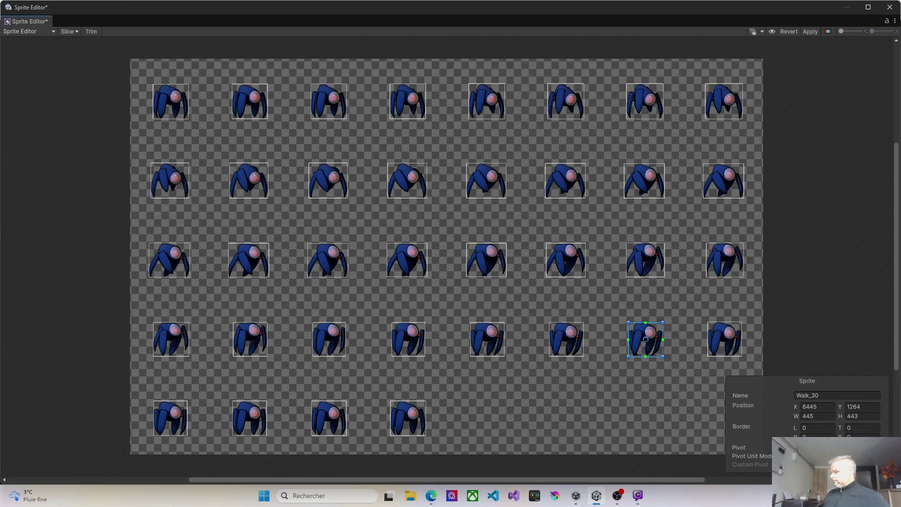
left_click(827, 447)
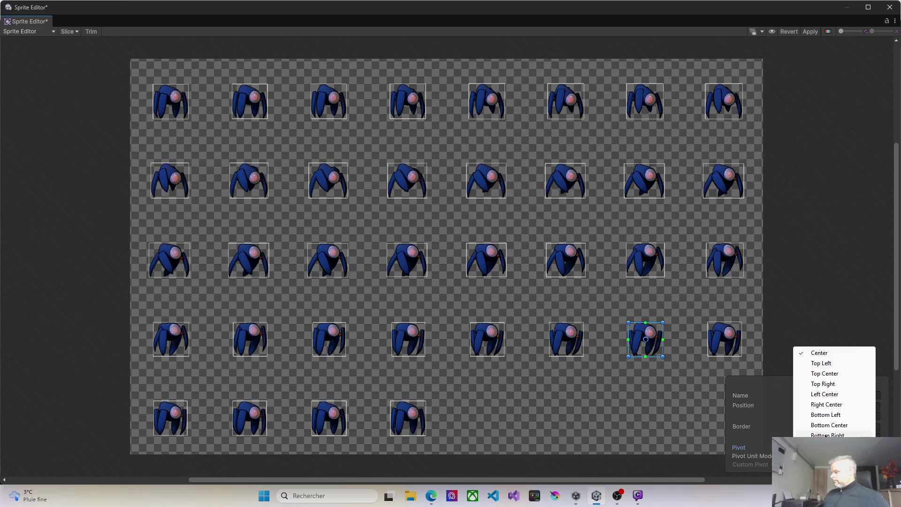
left_click(821, 425)
left_click(731, 348)
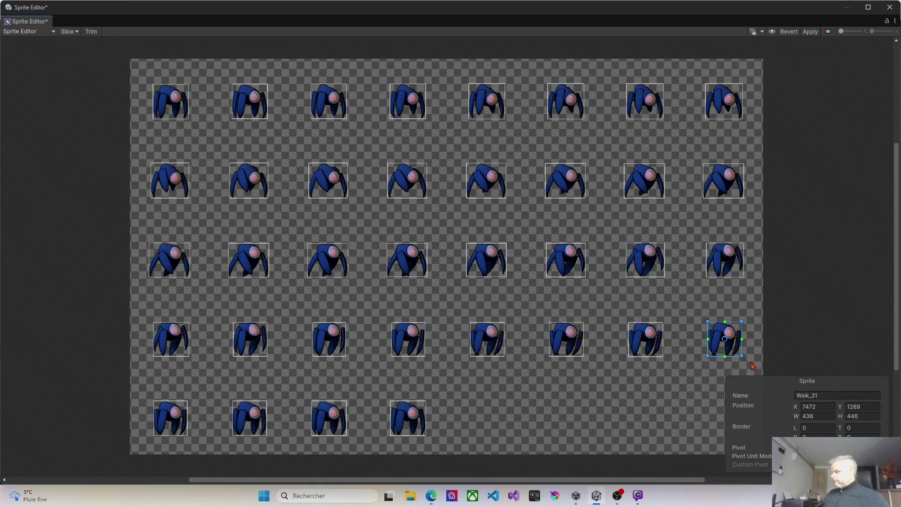
left_click(826, 447)
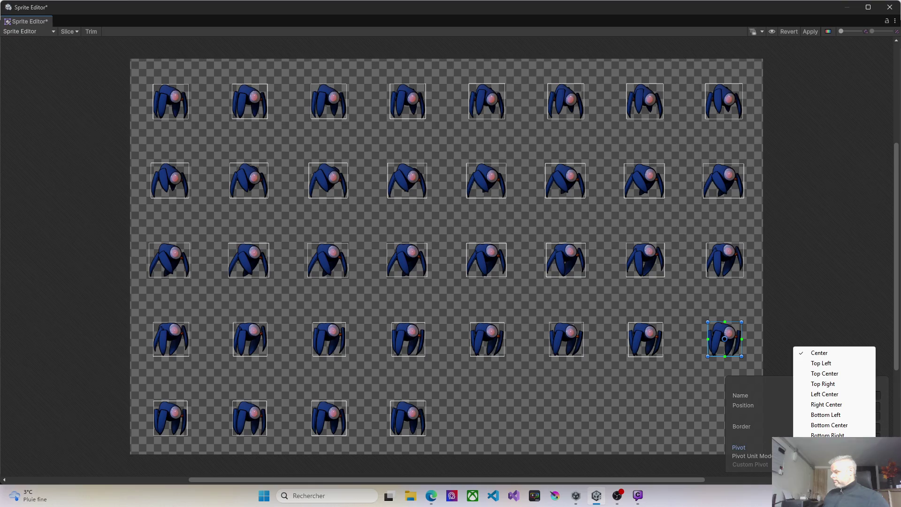
left_click(822, 425)
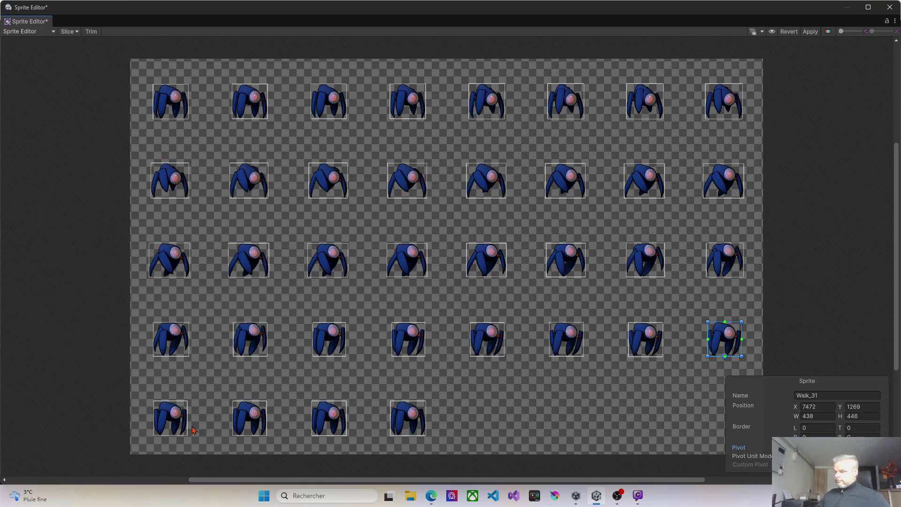
left_click(160, 429)
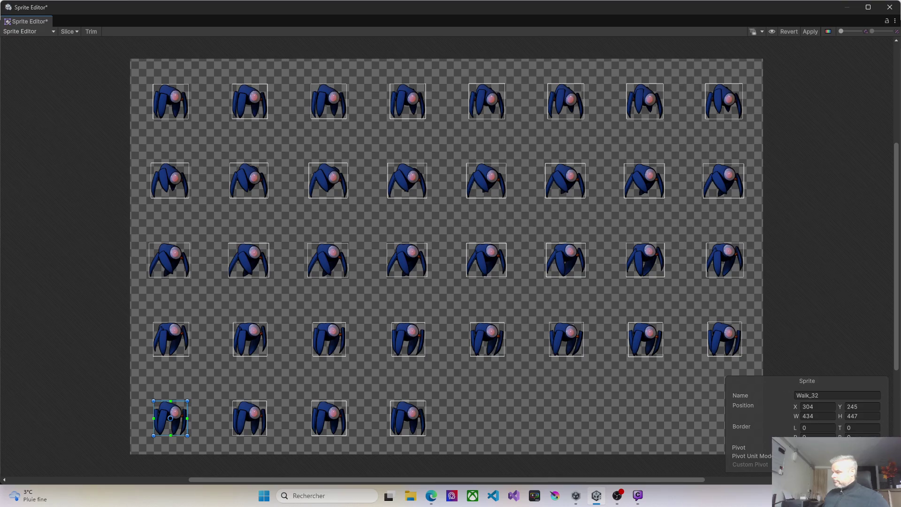
Step: Set the pivot of Walk_32 through Walk_35 to Bottom Center
left_click(826, 447)
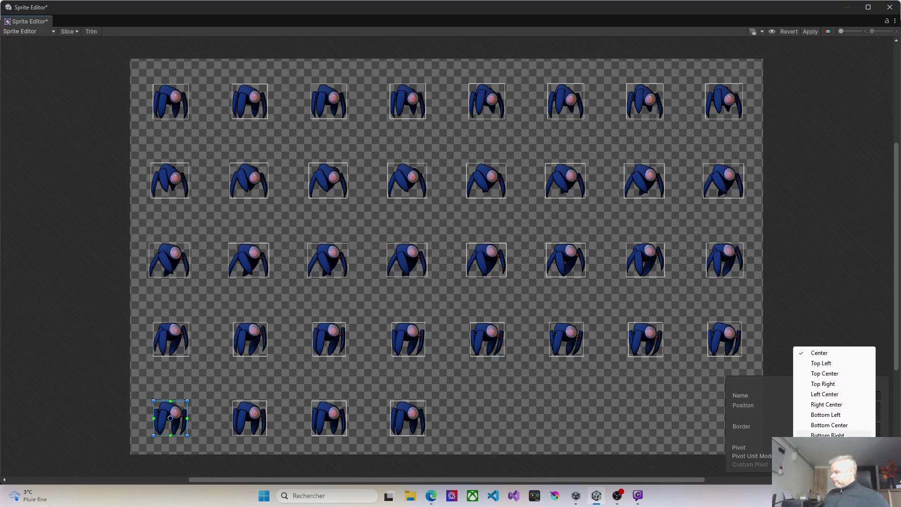
left_click(822, 425)
left_click(251, 421)
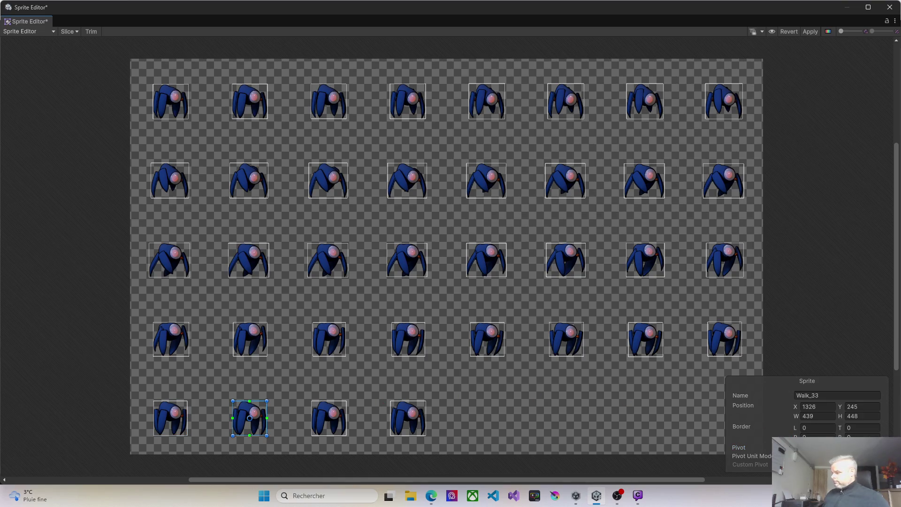
left_click(826, 448)
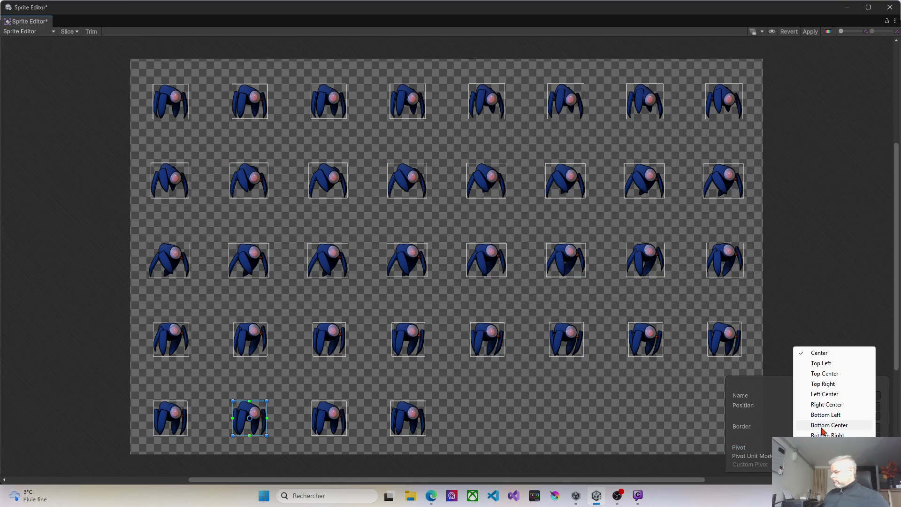
left_click(821, 425)
left_click(333, 428)
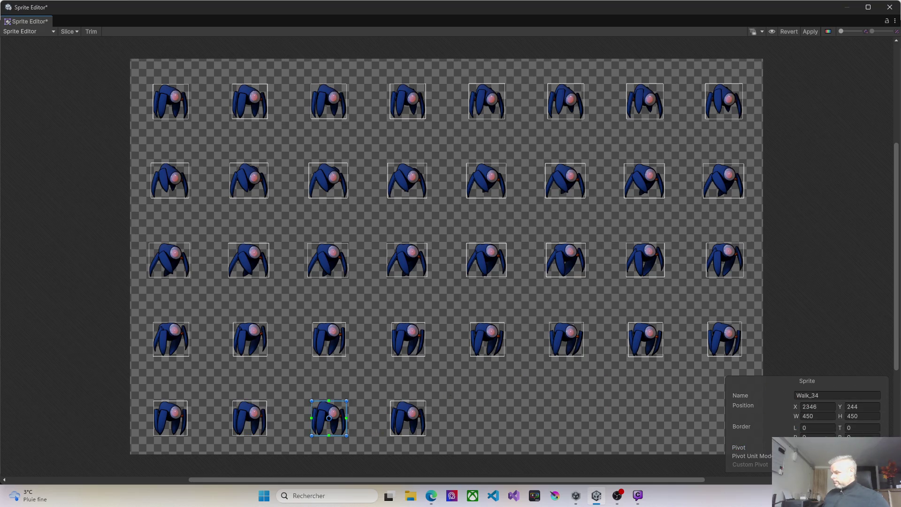
left_click(826, 447)
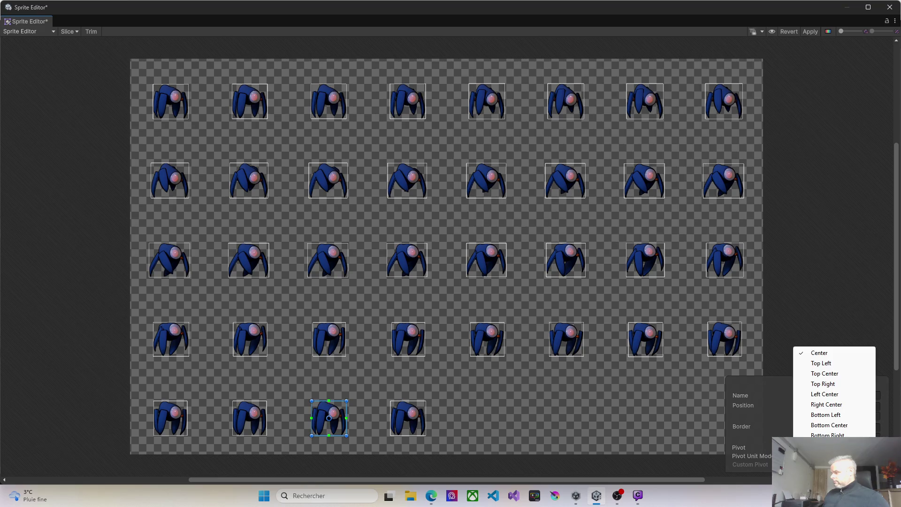
left_click(820, 426)
left_click(411, 424)
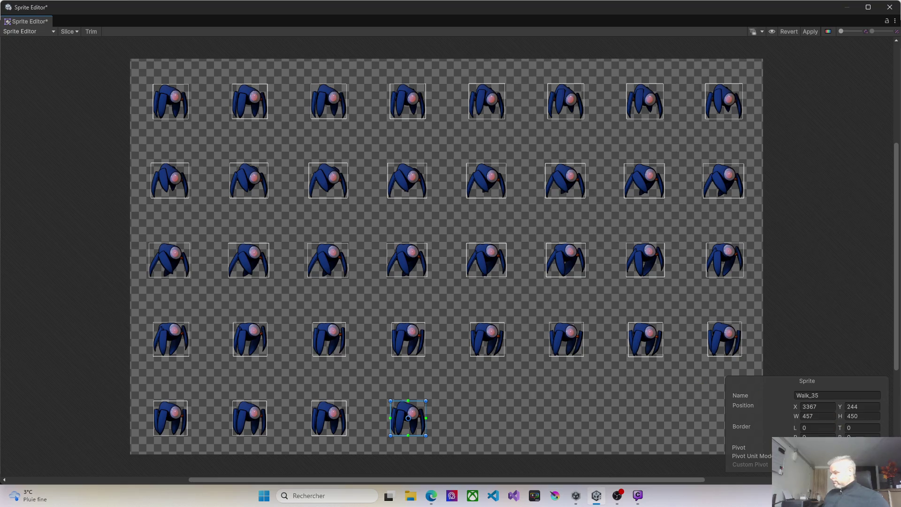
left_click(826, 447)
left_click(823, 426)
Step: Apply the pivot changes to the Walk sheet and close the Sprite Editor
left_click(810, 32)
left_click(810, 32)
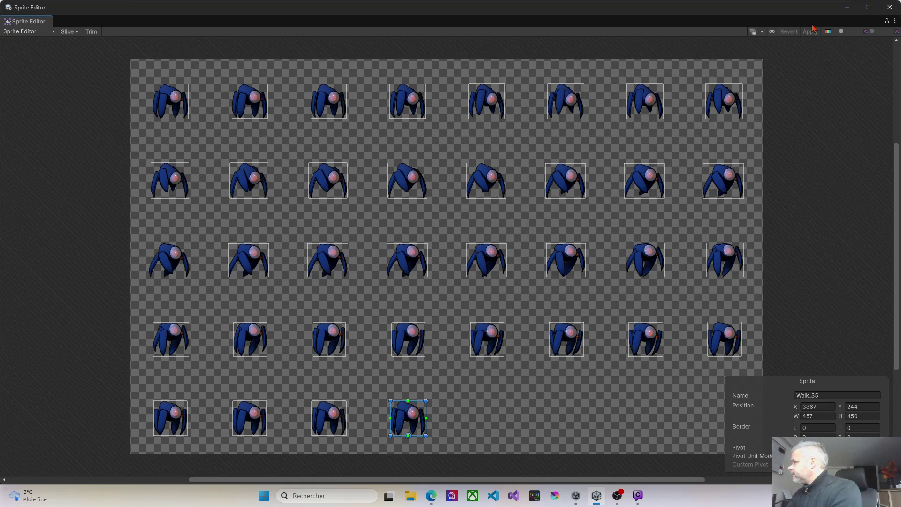
left_click(890, 7)
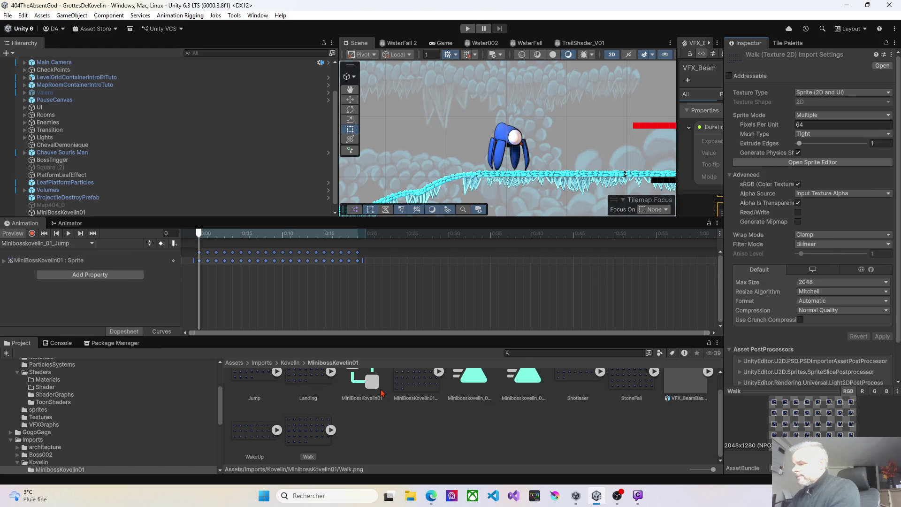
Step: Cancel the accidental creation of a new animation clip
scroll(414, 413, "up", 1)
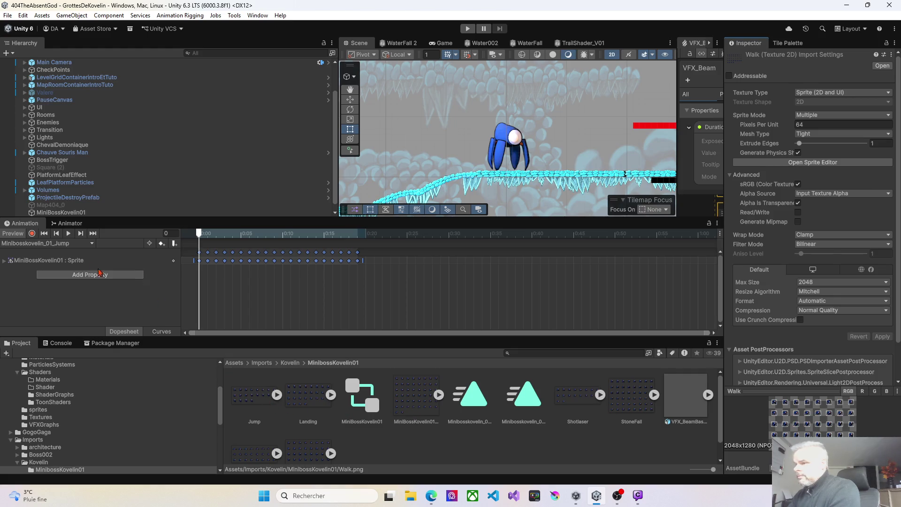
left_click(80, 244)
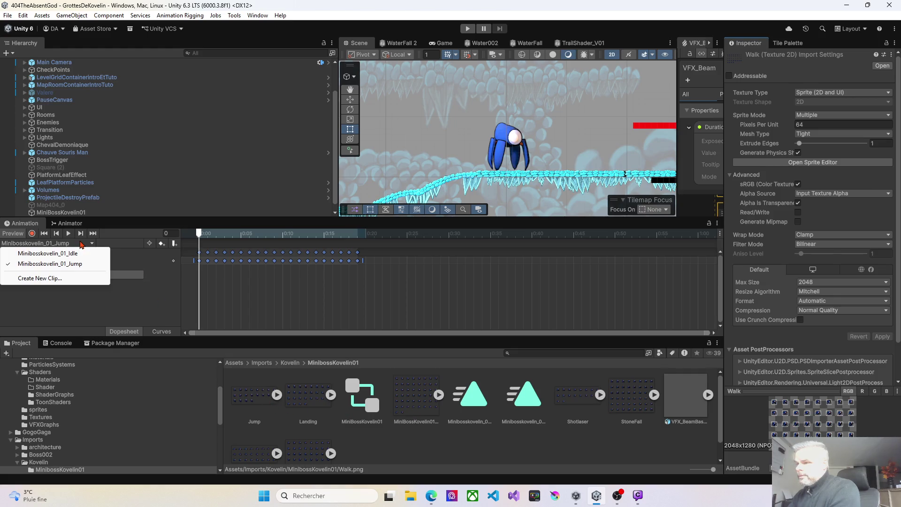
left_click(52, 278)
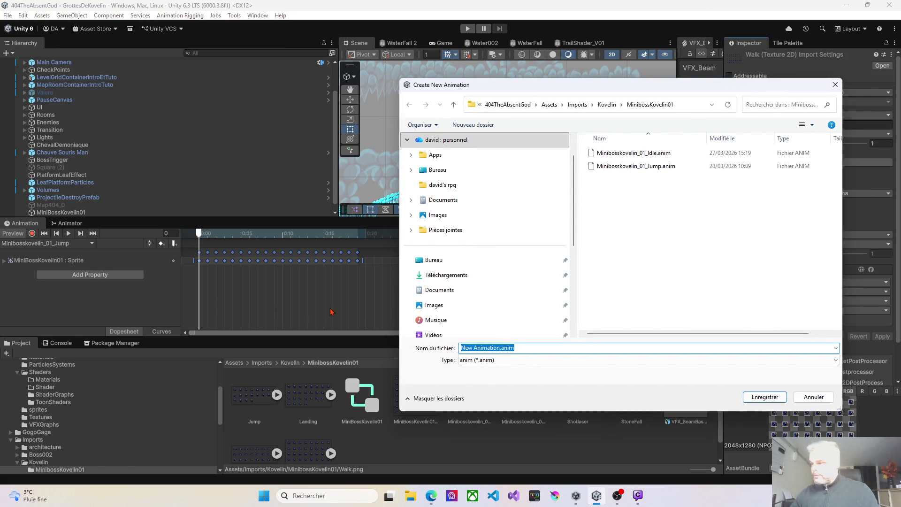
left_click(835, 85)
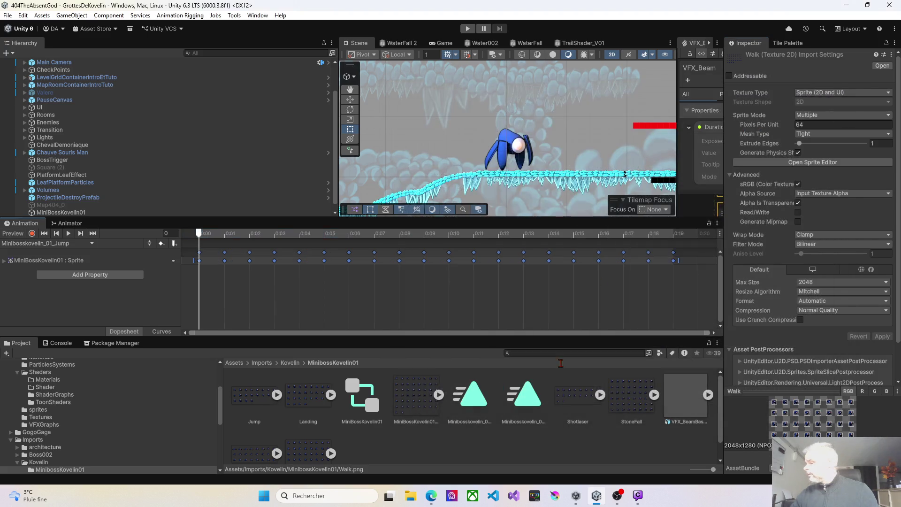
Step: Select the Minibosskovelin_01_Idle clip asset, keeping its name, and refocus the Animation window
left_click(479, 414)
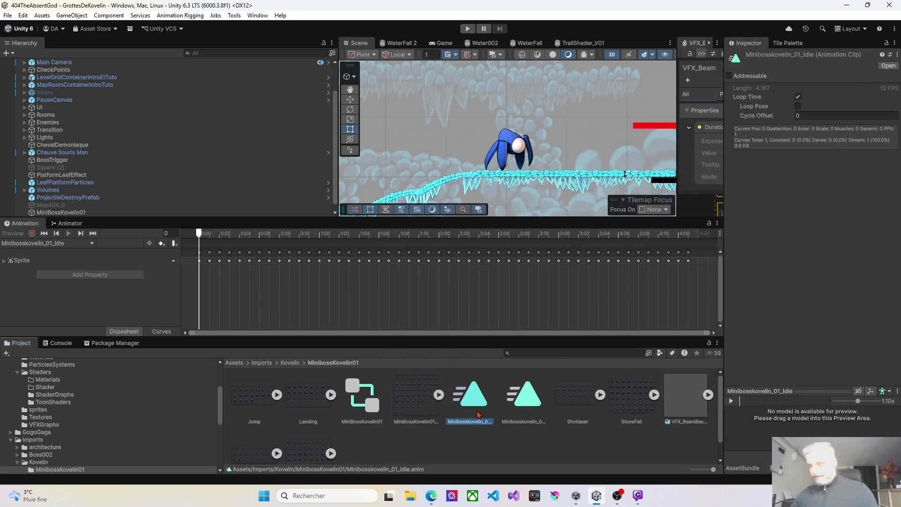
left_click(478, 413)
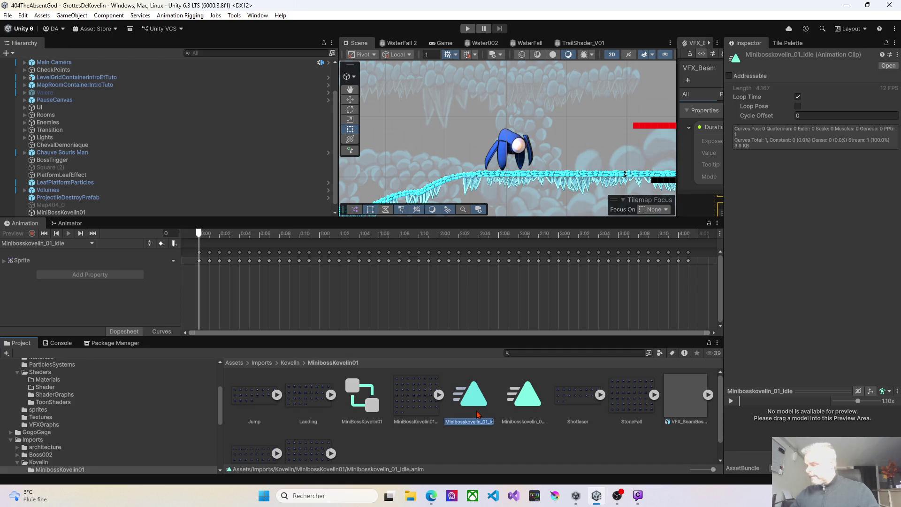
key("Escape")
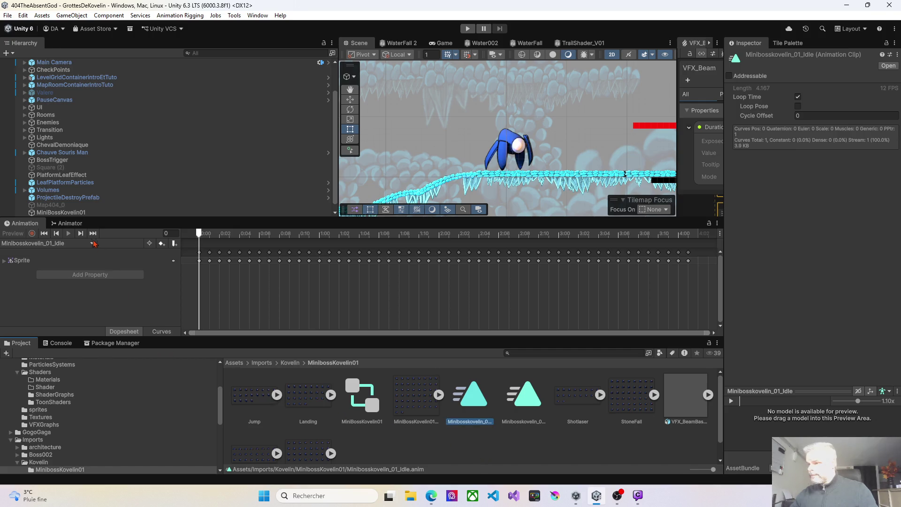
left_click(90, 248)
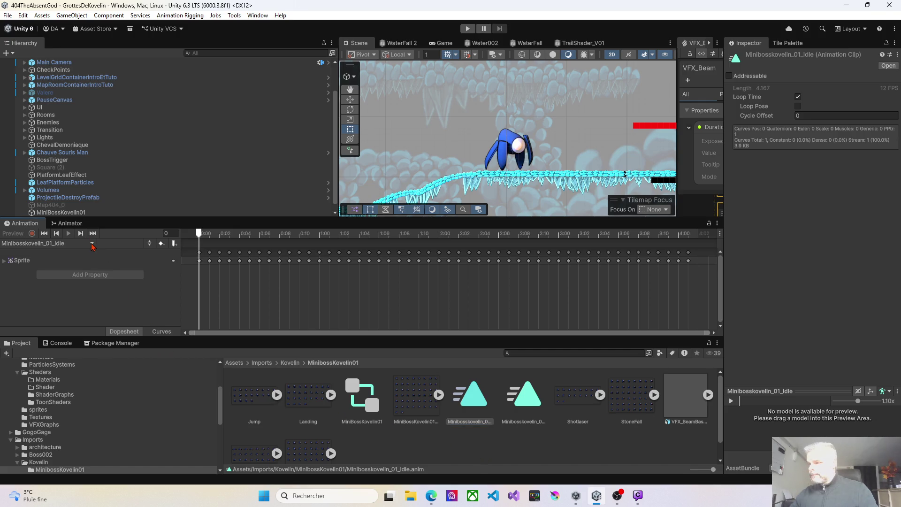
left_click(460, 441)
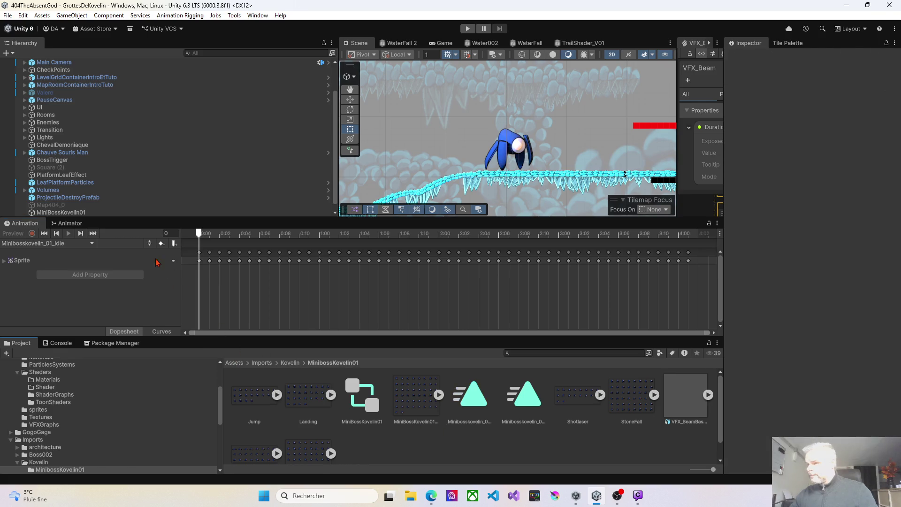
left_click(94, 246)
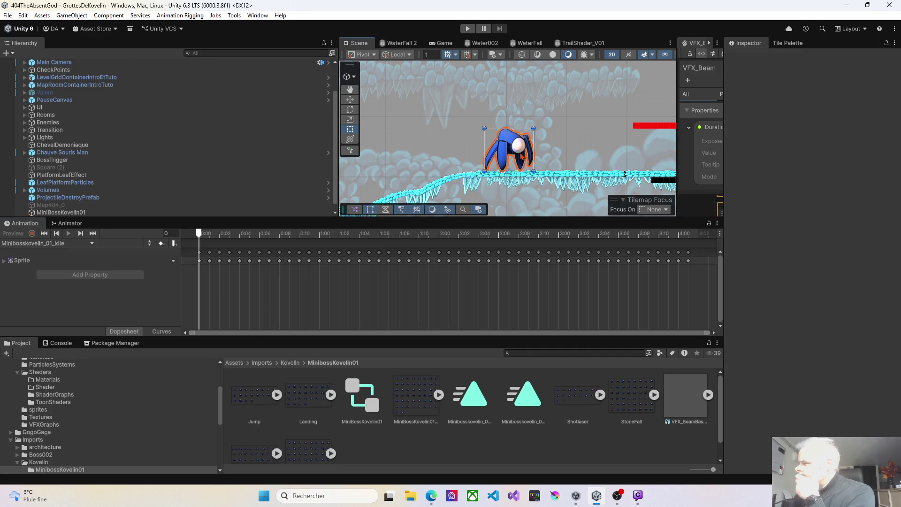
Step: Create a new animation clip Minibosskovelin_01_Landing for MiniBossKovelin01
left_click(61, 212)
left_click(93, 243)
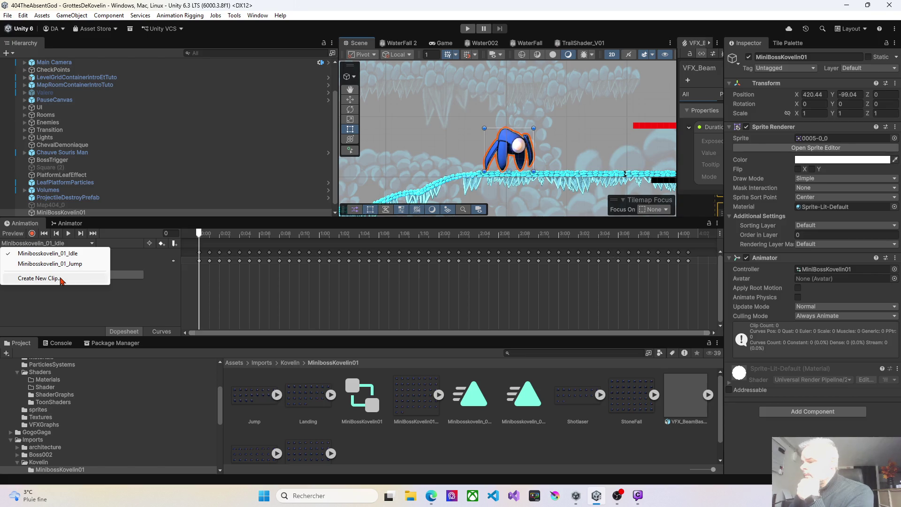
left_click(60, 279)
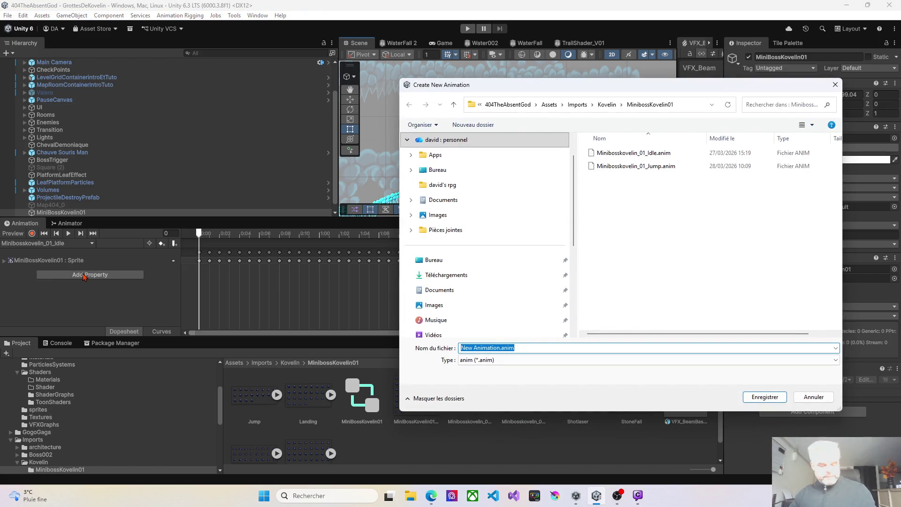
type("Minibosskovelin_01_Idle")
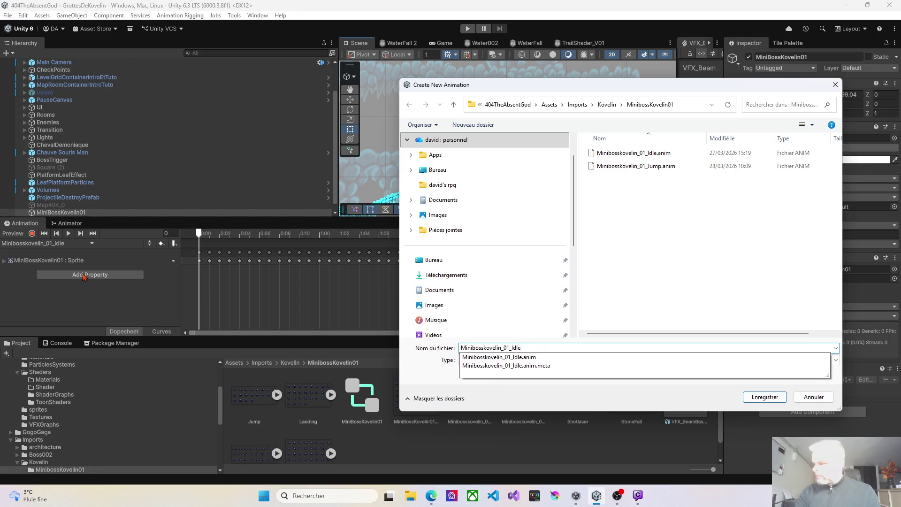
key("BackSpace")
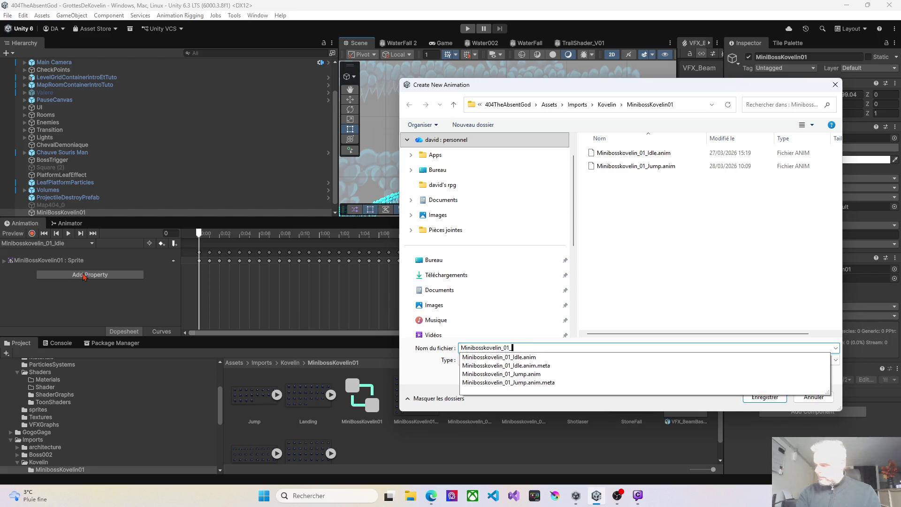
type("Landing")
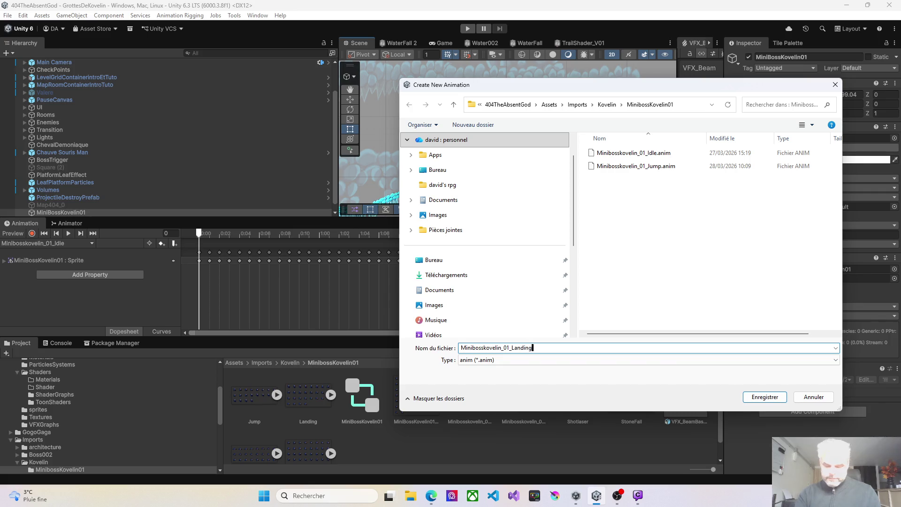
key("Return")
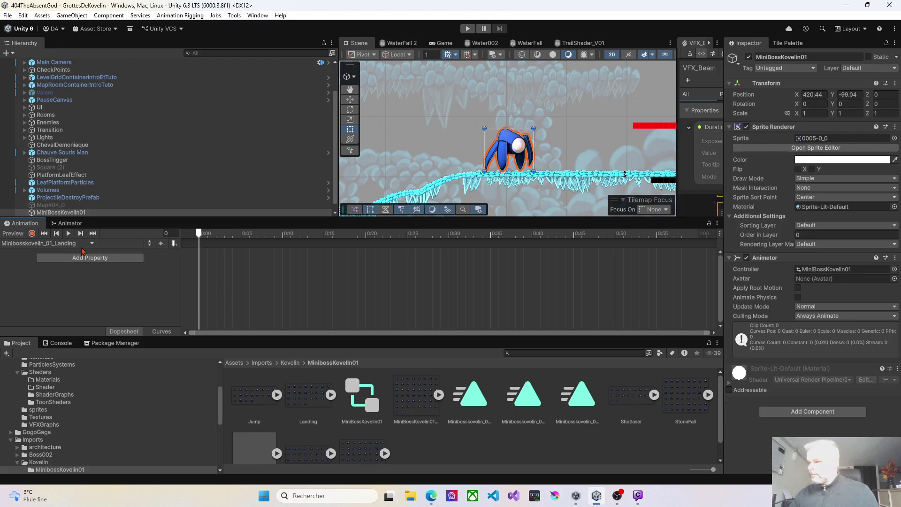
Step: Create another animation clip named Minibosskovelin_01_Shotlaser
left_click(83, 244)
left_click(53, 289)
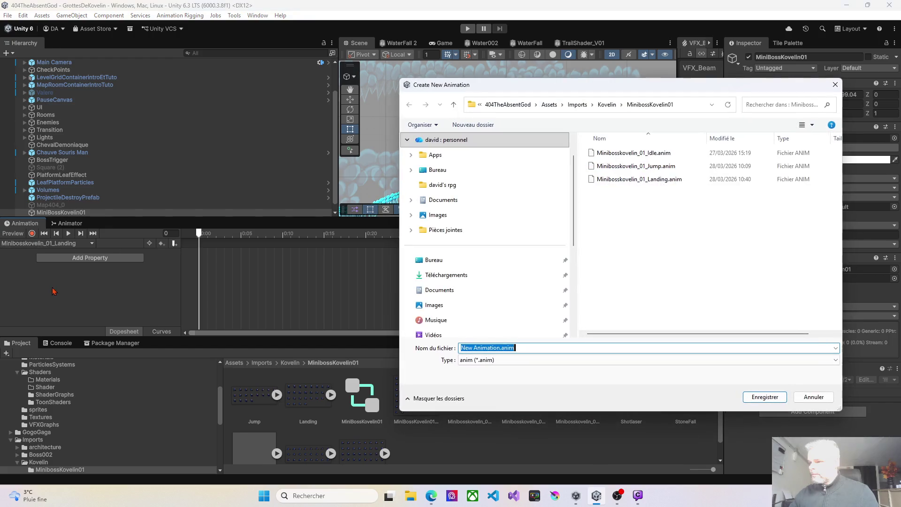
type("Minibosskovelin_01_Idle")
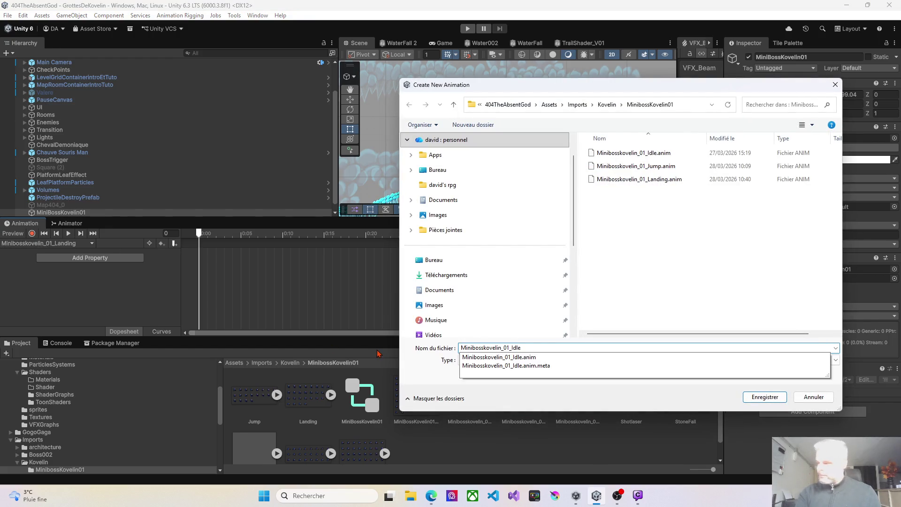
key("BackSpace")
key("BackSpace")
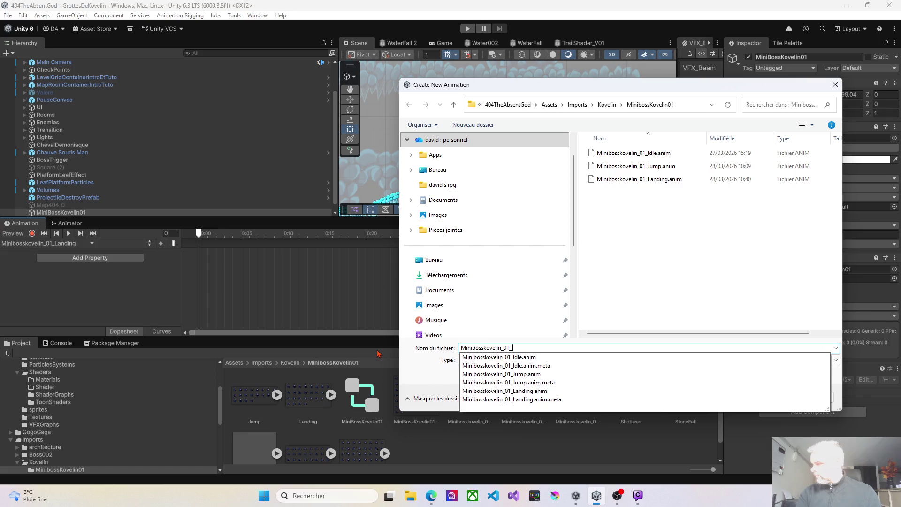
type("Shot")
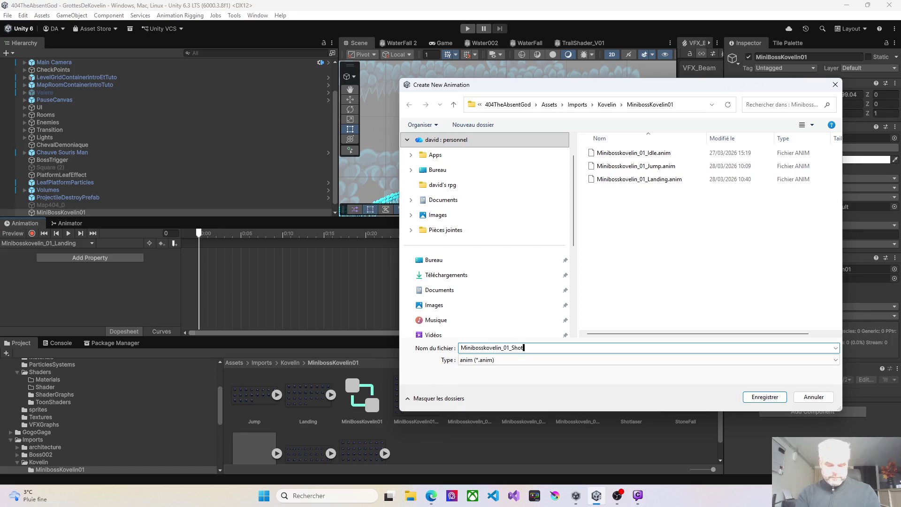
type("laser")
key("Return")
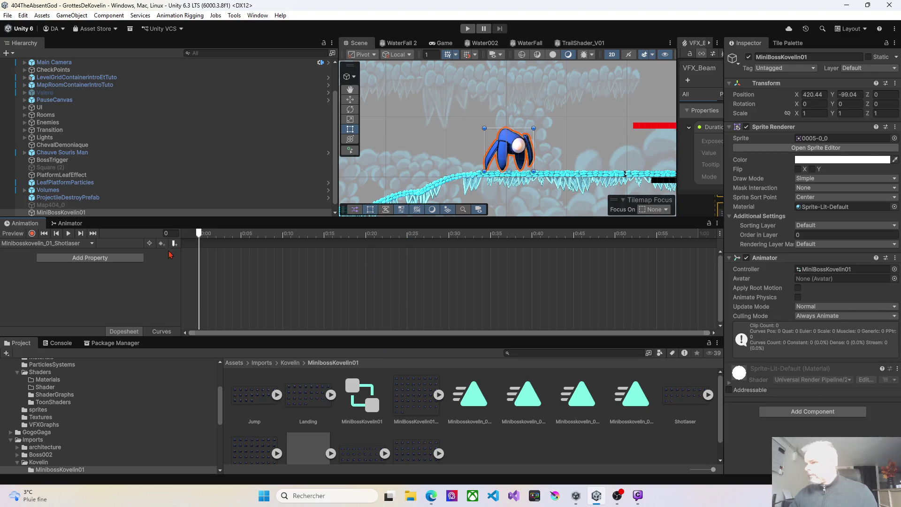
Step: Keep Shotlaser active and enlarge the Project and Animation windows by shrinking the scene view
left_click(91, 244)
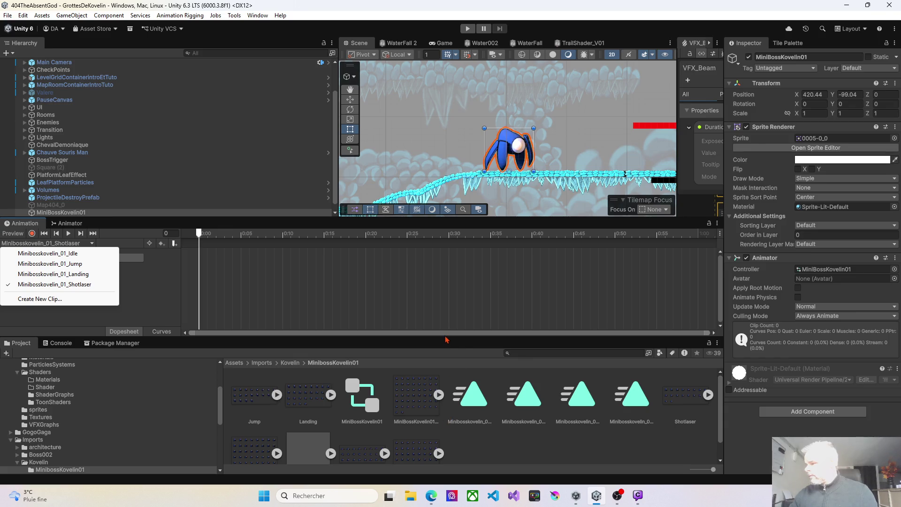
left_click(176, 273)
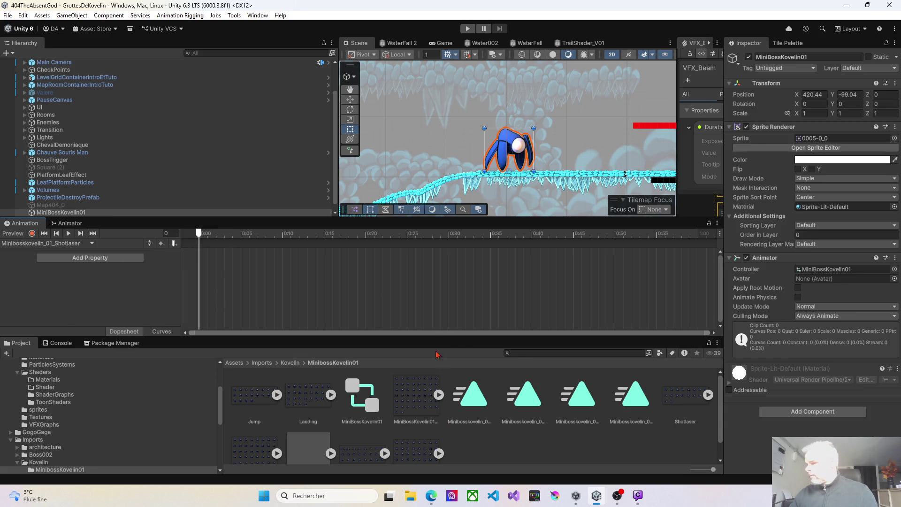
left_click_drag(435, 336, 435, 268)
left_click_drag(270, 219, 277, 148)
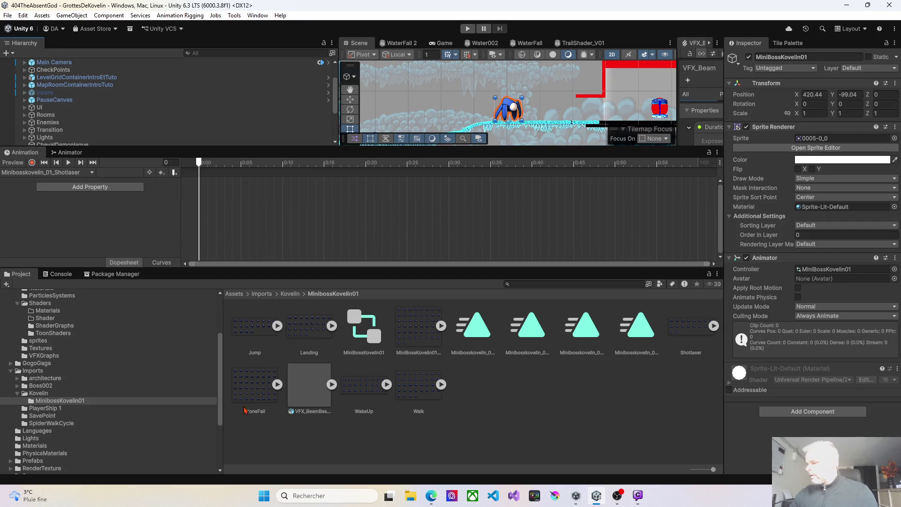
left_click(58, 174)
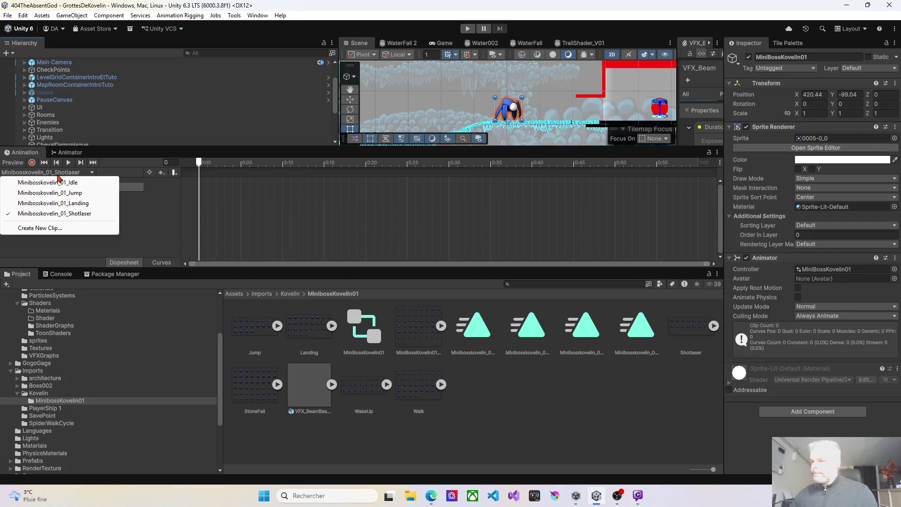
Step: Create a new empty animation clip named Minibosskovelin_01_StoneFall
left_click(47, 229)
type("Minibosskovelin_01_Idle")
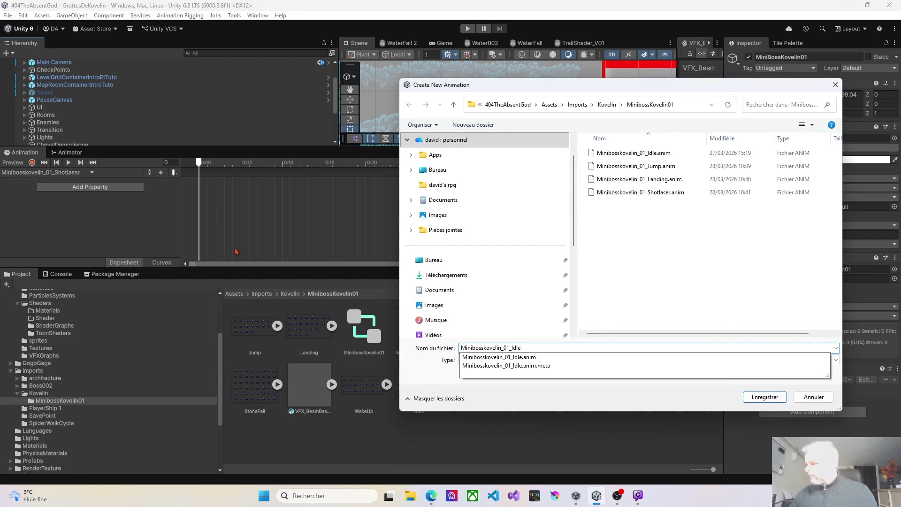
key("BackSpace")
key("BackSpace")
key("BackSpace")
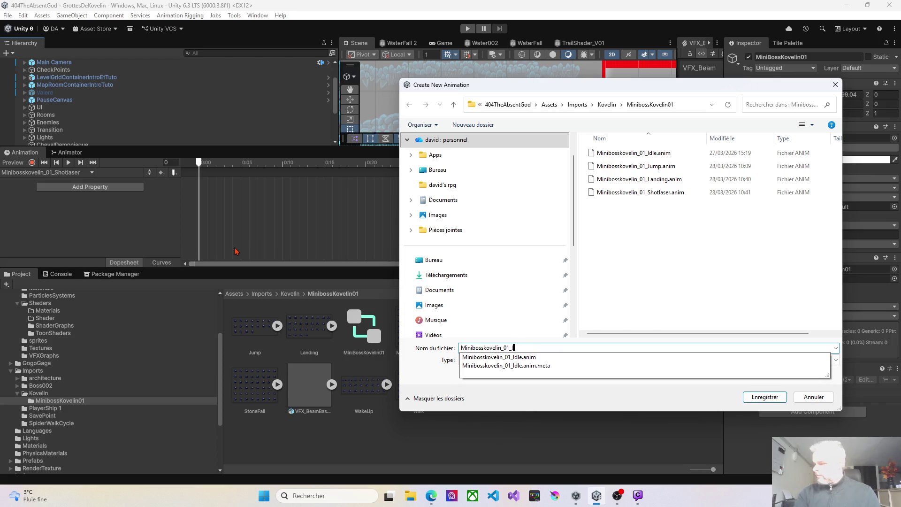
type("Sto")
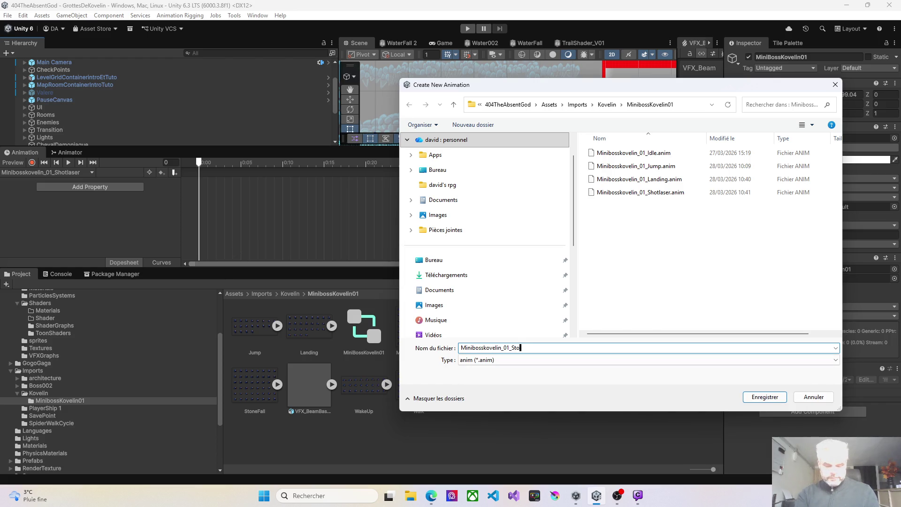
type("neFall")
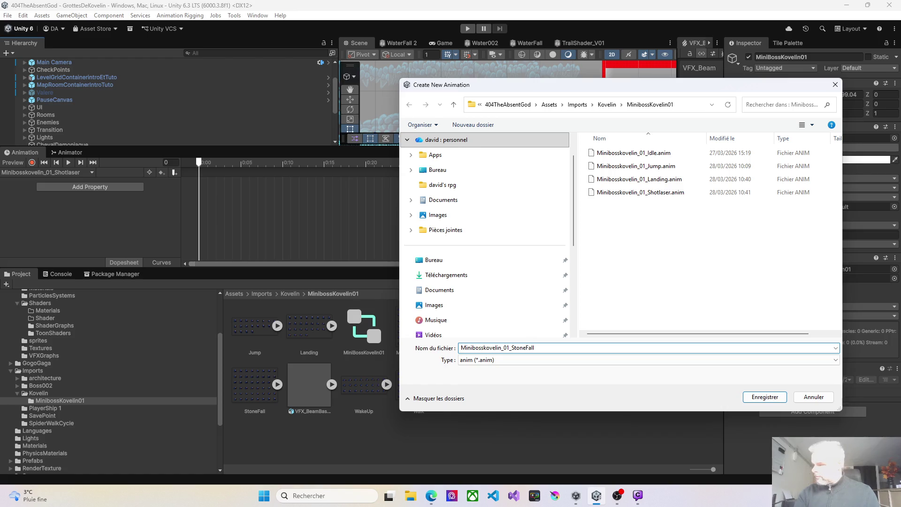
key("Return")
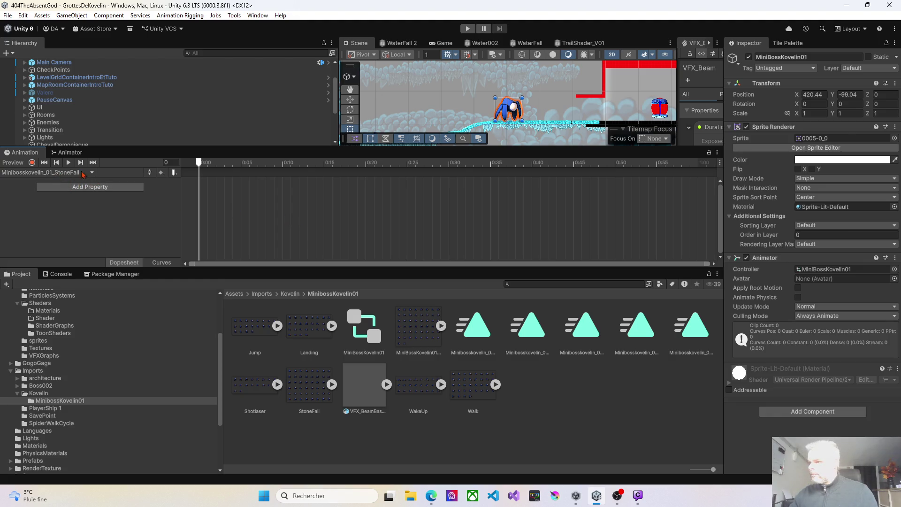
Step: Create another empty clip, renaming the suggested Idle name to Minibosskovelin_01_WakeUp
left_click(89, 174)
left_click(57, 238)
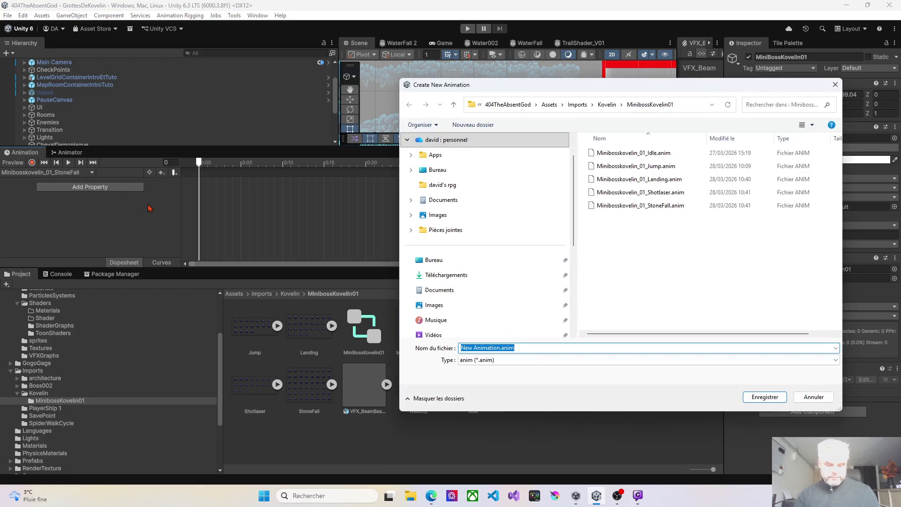
type("Minibosskovelin_01_Idle")
key("BackSpace")
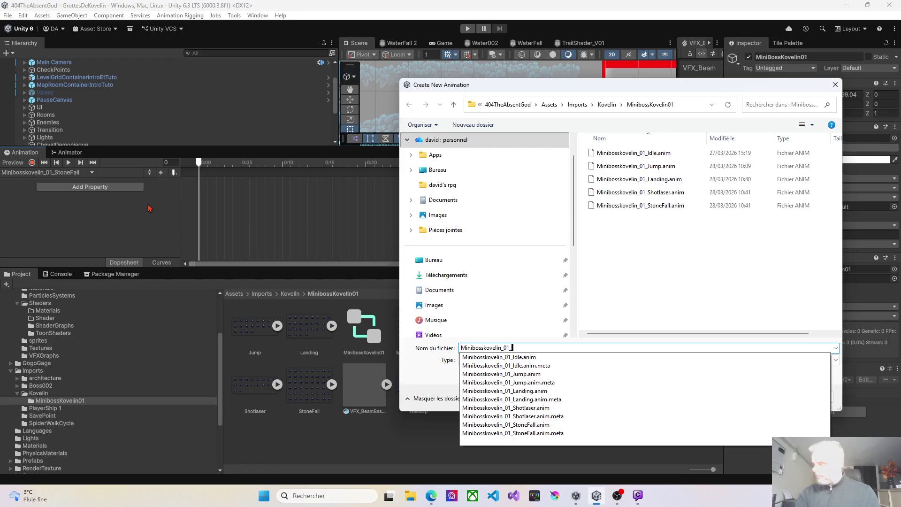
type("WakeUp")
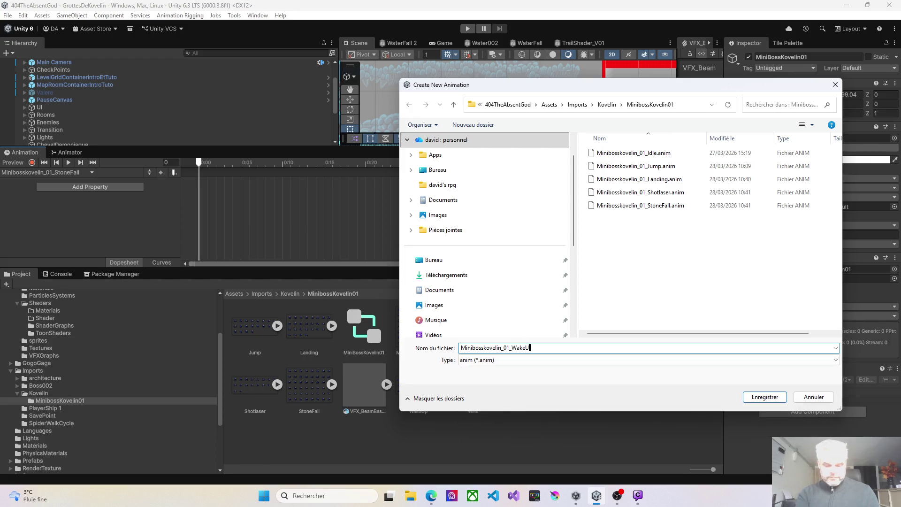
key("Return")
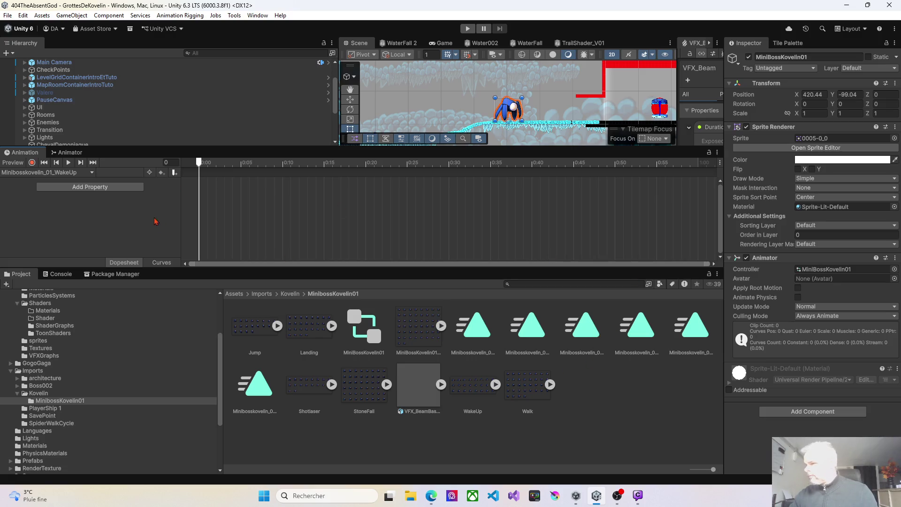
Step: Attempt a second WakeUp clip, decline replacing the existing file, and cancel the save
left_click(89, 174)
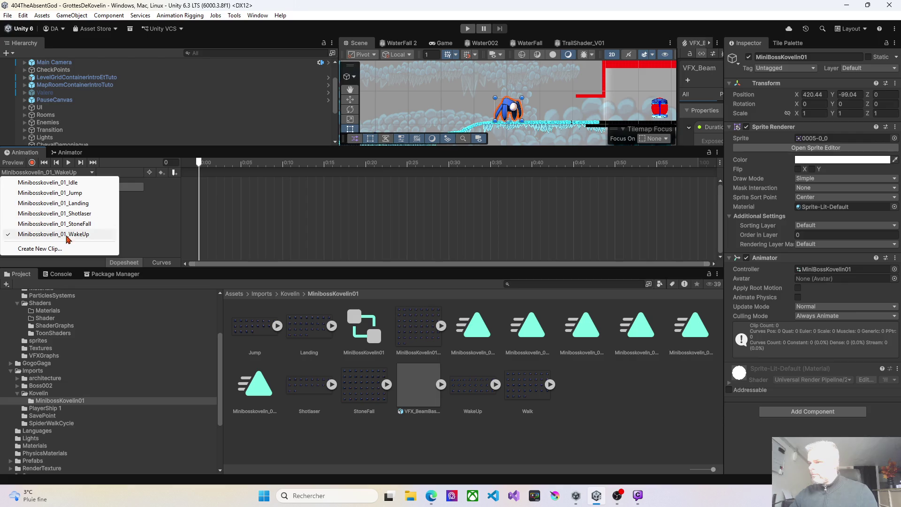
left_click(59, 249)
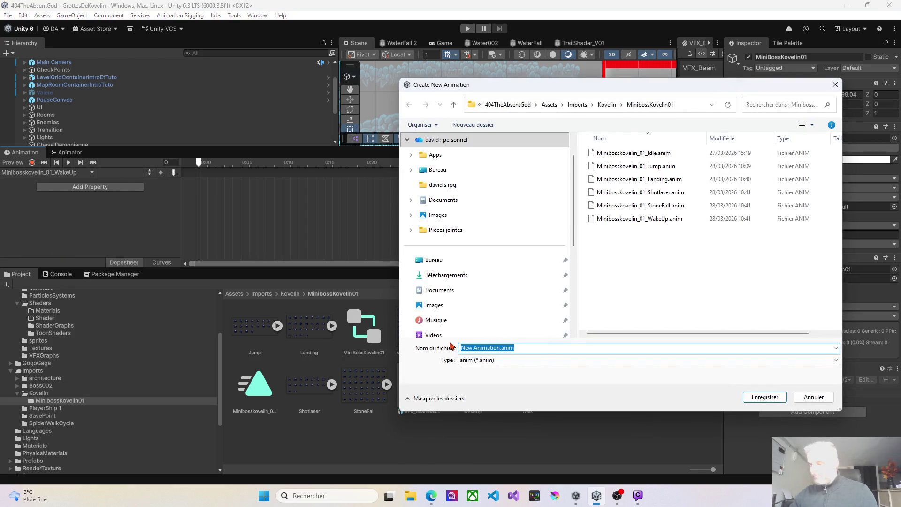
type("Minibosskovelin_01_Idle")
key("BackSpace")
key("BackSpace")
key("BackSpace")
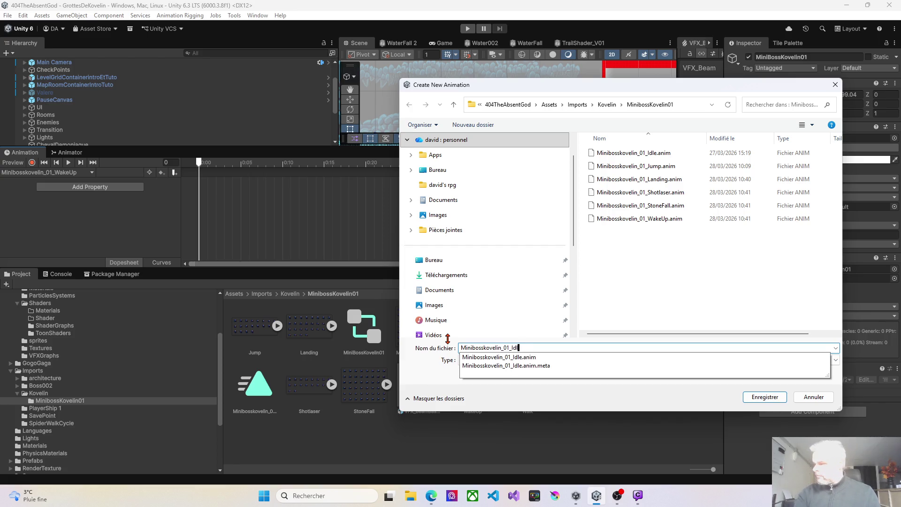
type("WakeUp")
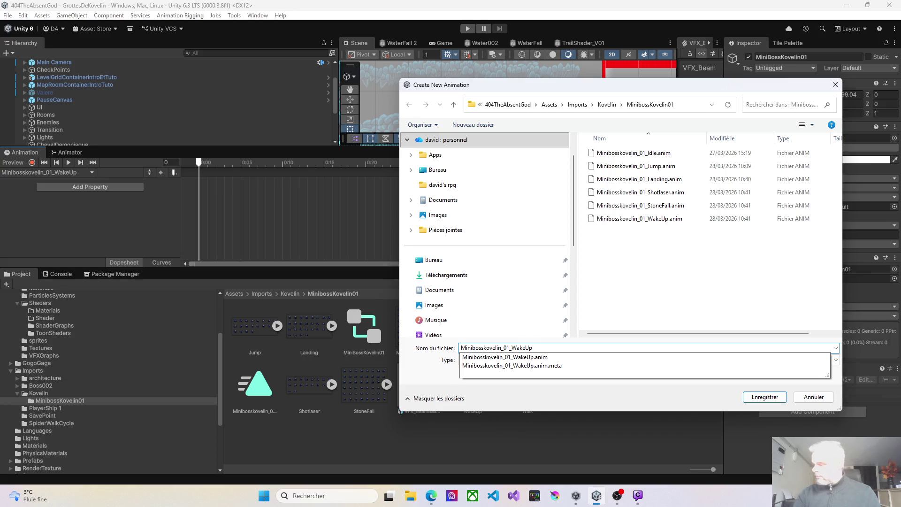
key("Return")
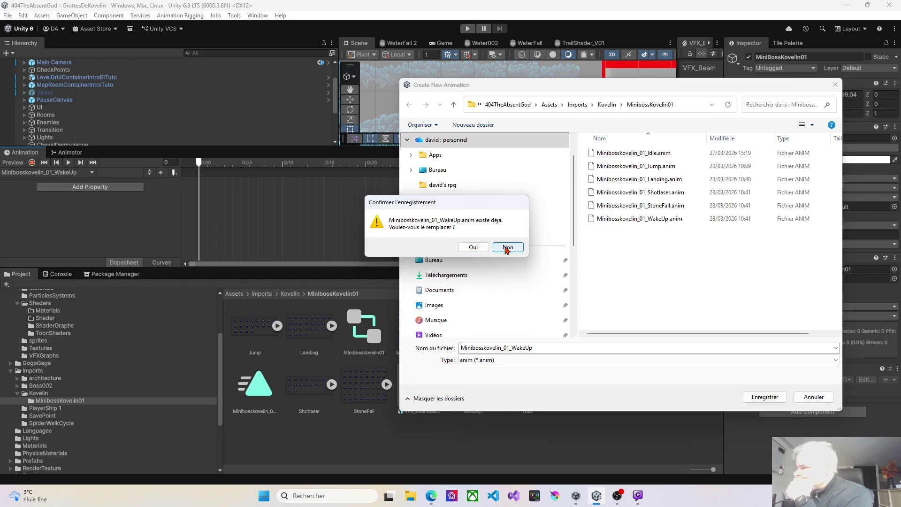
left_click(508, 248)
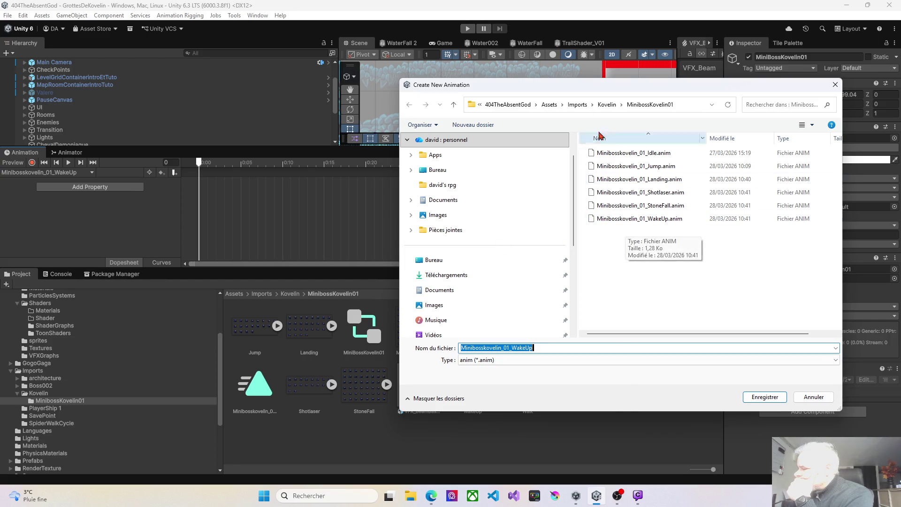
mouse_move(575, 92)
left_mouse_down()
mouse_move(657, 68)
mouse_move(626, 29)
mouse_move(603, 21)
mouse_move(579, 47)
left_mouse_up()
left_click(840, 37)
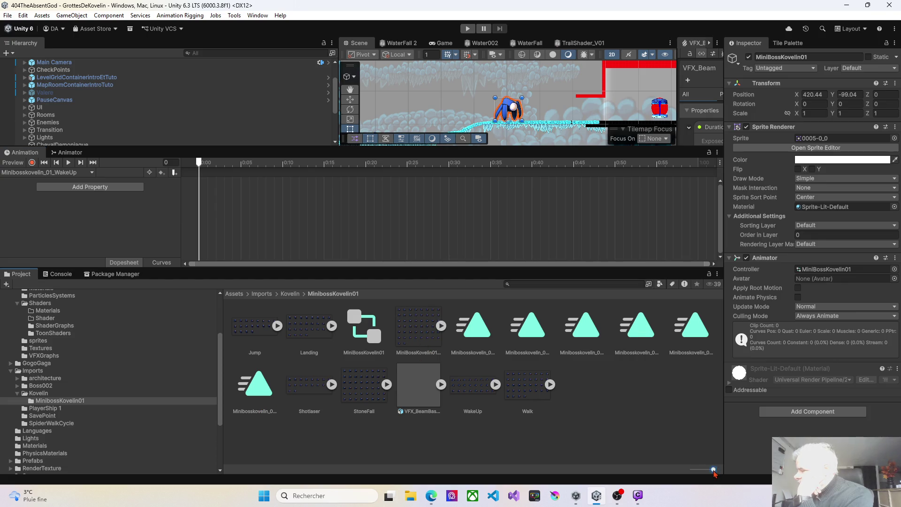
Step: Switch the Project window to list view and check the MiniBossKovelin01_Idle sprite frames
left_click_drag(713, 469, 681, 469)
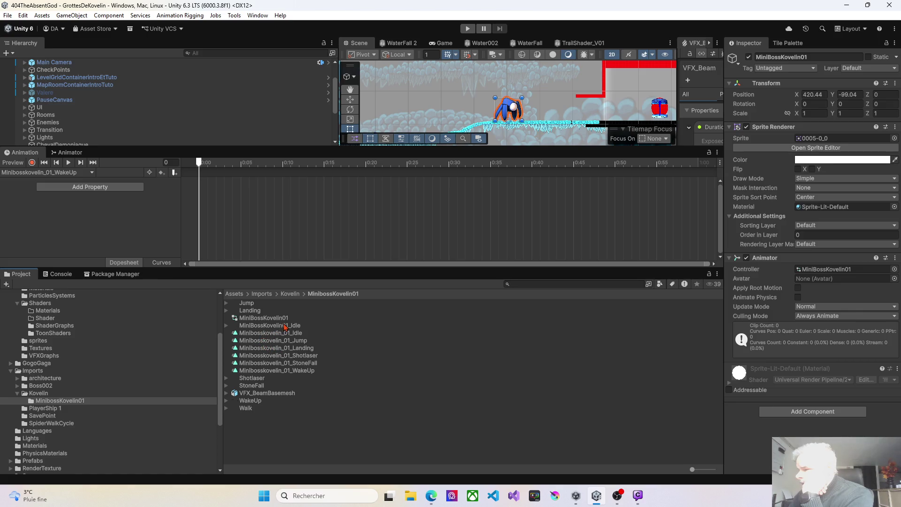
left_click(226, 325)
left_click(226, 326)
left_click(227, 326)
left_click(226, 326)
Step: Try dragging MiniBossKovelin01_Idle onto MiniBossKovelin01, then clear the asset selection
mouse_move(253, 327)
left_mouse_down()
mouse_move(254, 318)
mouse_move(282, 326)
mouse_move(266, 313)
left_mouse_up()
left_click(267, 319)
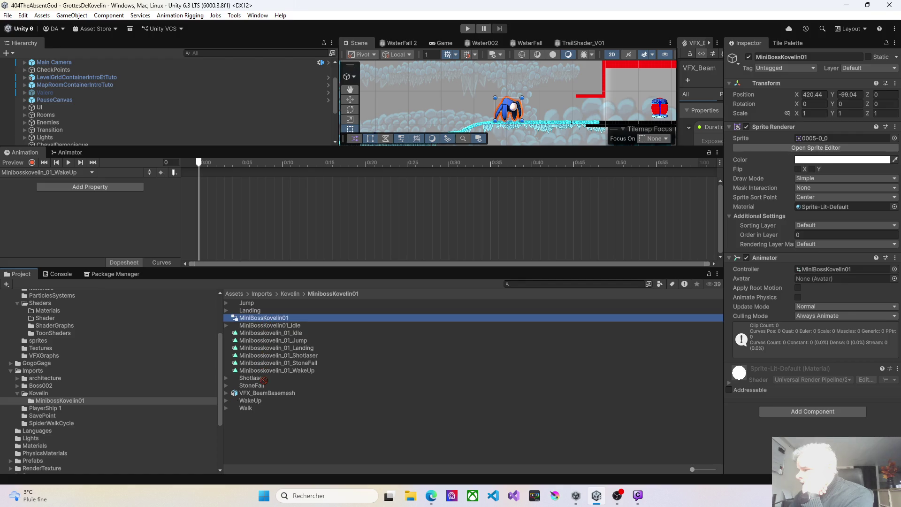
left_click(265, 412)
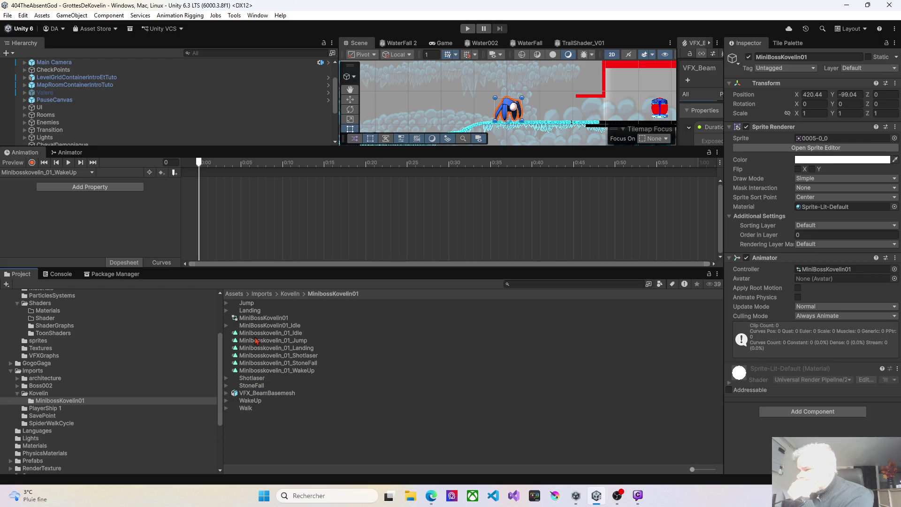
left_click(90, 172)
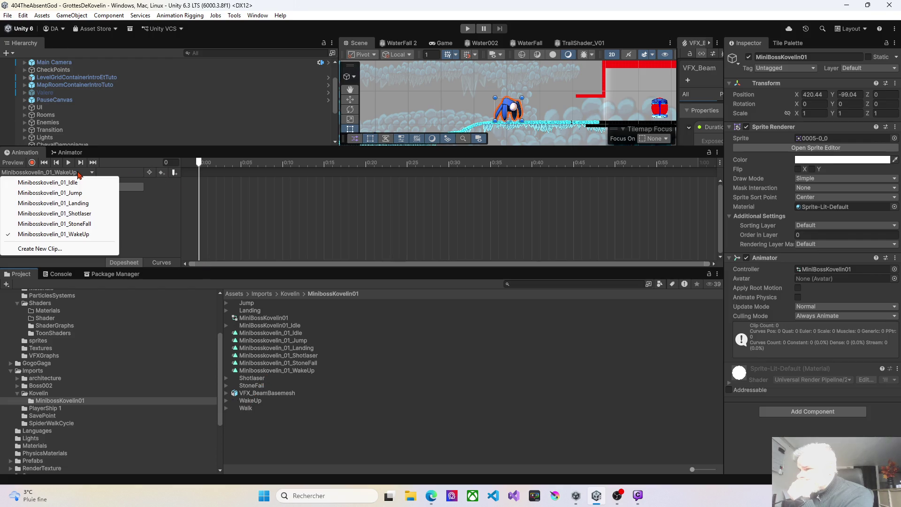
Step: Create a new clip named Minibosskovelin_01_Walk
left_click(50, 248)
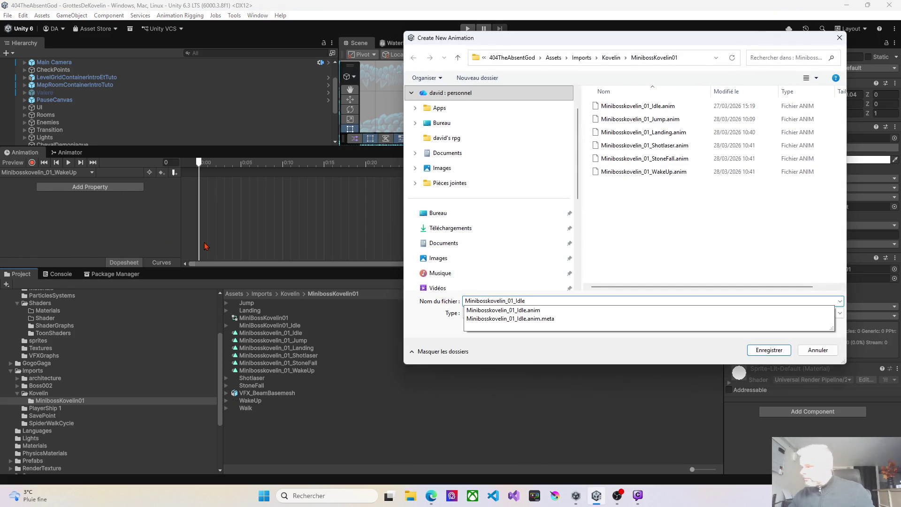
key("BackSpace")
key("BackSpace")
key("BackSpace")
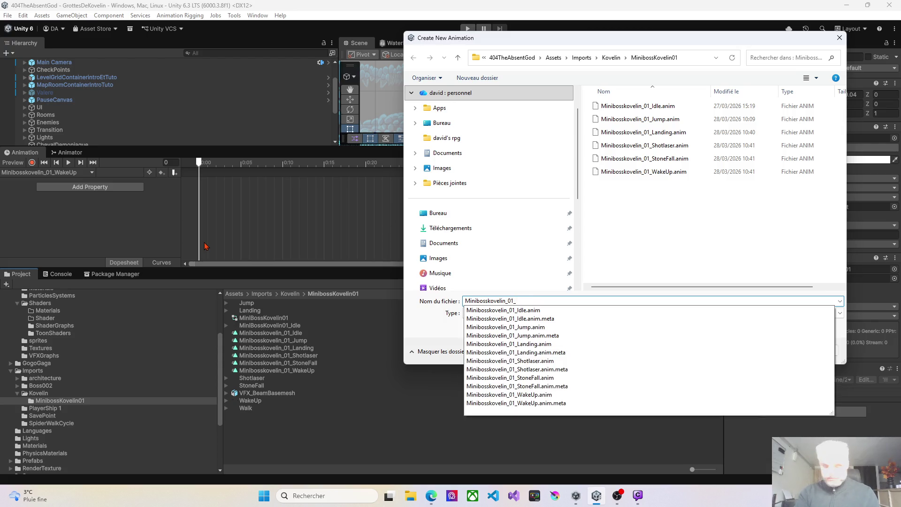
type("Walk")
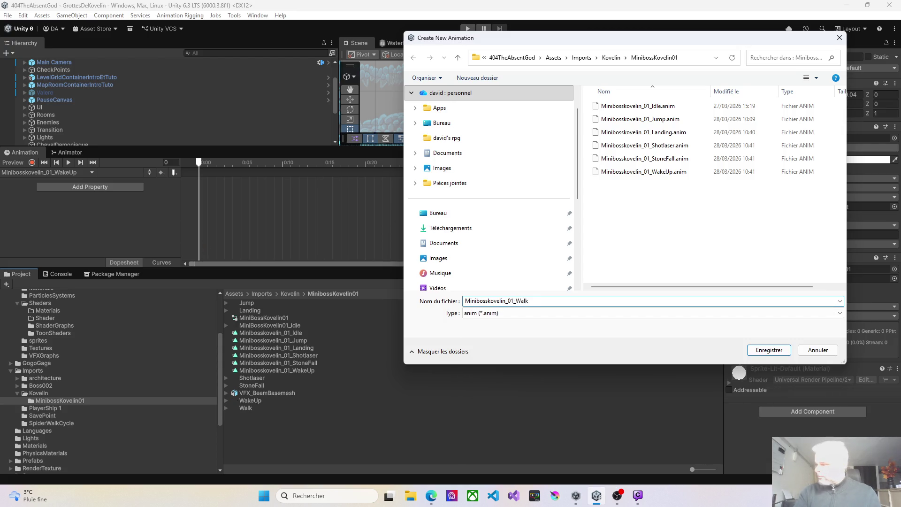
key("Return")
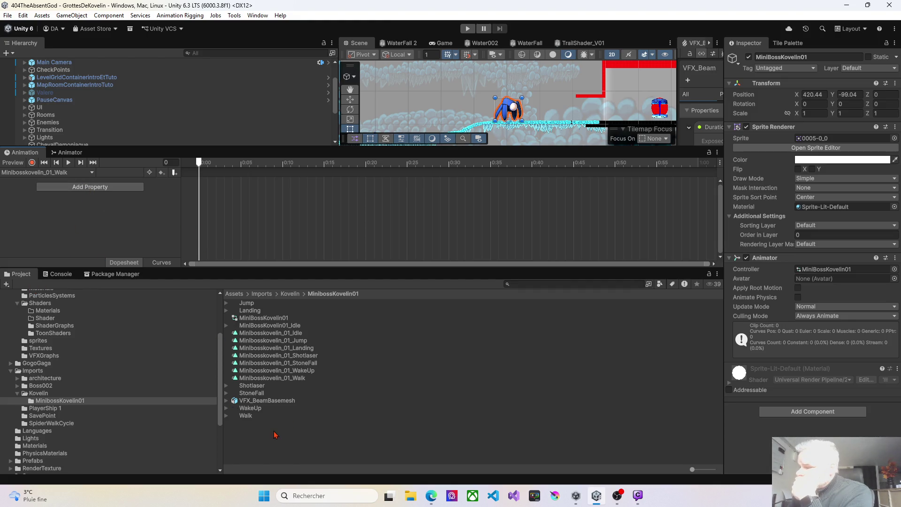
Step: Key the 36 Walk sprites (Walk_0 to Walk_35) into the Walk clip and play it
left_click(227, 416)
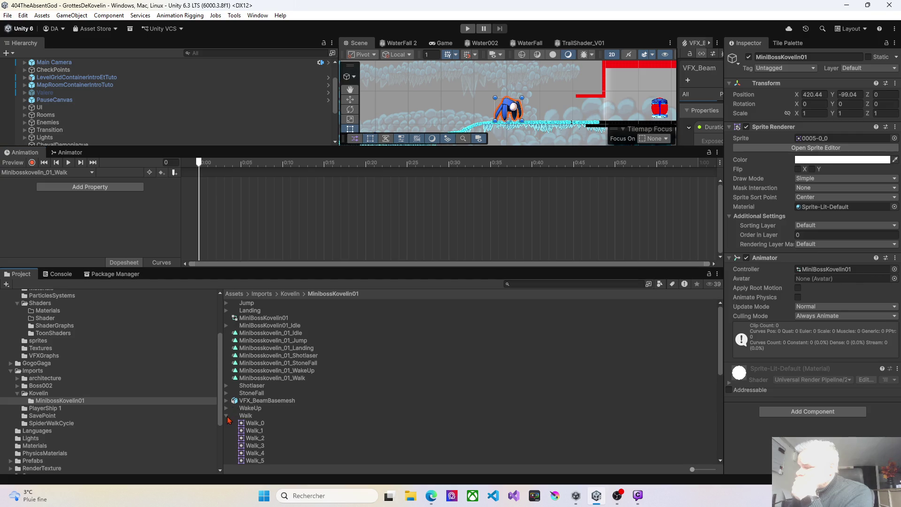
left_click(248, 424)
scroll(289, 423, "down", 10)
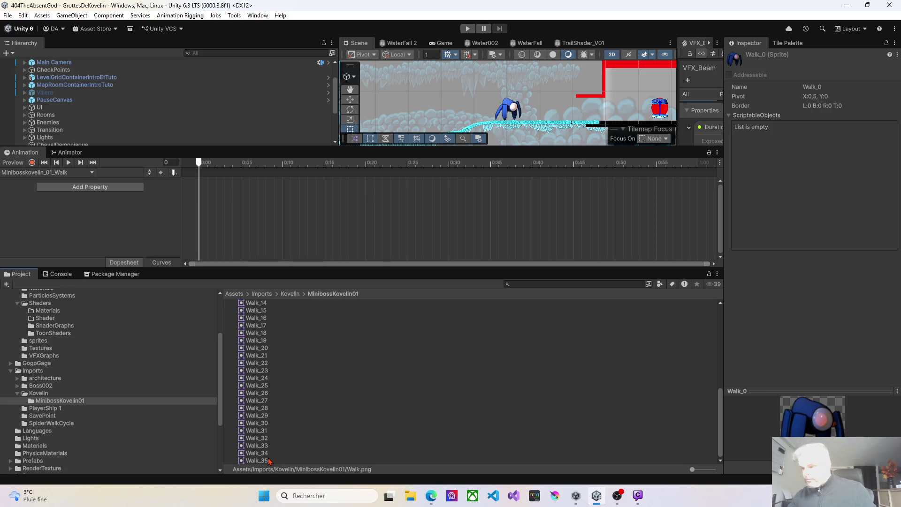
left_click(269, 462, "shift")
left_click_drag(269, 461, 255, 190)
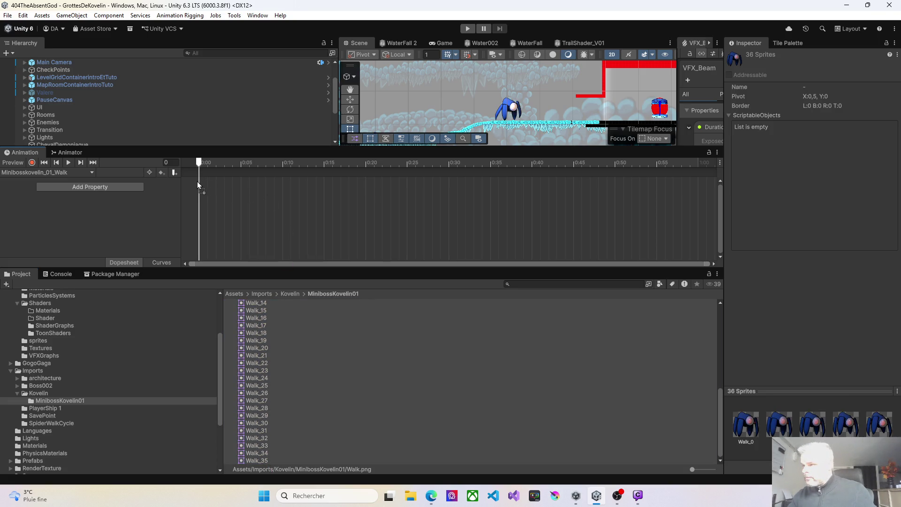
left_click_drag(198, 181, 199, 181)
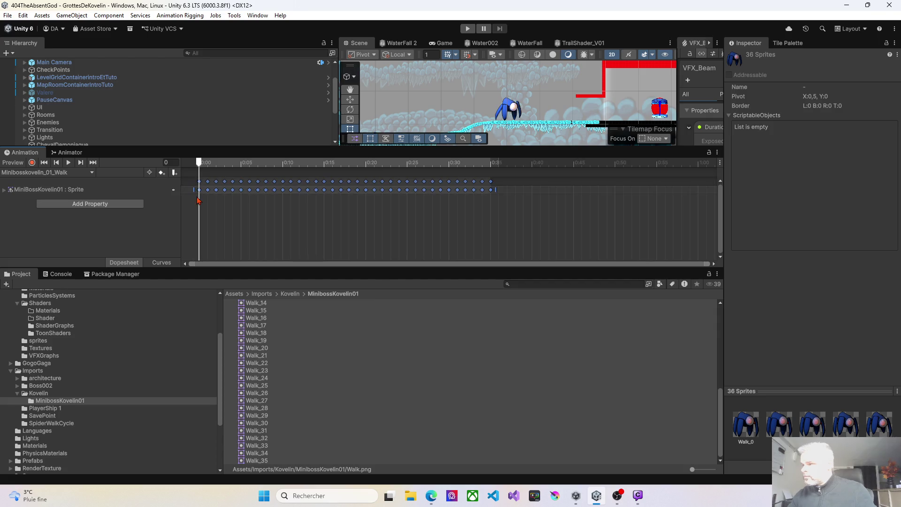
left_click(69, 163)
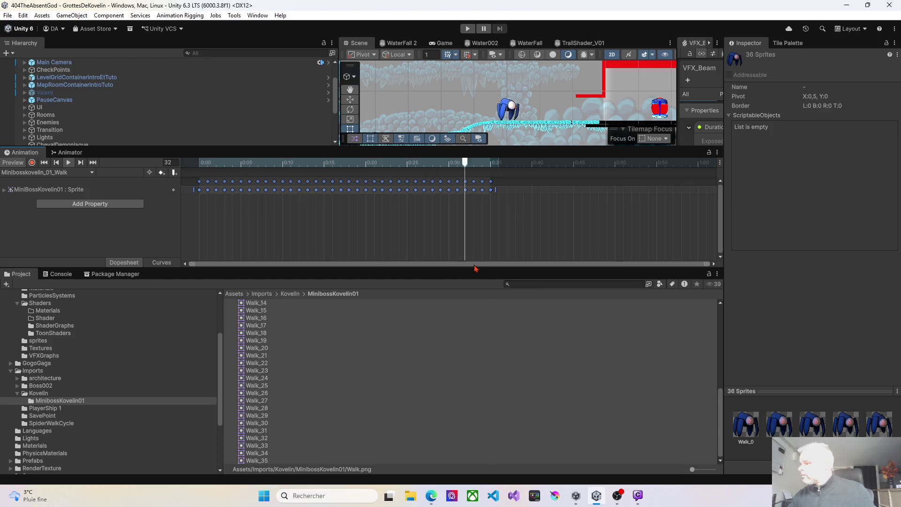
Step: Resize the Project and Scene panels to give the Scene view more room
left_click_drag(693, 470, 698, 471)
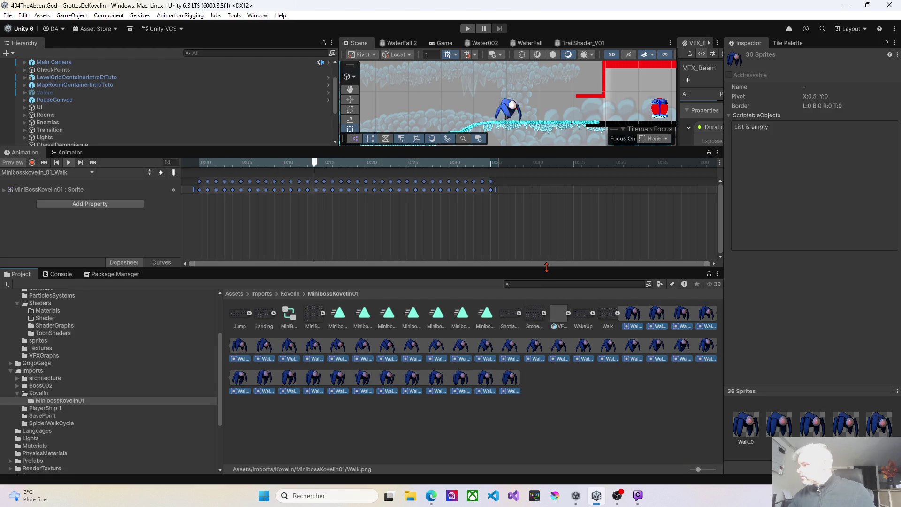
left_click_drag(547, 268, 548, 329)
left_click_drag(540, 147, 540, 220)
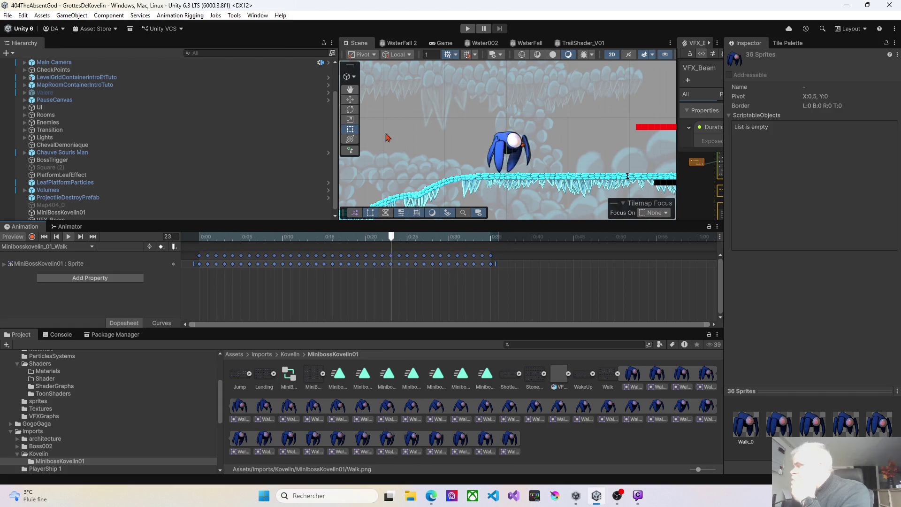
left_click_drag(336, 129, 137, 129)
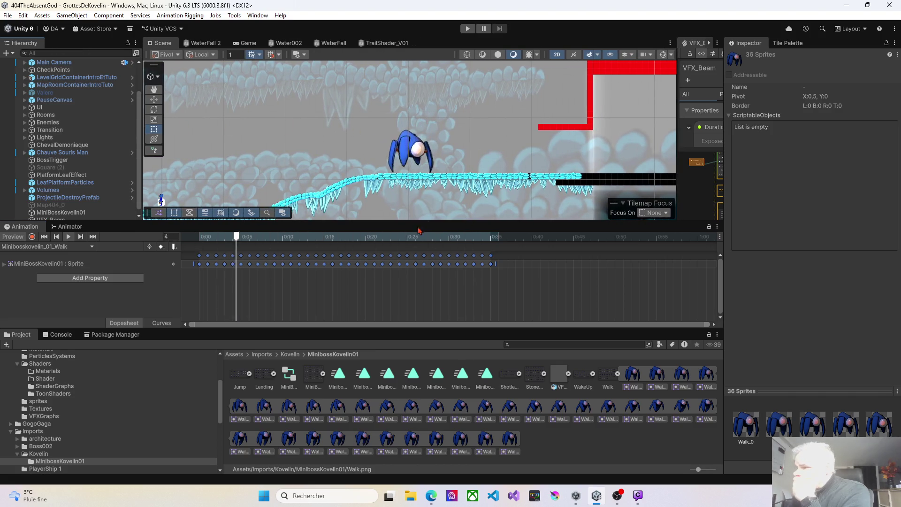
left_click(85, 247)
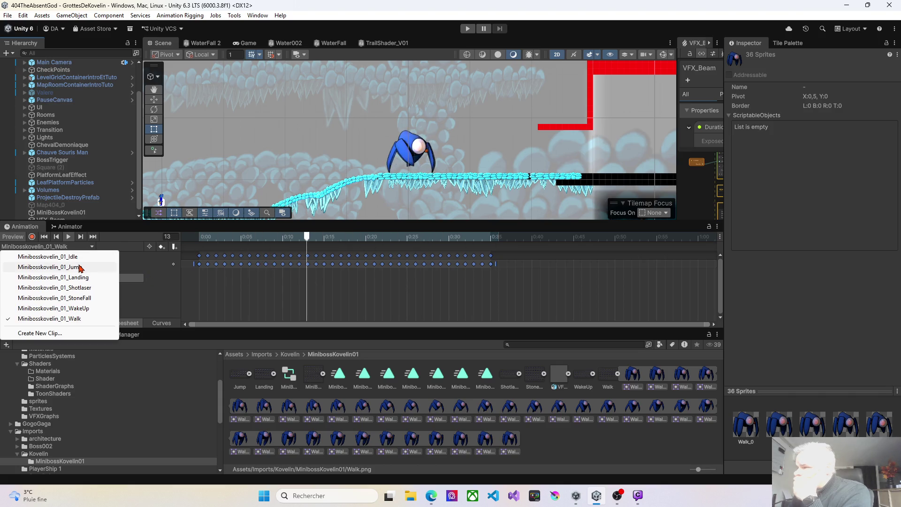
Step: Preview the Jump clip, then switch to the empty Landing clip
left_click(80, 267)
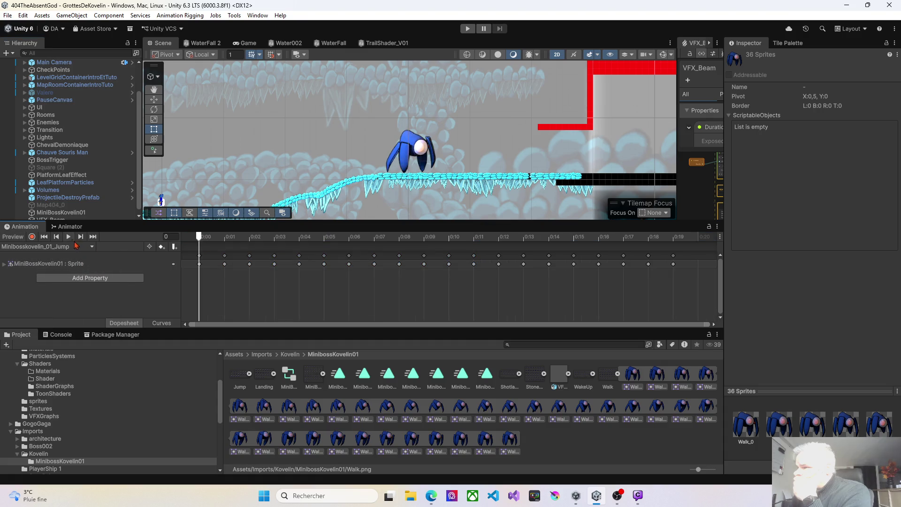
left_click(69, 237)
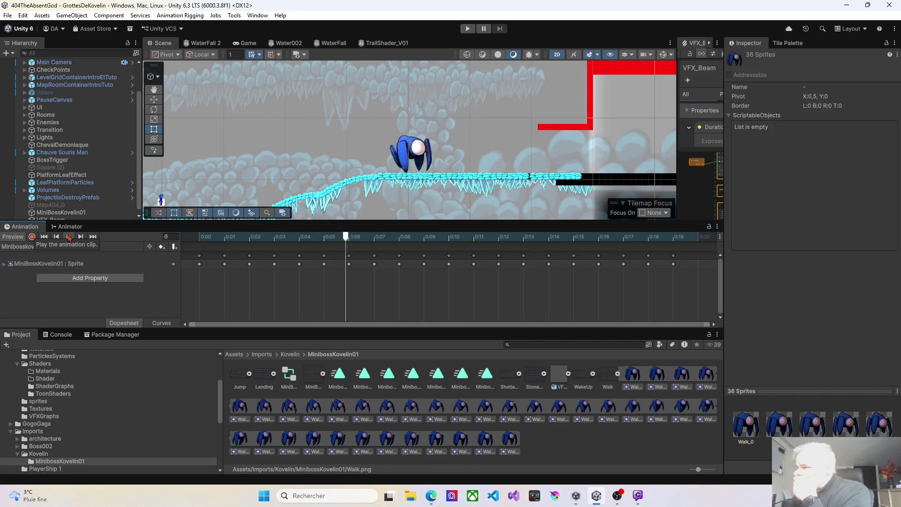
left_click(38, 247)
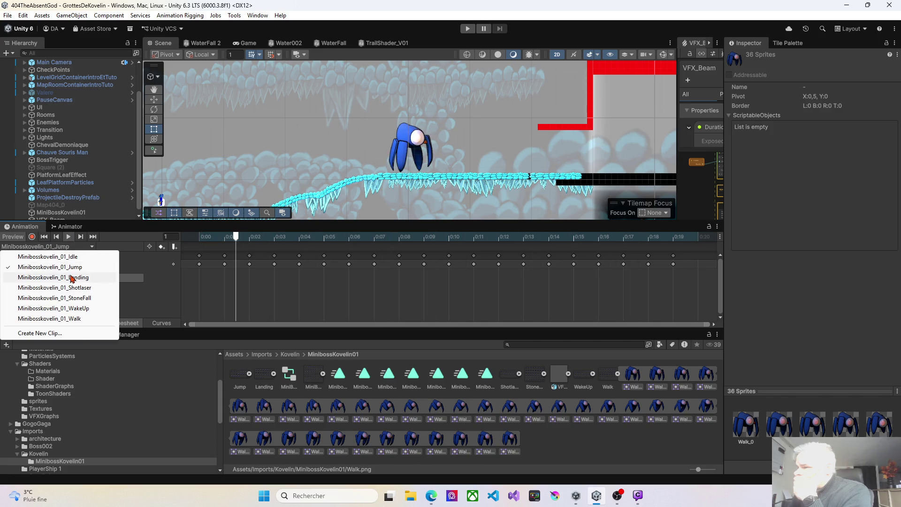
left_click(71, 267)
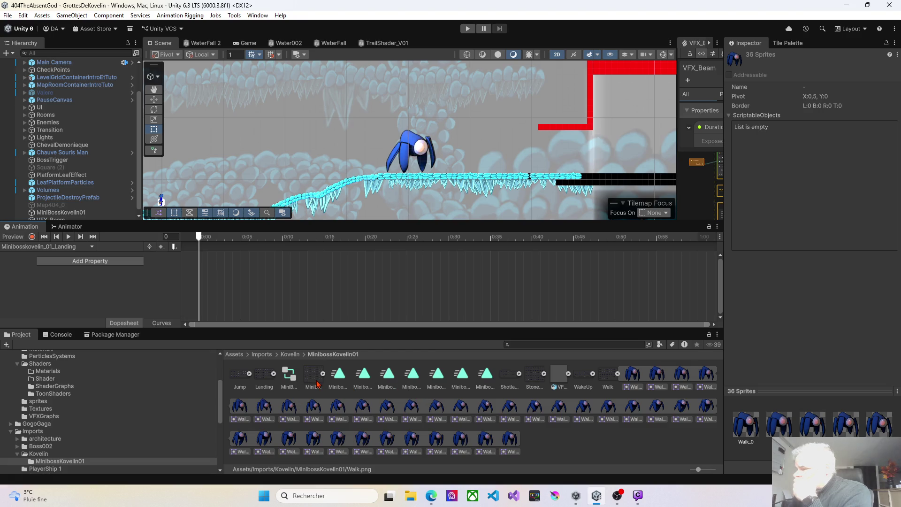
Step: Key all 28 Landing sprite frames into Minibosskovelin_01_Landing and play it
left_click(274, 374)
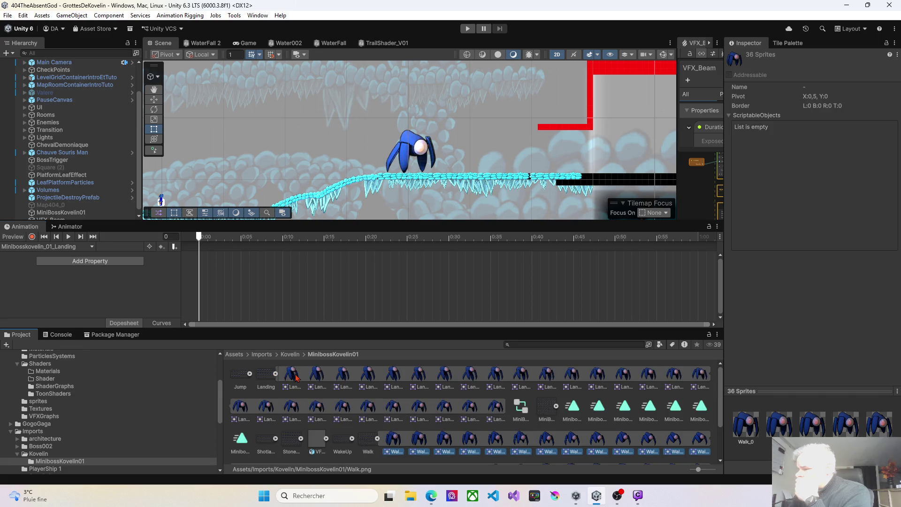
left_click(377, 439)
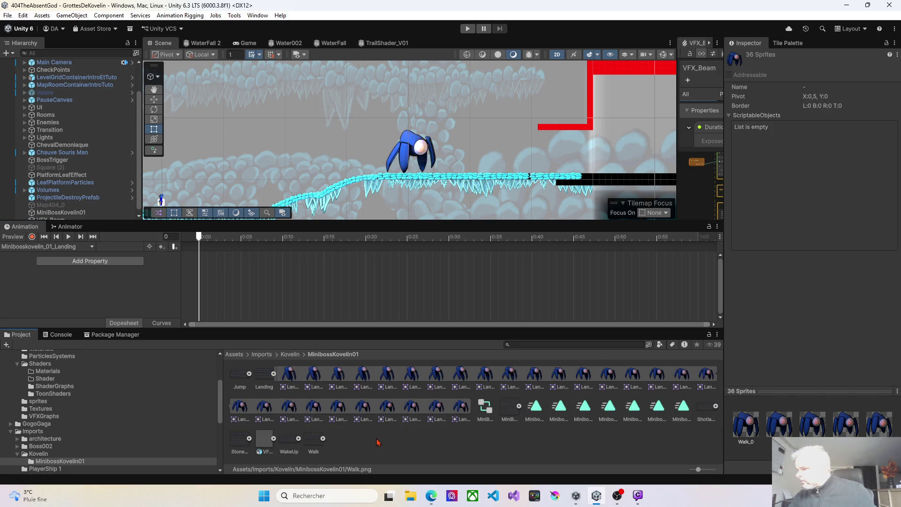
left_click(289, 374)
left_click(462, 408, "shift")
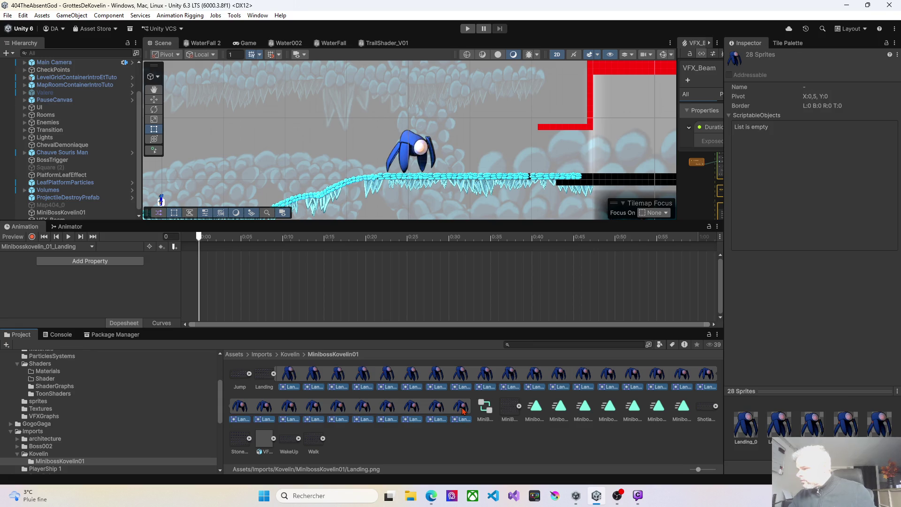
mouse_move(292, 374)
left_mouse_down()
mouse_move(219, 263)
mouse_move(200, 258)
left_mouse_up()
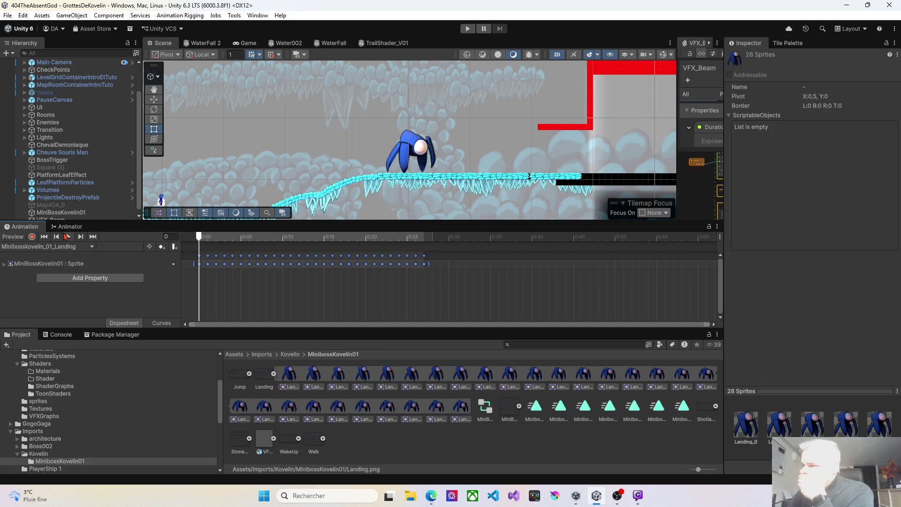
left_click(68, 237)
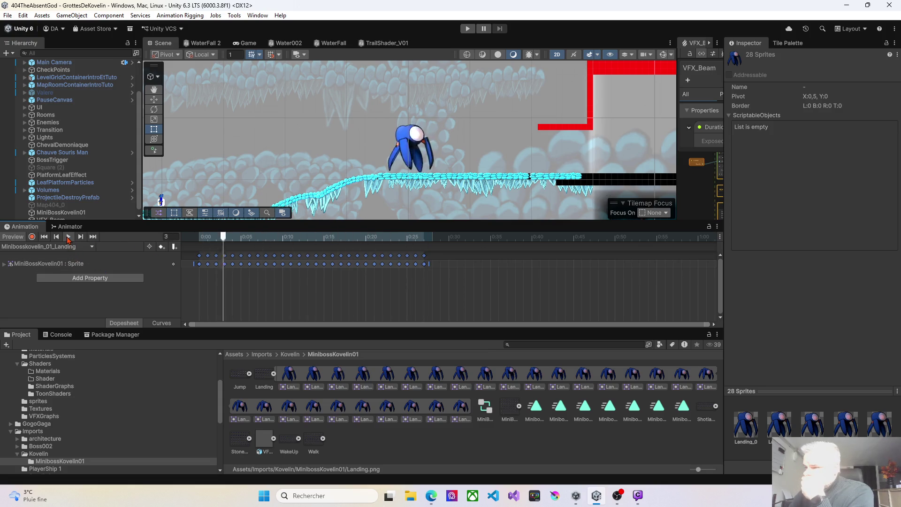
left_click(273, 374)
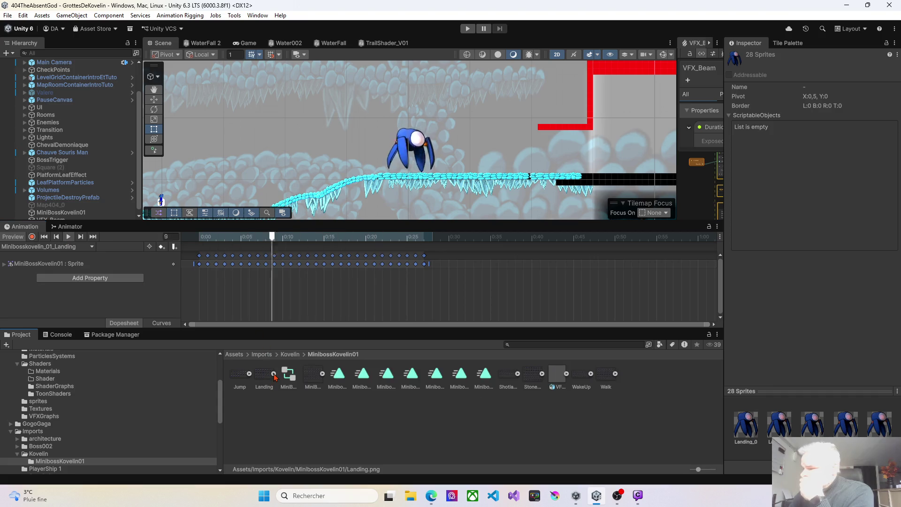
left_click(313, 378)
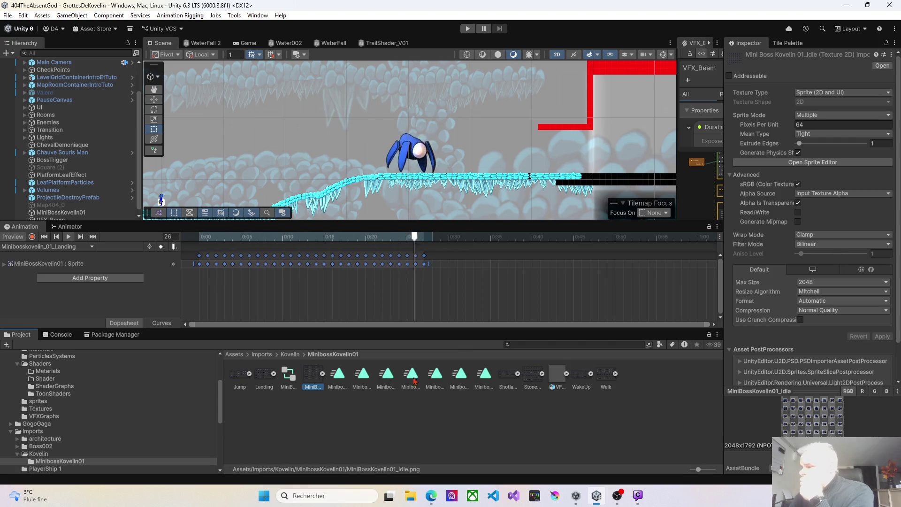
Step: Key the 18 Shotlaser sprite frames into Minibosskovelin_01_Shotlaser and play it
left_click(502, 378)
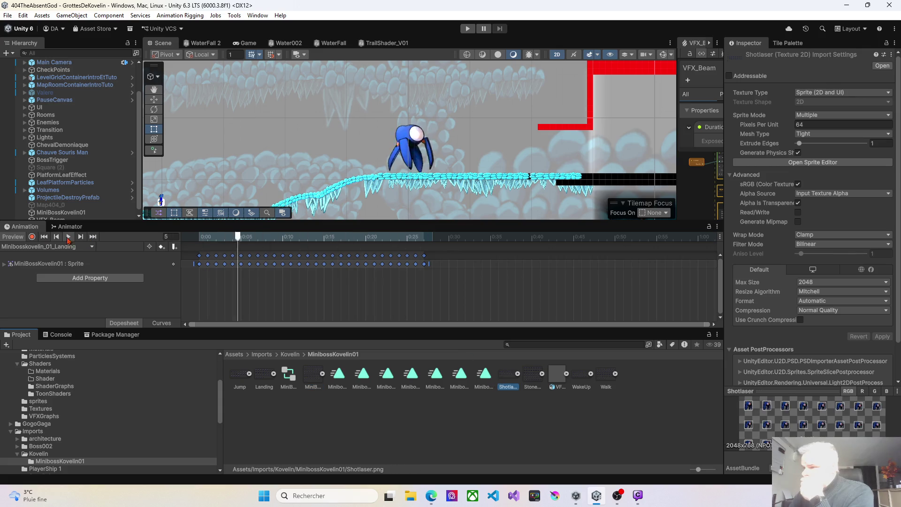
left_click(47, 246)
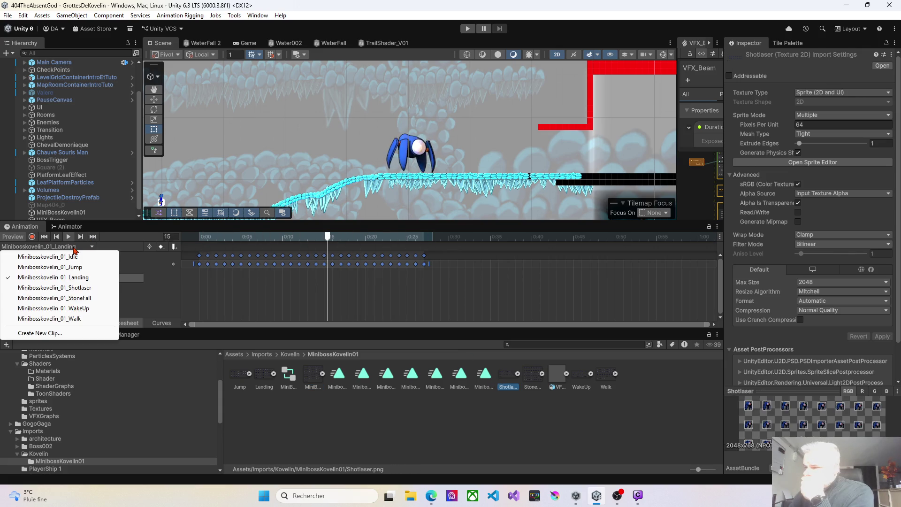
left_click(80, 288)
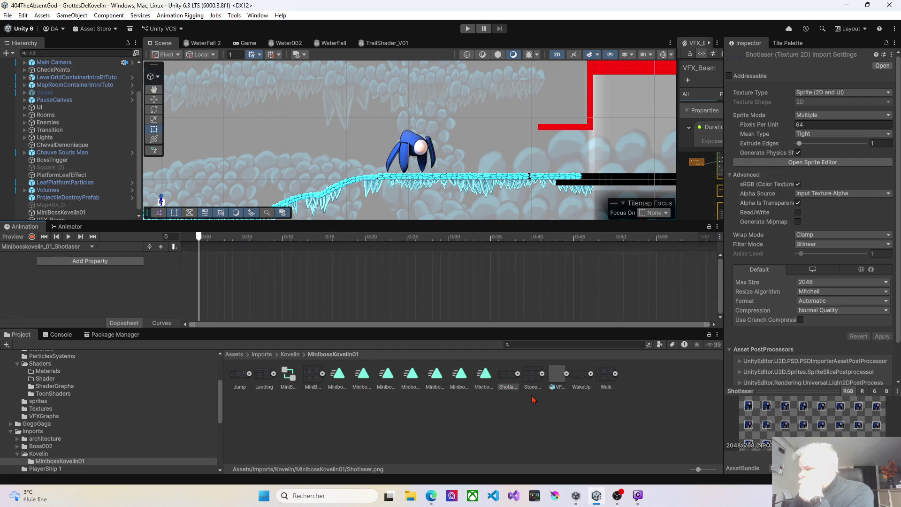
left_click(518, 374)
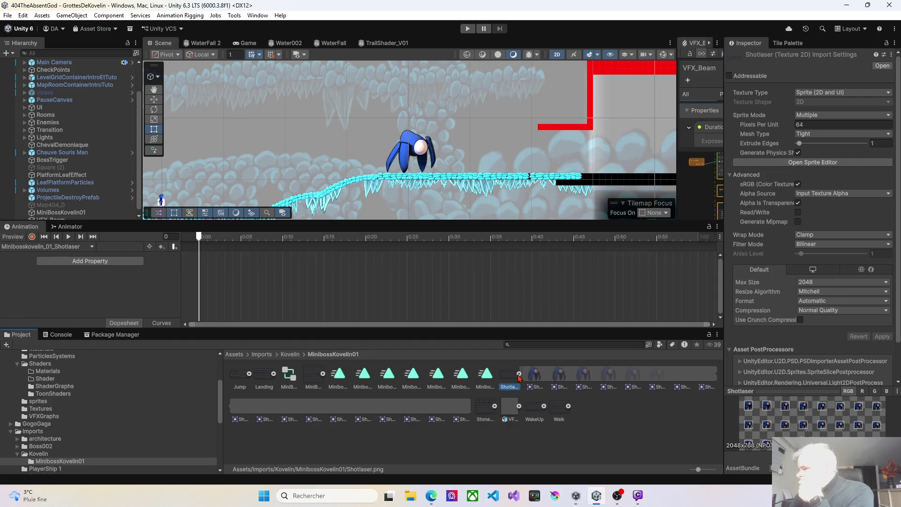
key("Right")
left_click(467, 410, "shift")
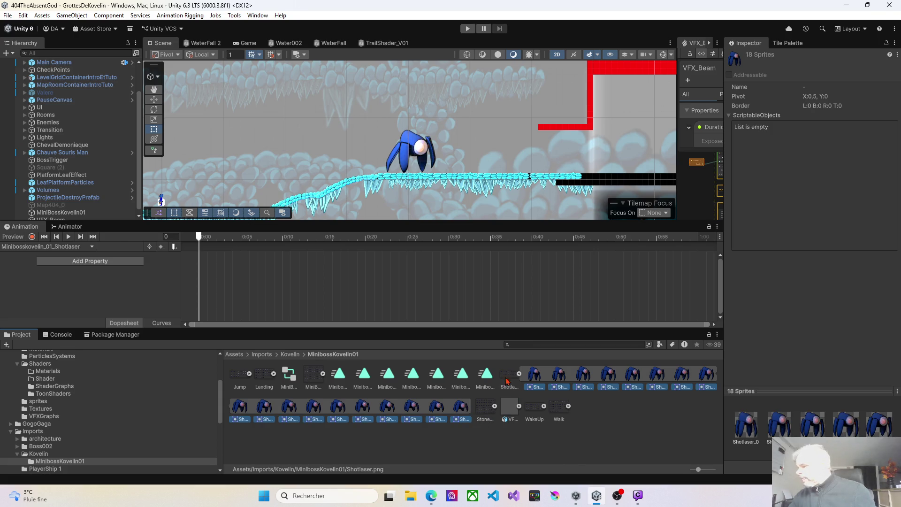
left_click_drag(536, 374, 200, 257)
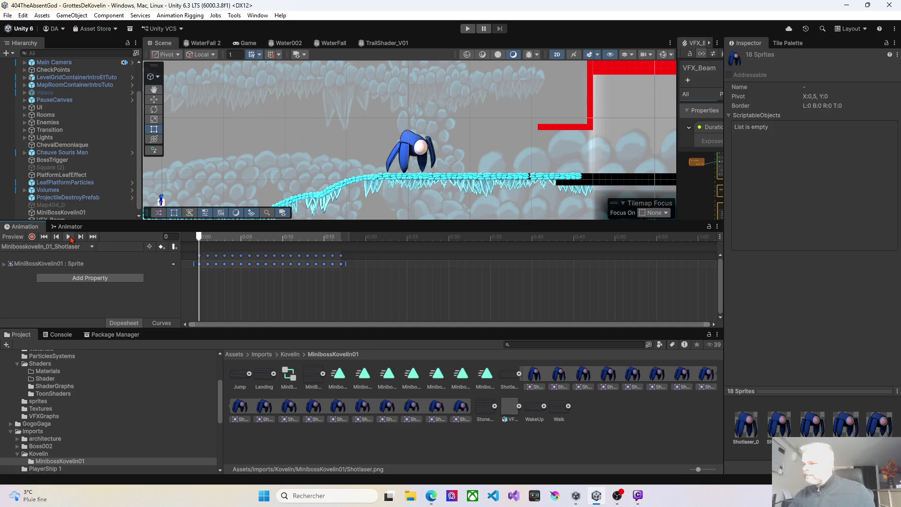
left_click(69, 237)
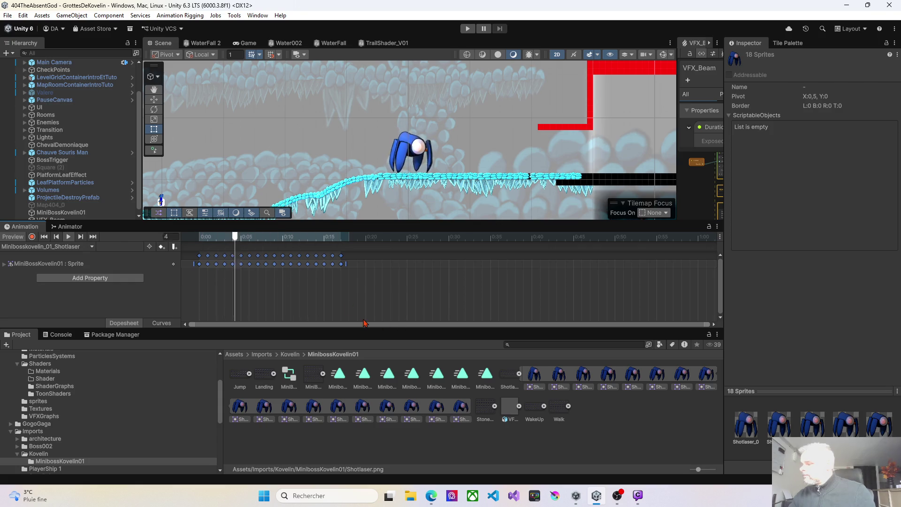
Step: Collapse the Shotlaser sprite sheet and expand the StoneFall sheet
left_click(519, 374)
left_click(556, 374)
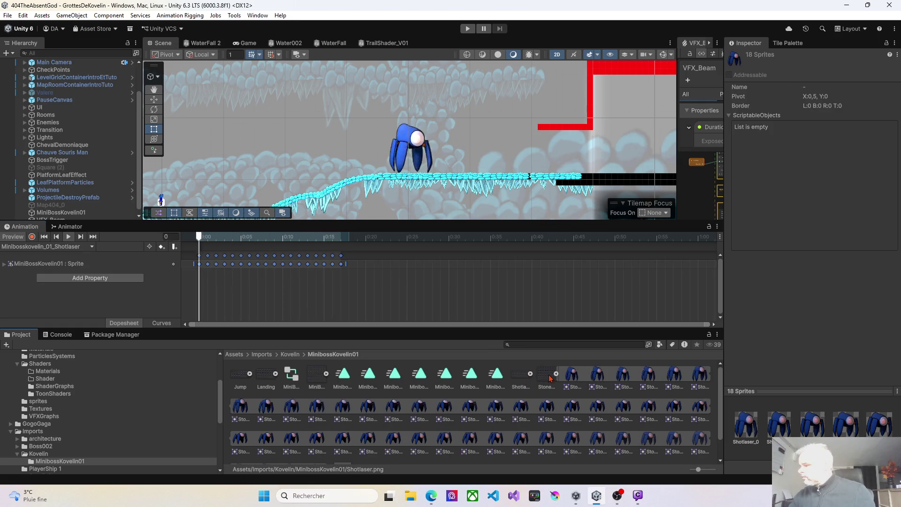
left_click(90, 247)
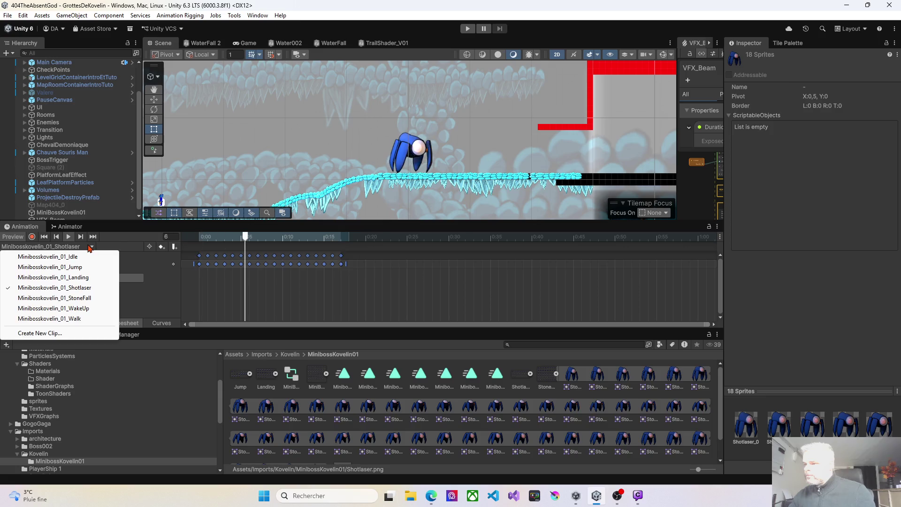
Step: Key all 48 StoneFall sprites into Minibosskovelin_01_StoneFall, play it, and collapse the sheet
left_click(81, 299)
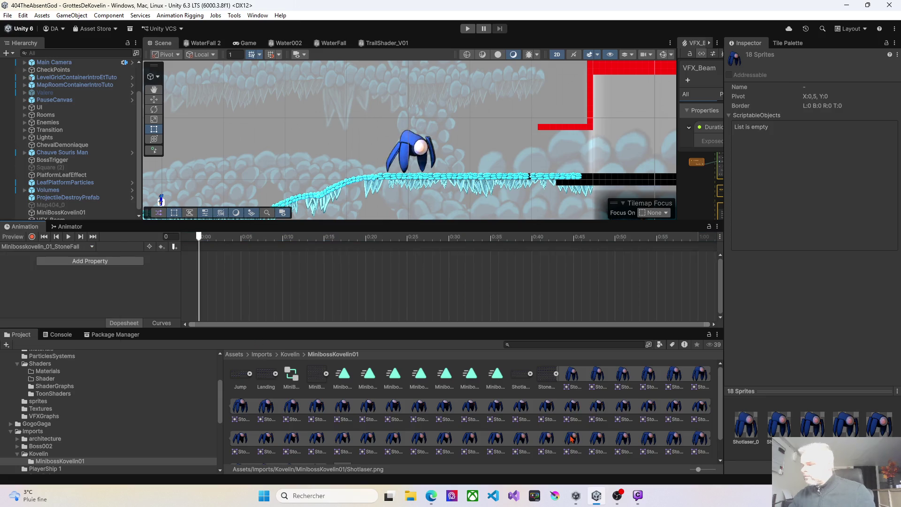
left_click(570, 381)
scroll(581, 429, "down", 1)
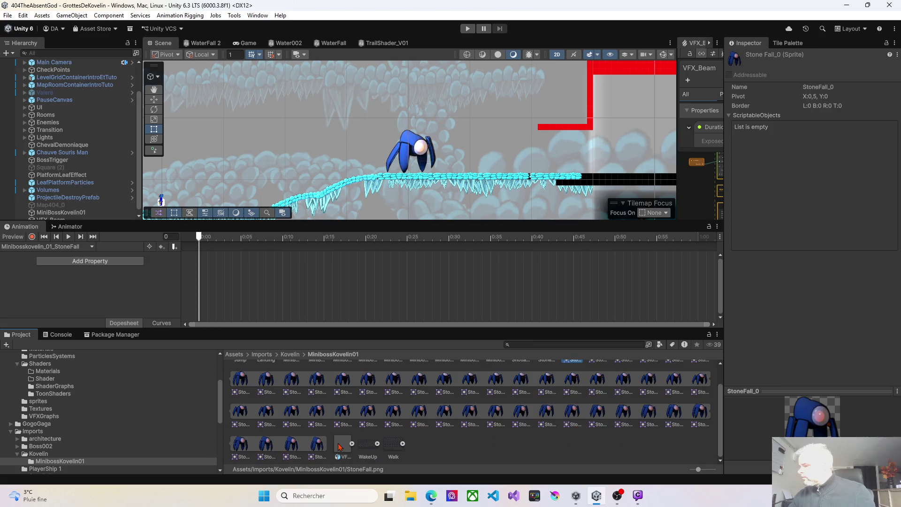
left_click(321, 446, "shift")
mouse_move(345, 382)
left_mouse_down()
mouse_move(201, 282)
mouse_move(199, 257)
left_mouse_up()
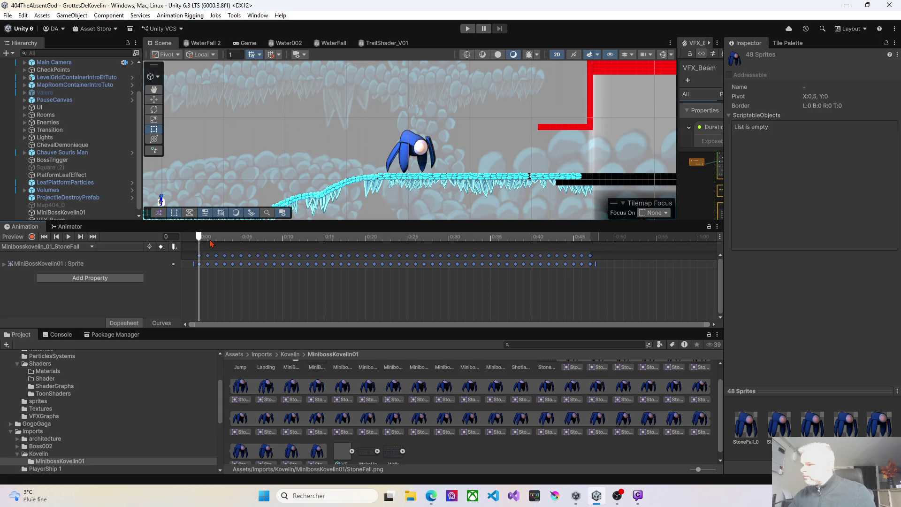
left_click(70, 237)
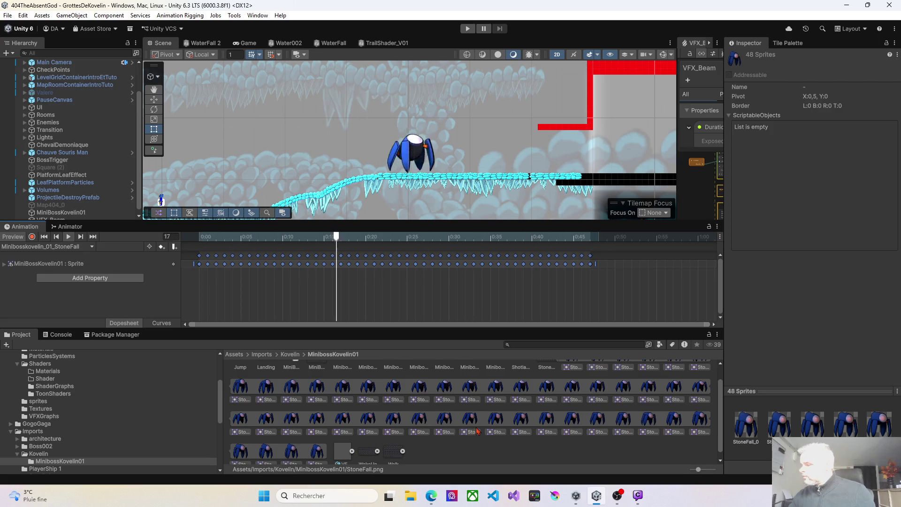
scroll(523, 421, "up", 2)
left_click(556, 374)
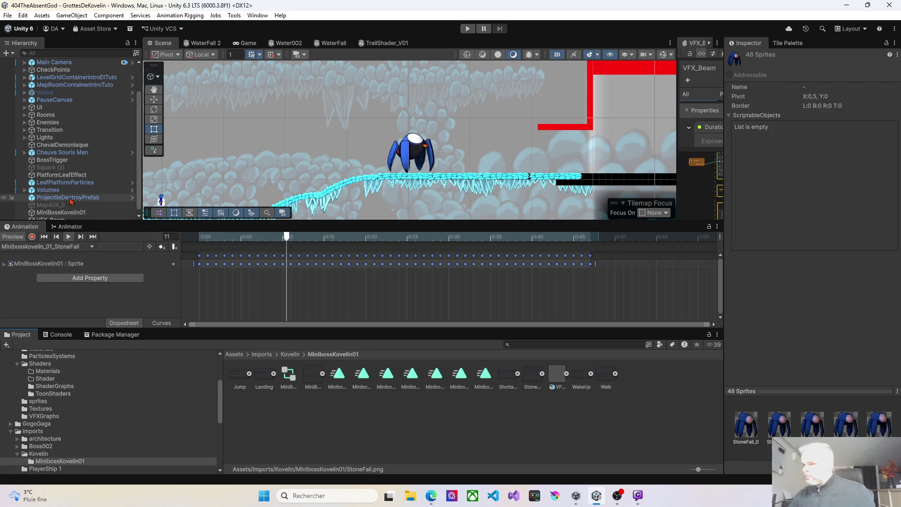
scroll(44, 173, "up", 3)
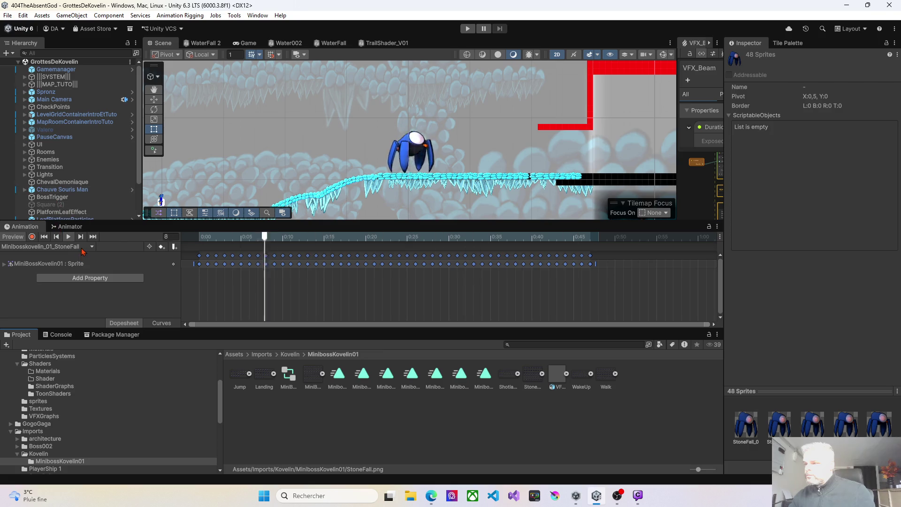
Step: Key the 24 WakeUp sprite frames into Minibosskovelin_01_WakeUp and play the preview
left_click(82, 247)
left_click(75, 309)
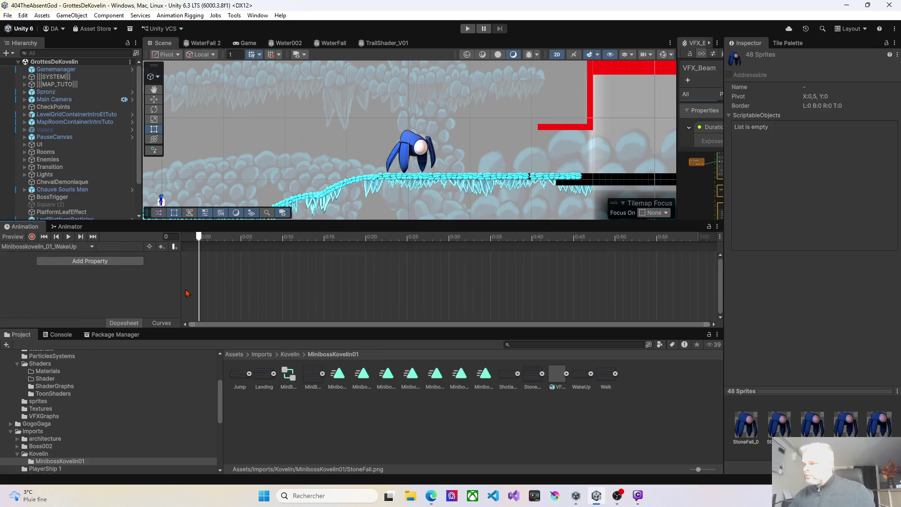
left_click(591, 374)
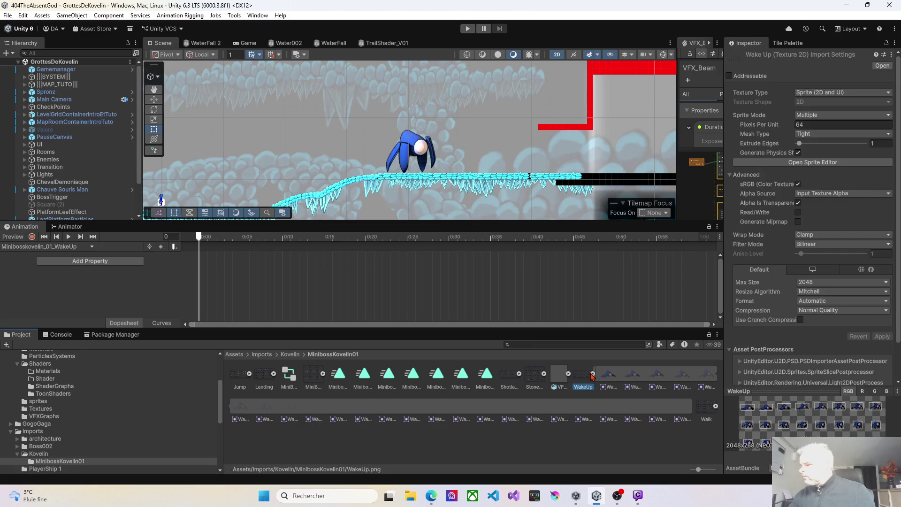
left_click(609, 376)
left_click(685, 415, "shift")
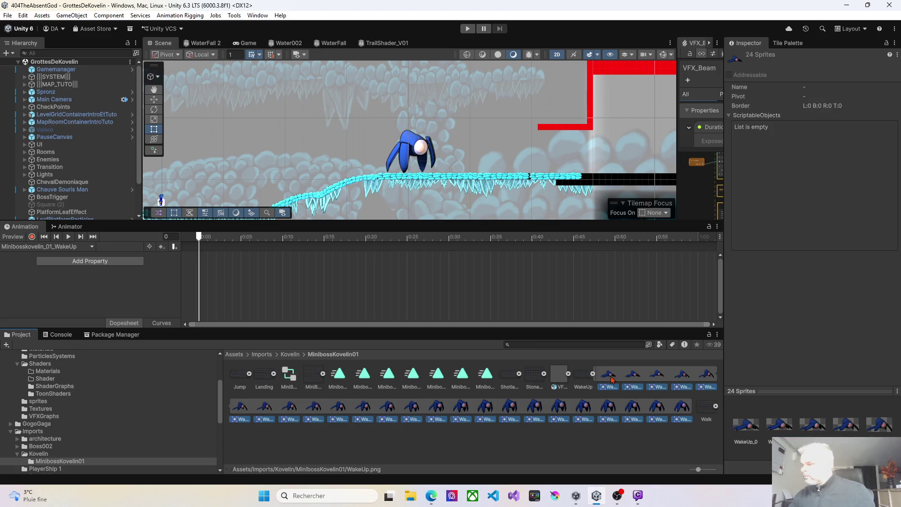
left_click_drag(612, 379, 398, 302)
left_click_drag(222, 268, 199, 257)
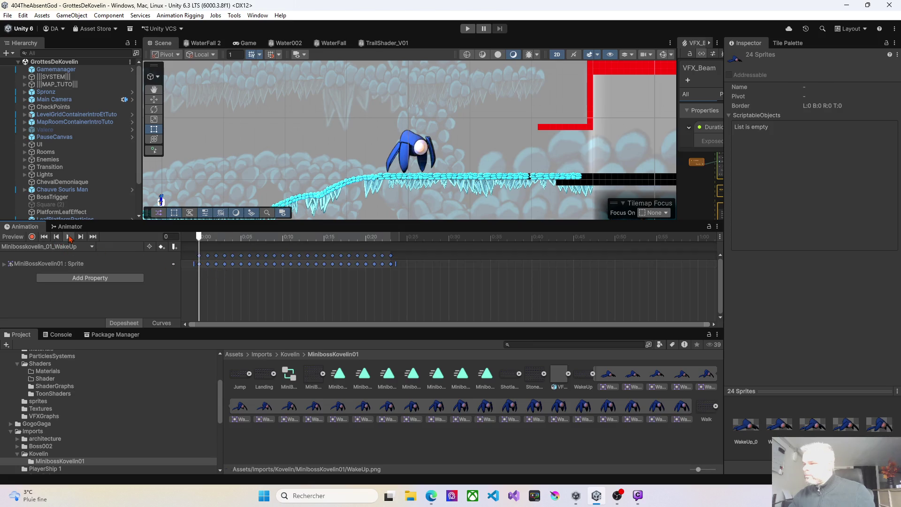
left_click(69, 237)
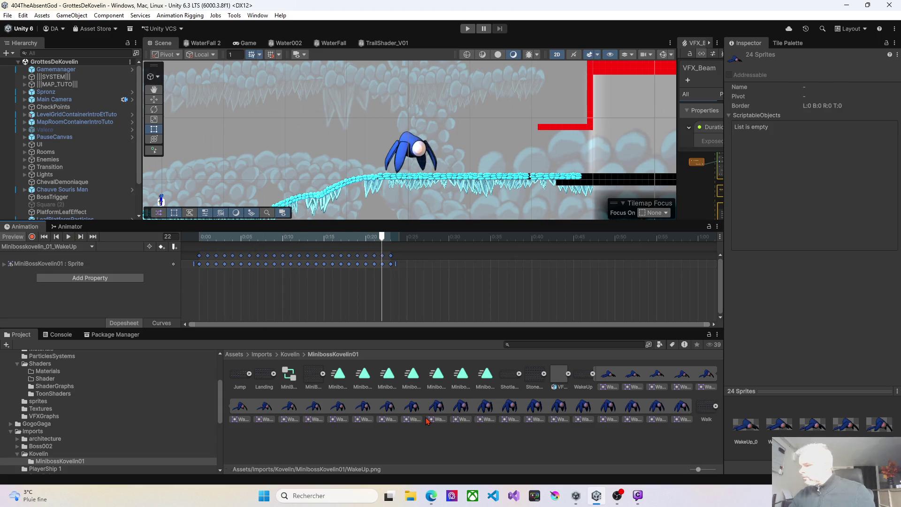
left_click(339, 375)
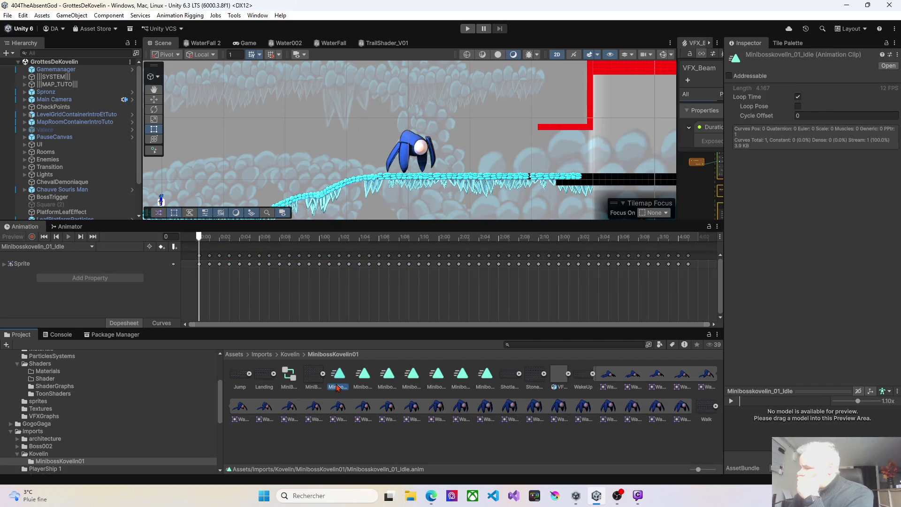
Step: Uncheck Loop Time on the Jump, Landing, Shotlaser, StoneFall and WakeUp clips
mouse_move(700, 470)
left_mouse_down()
mouse_move(717, 467)
mouse_move(659, 457)
left_mouse_up()
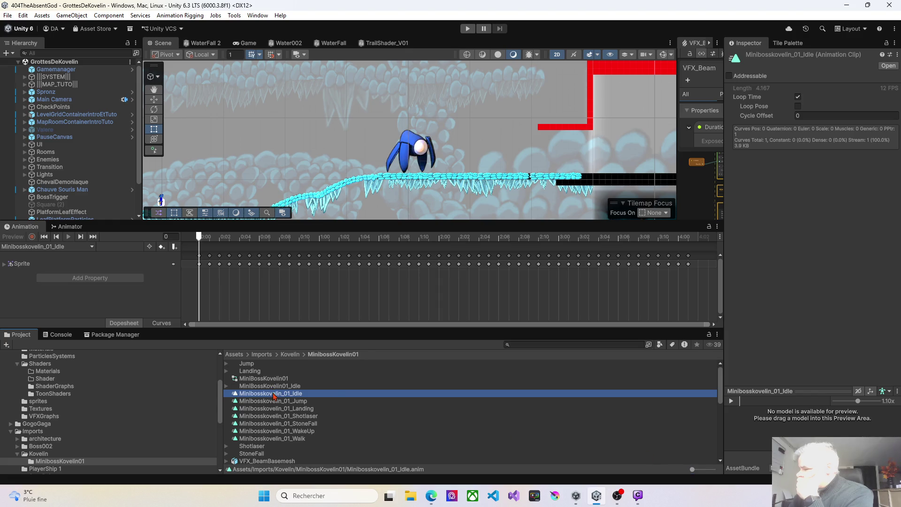
left_click(303, 401)
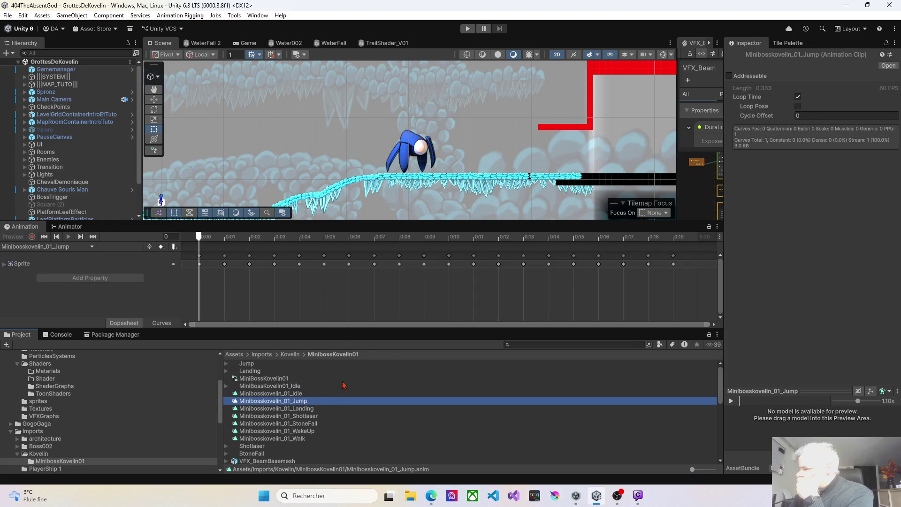
left_click(798, 97)
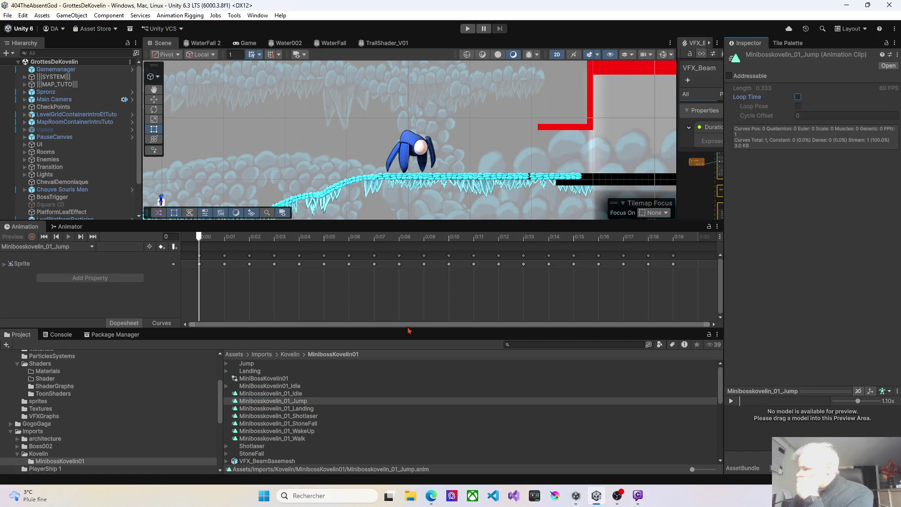
left_click(307, 408)
left_click(798, 98)
left_click(312, 417)
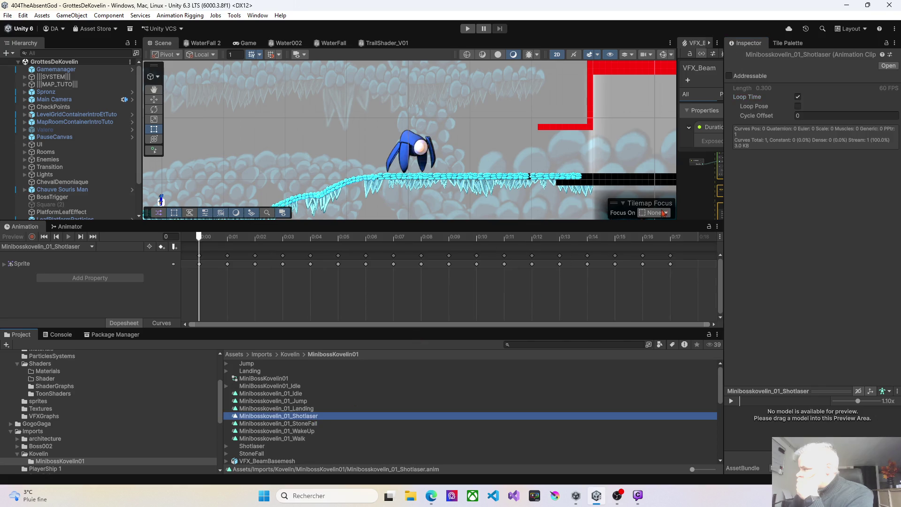
left_click(799, 97)
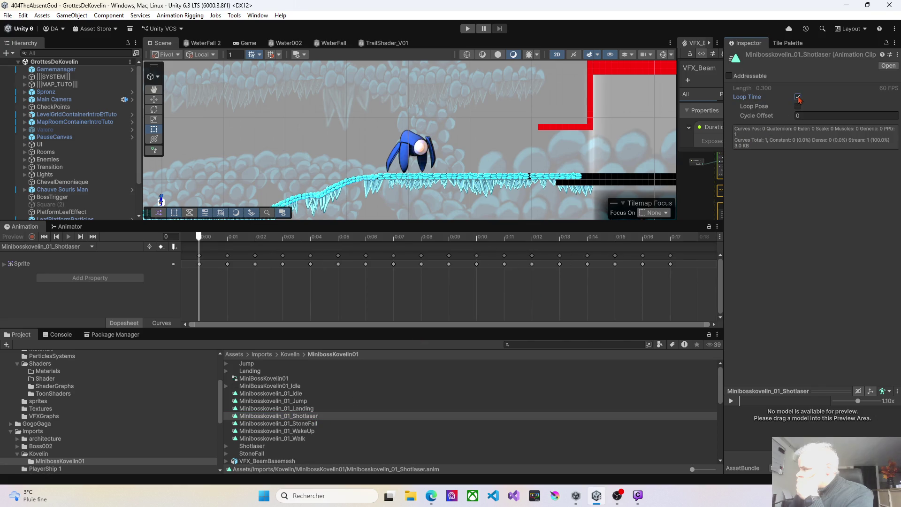
left_click(314, 426)
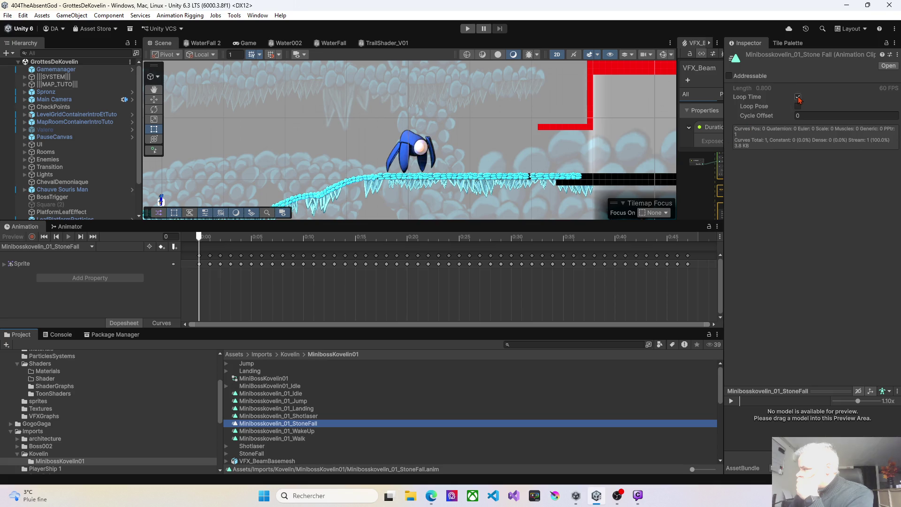
left_click(798, 97)
left_click(312, 432)
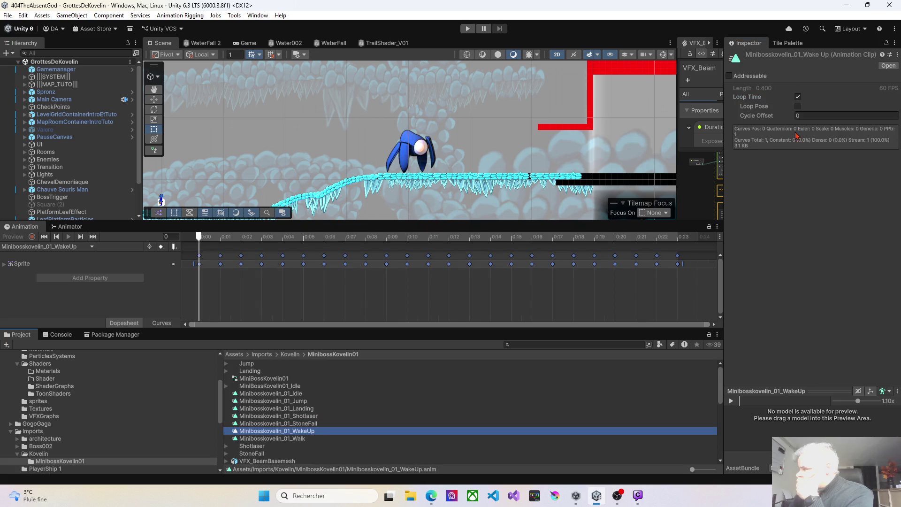
left_click(798, 97)
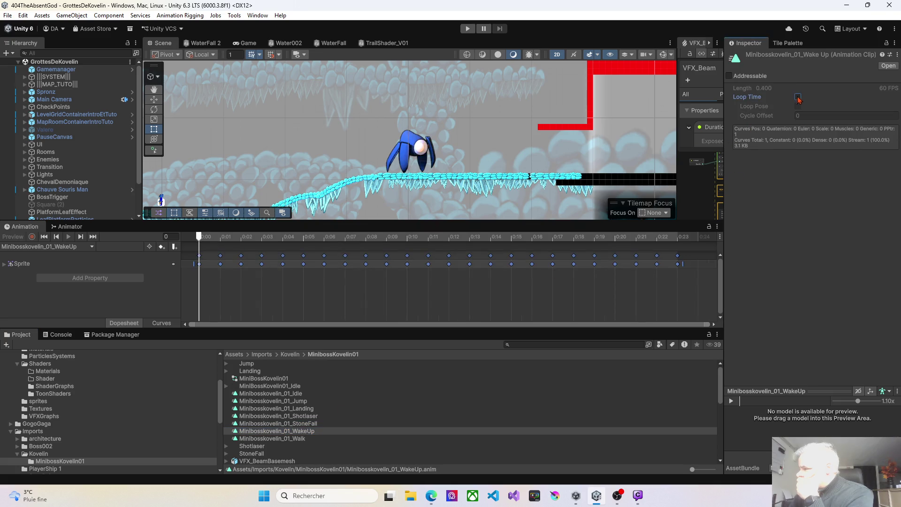
Step: Inspect the Walk clip, collapse the WakeUp sheet, and switch to the Animator graph
left_click(276, 440)
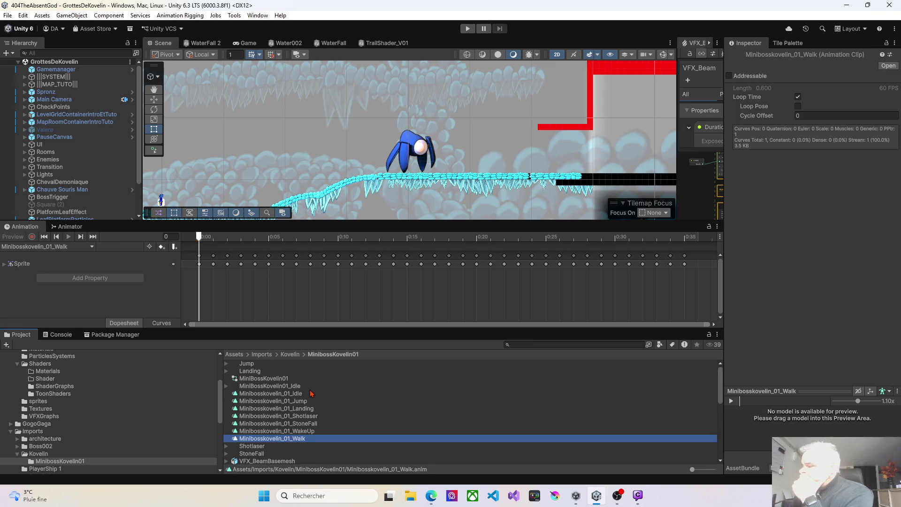
scroll(306, 409, "down", 5)
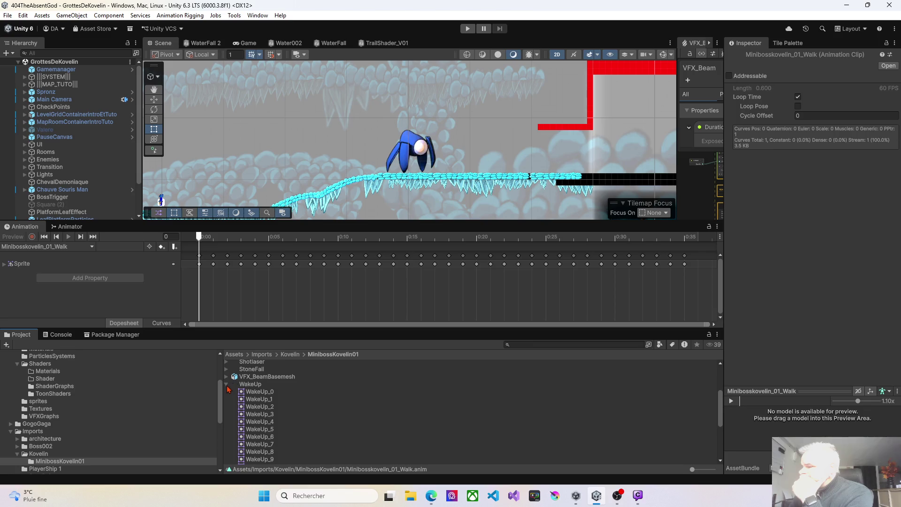
left_click(226, 385)
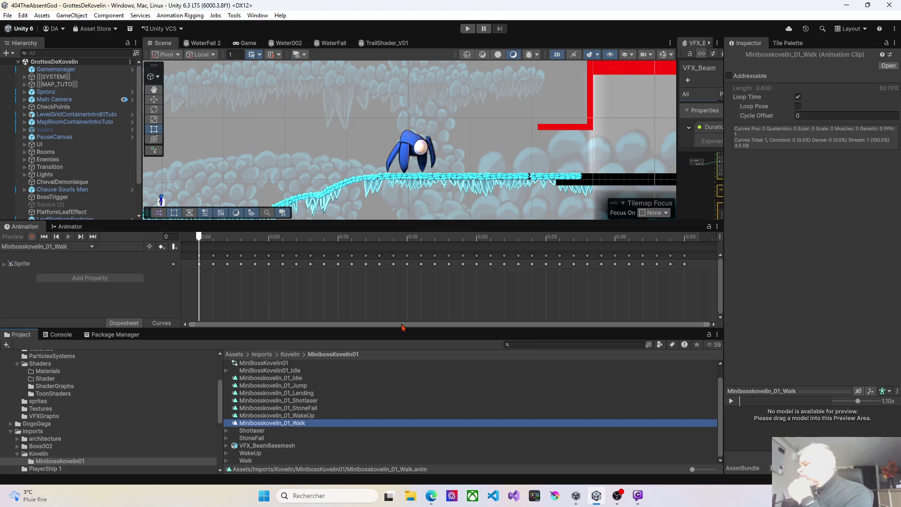
left_click_drag(403, 331, 403, 356)
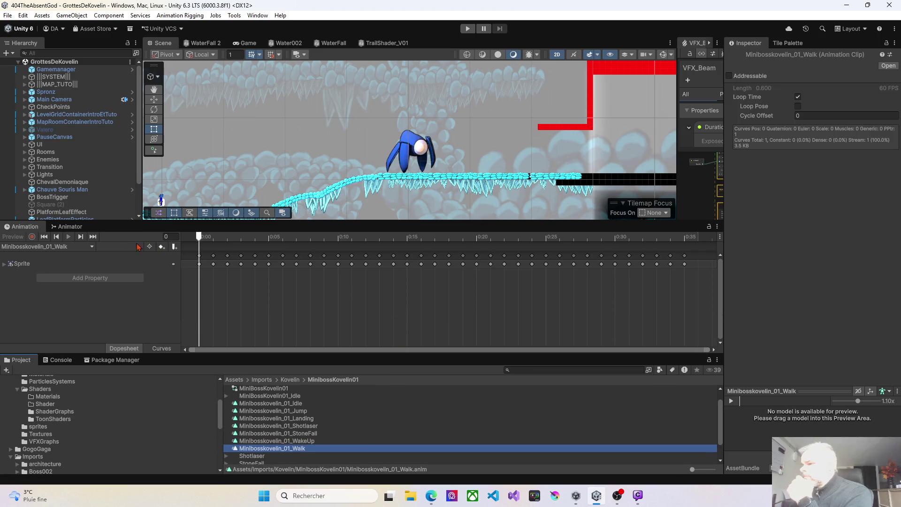
left_click(71, 227)
scroll(343, 281, "up", 2)
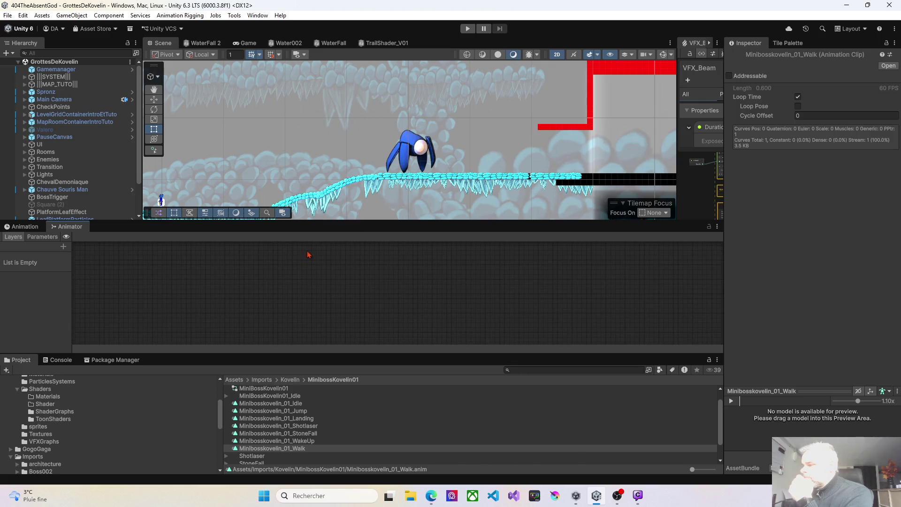
Step: Maximize the Animator graph with its Layers list shown, then close the Unity editor
left_click_drag(324, 221, 338, 143)
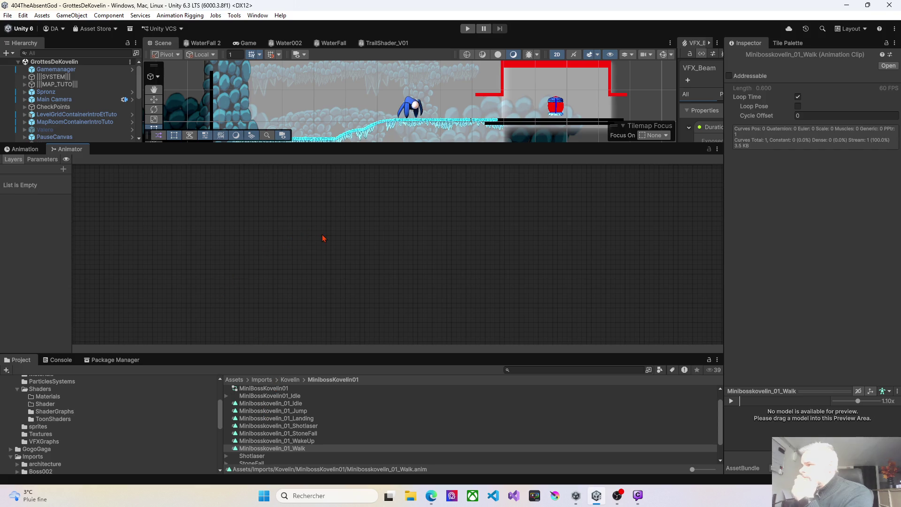
left_click(717, 149)
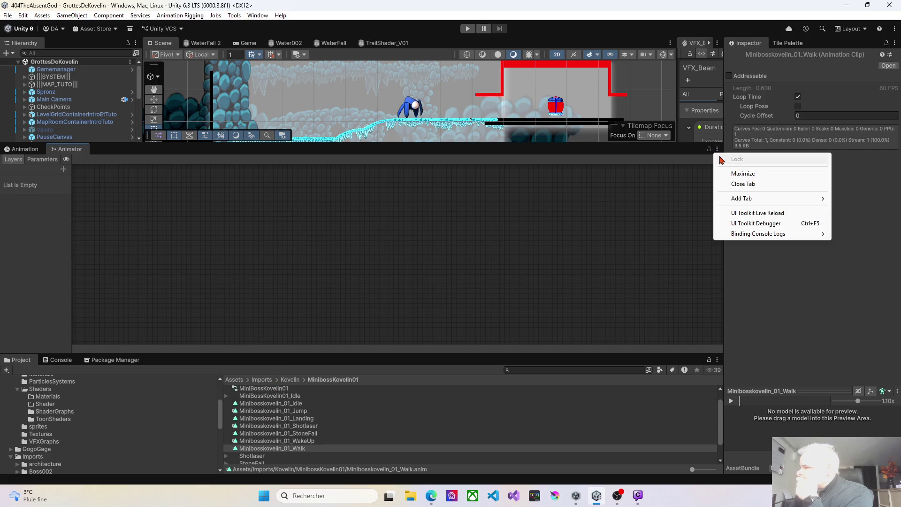
left_click(748, 174)
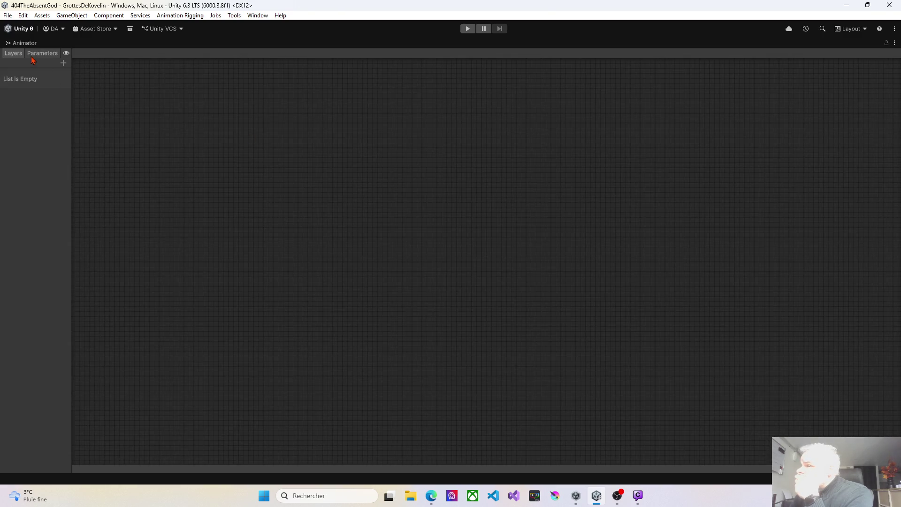
left_click(15, 55)
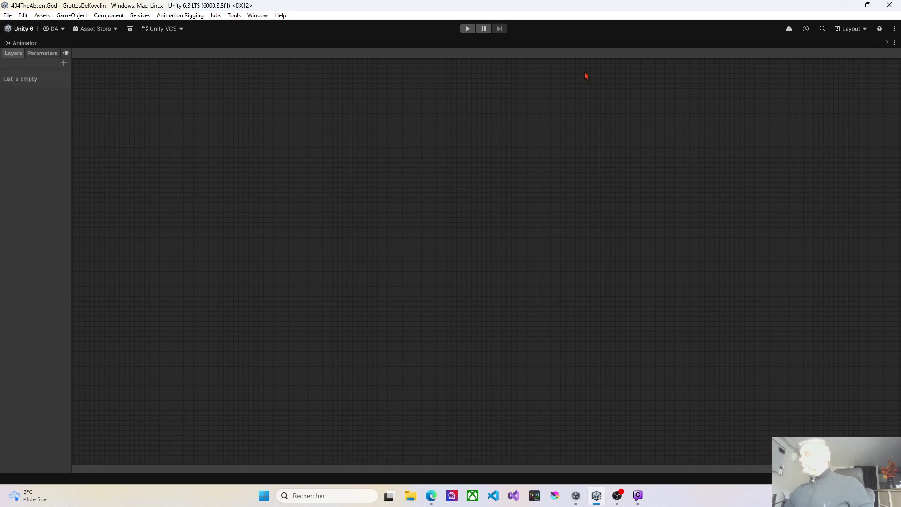
left_click(890, 5)
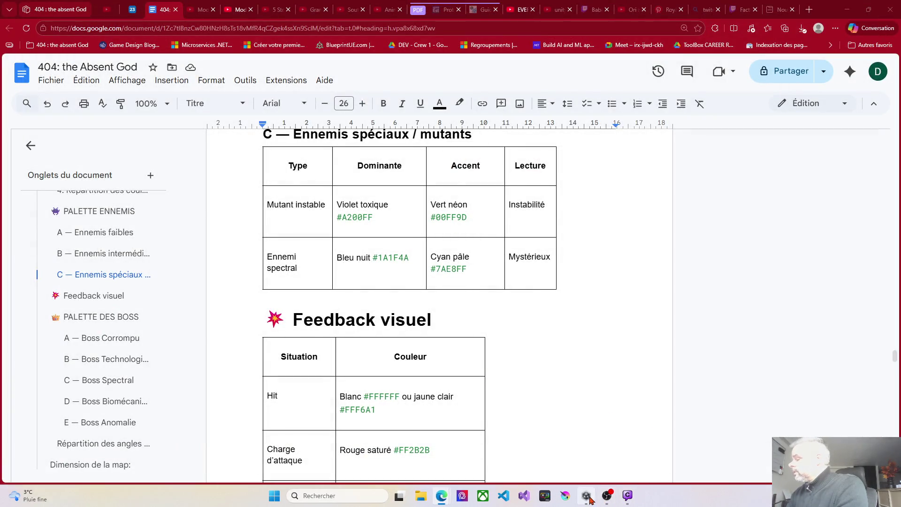
Step: Reopen the GrottesDeKovelin project through Unity Hub and minimize the Edge browser window
mouse_move(590, 500)
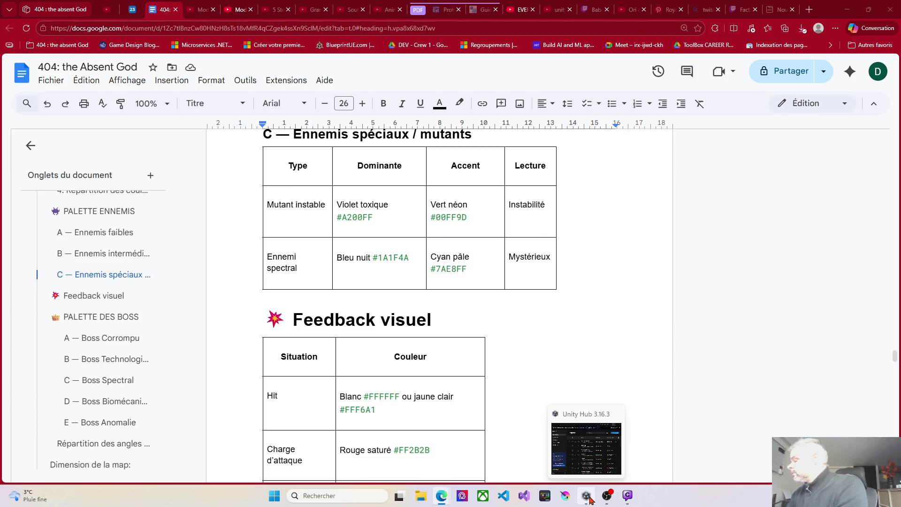
left_click(589, 500)
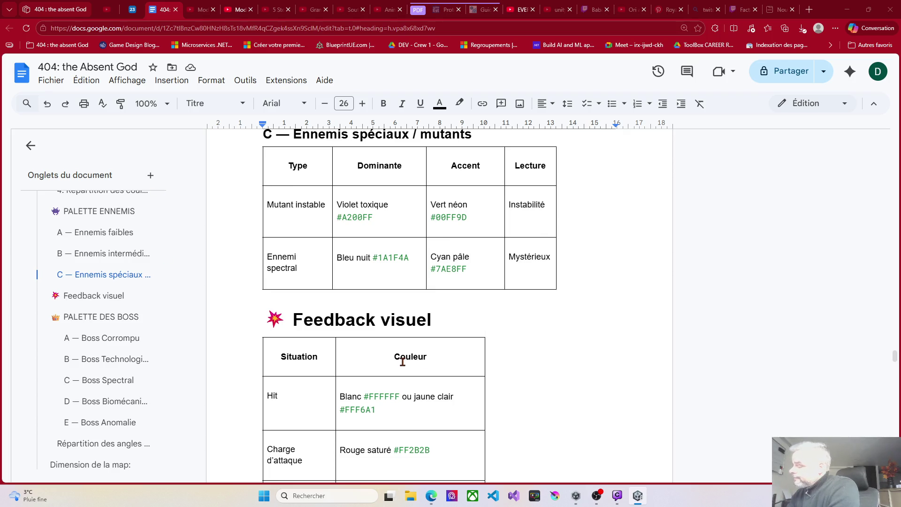
mouse_move(645, 498)
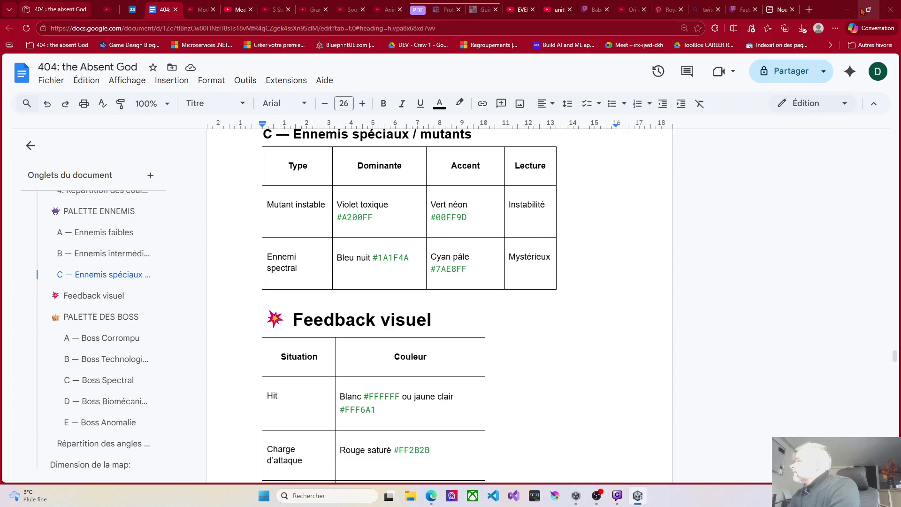
left_click(847, 9)
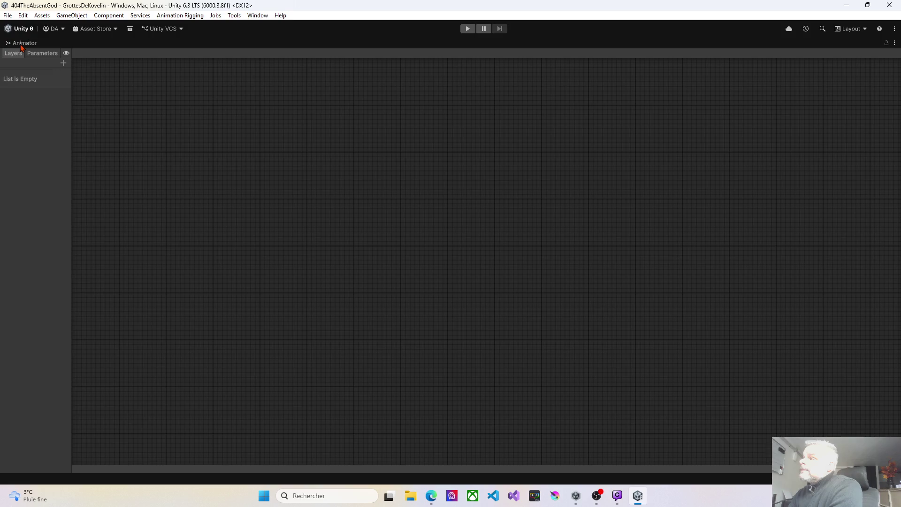
Step: Load the MyLayout workspace, select the MiniBossKovelin01 boss sprite and enlarge the Project area
left_click(851, 28)
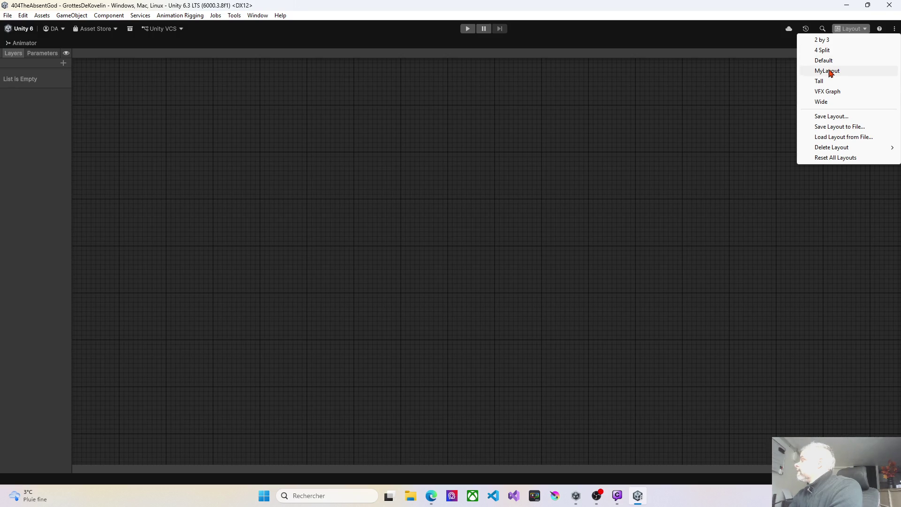
left_click(830, 72)
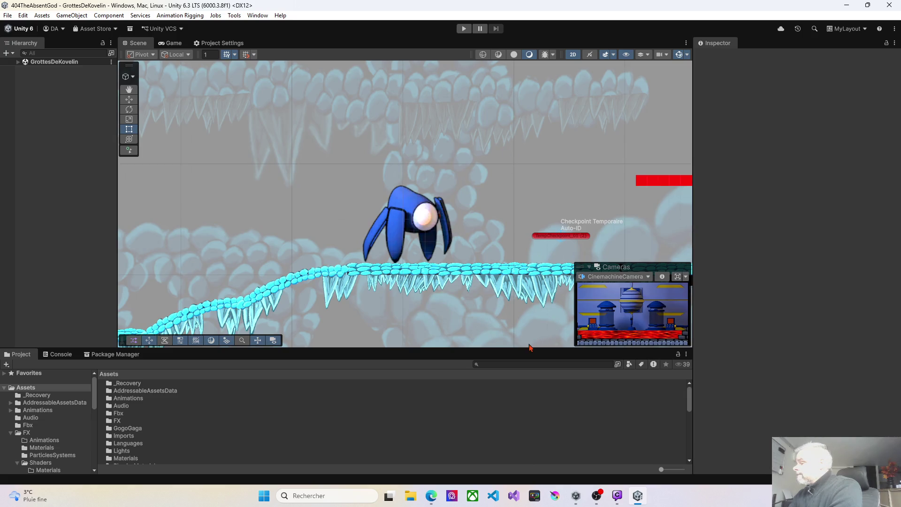
left_click(415, 223)
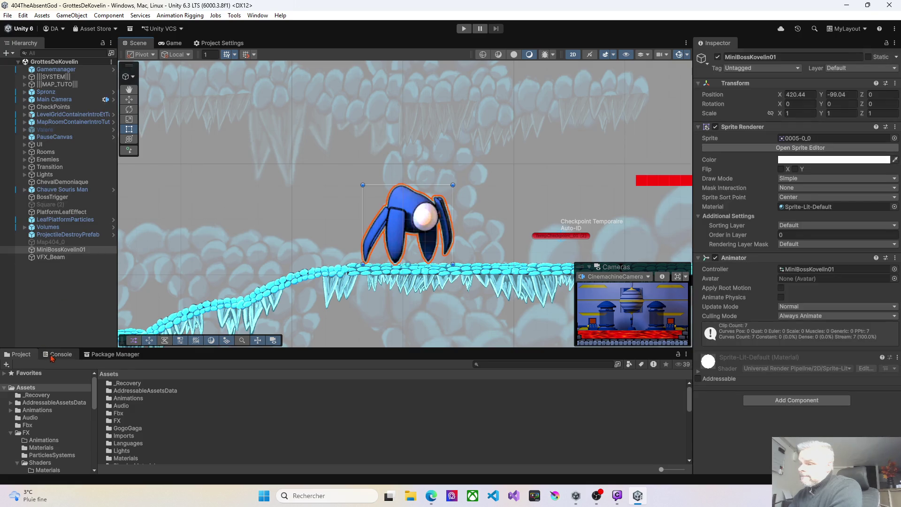
left_click_drag(210, 348, 213, 301)
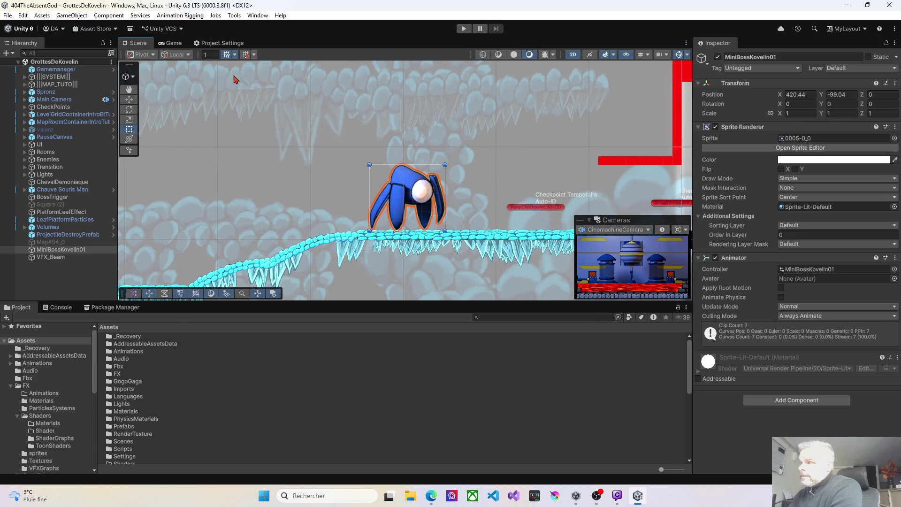
left_click(258, 16)
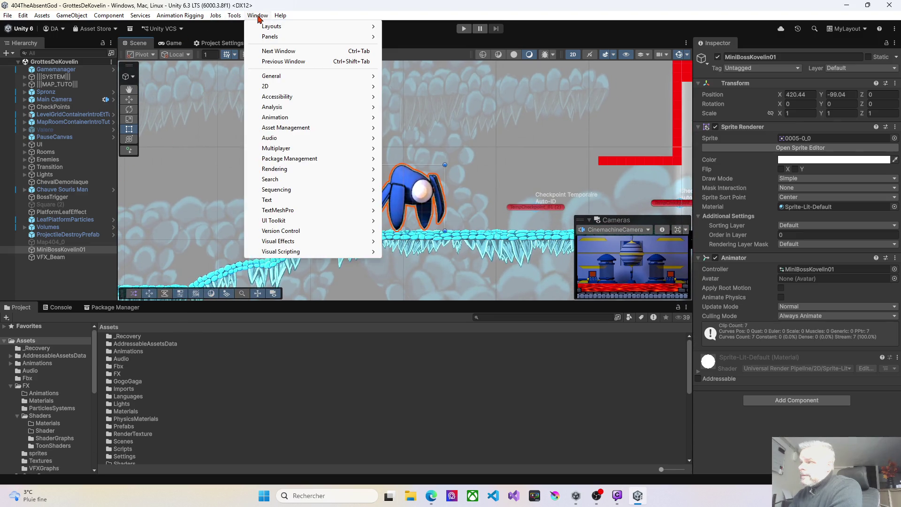
Step: Open the Animation window and dock it below the Scene view
mouse_move(287, 119)
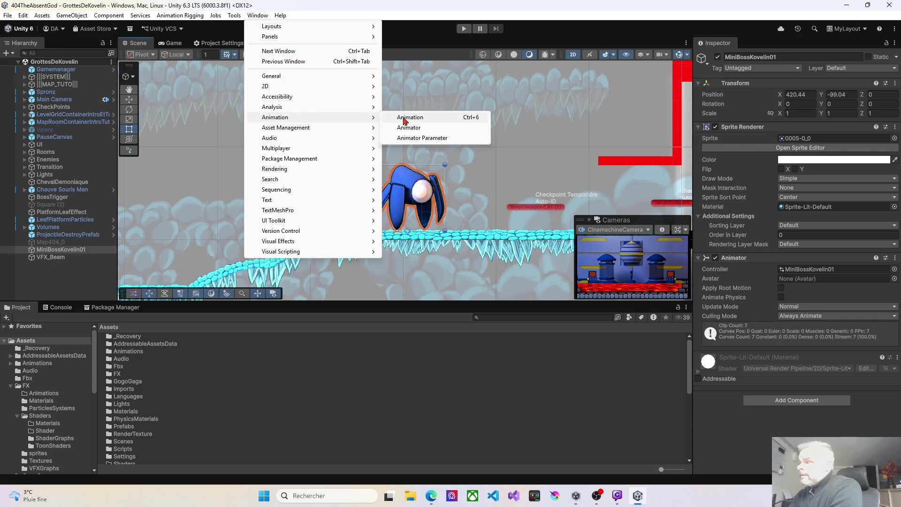
left_click(413, 119)
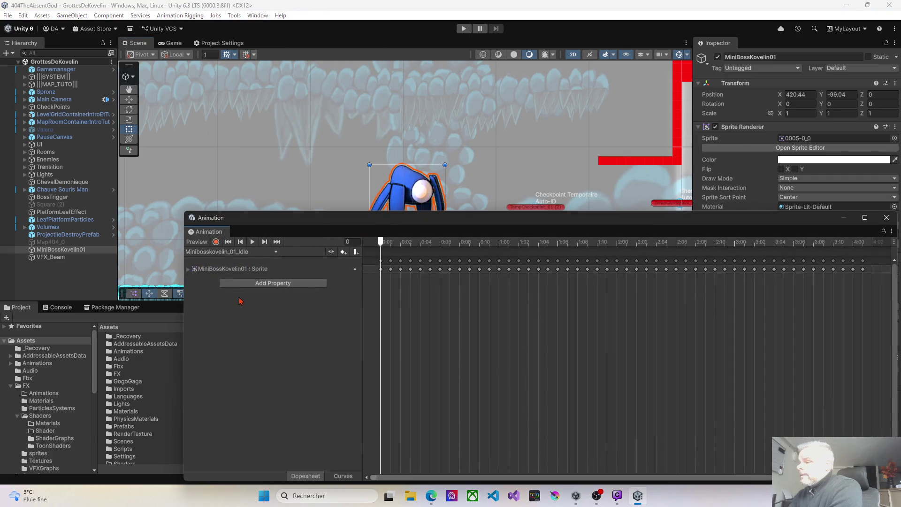
mouse_move(221, 235)
left_mouse_down()
mouse_move(139, 249)
mouse_move(64, 292)
mouse_move(144, 305)
mouse_move(14, 307)
mouse_move(140, 309)
mouse_move(120, 327)
left_mouse_up()
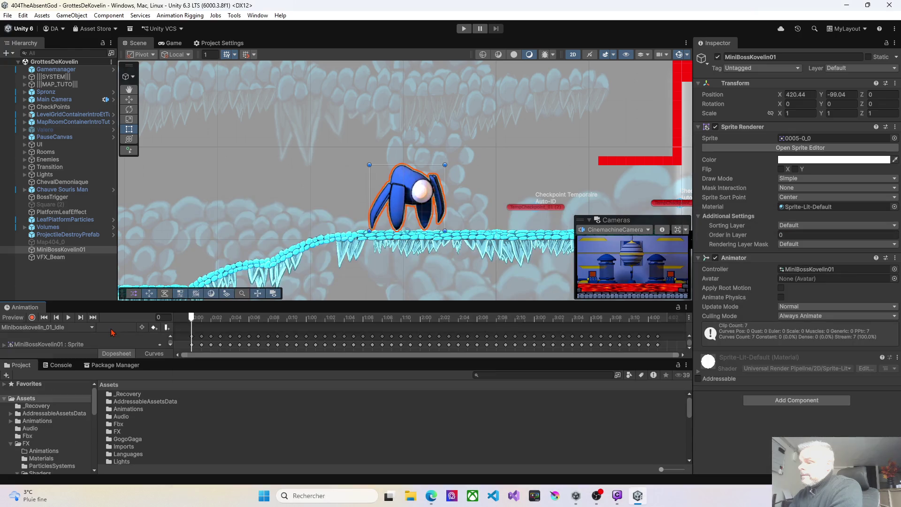
Step: Switch the Animation window to the Minibosskovelin_01_Walk clip, enlarge the panel and play it
left_click(79, 329)
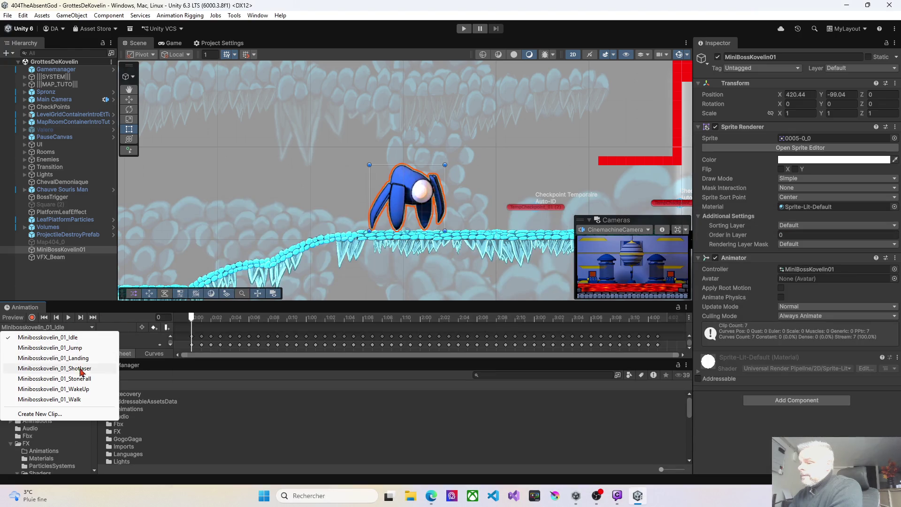
left_click(72, 400)
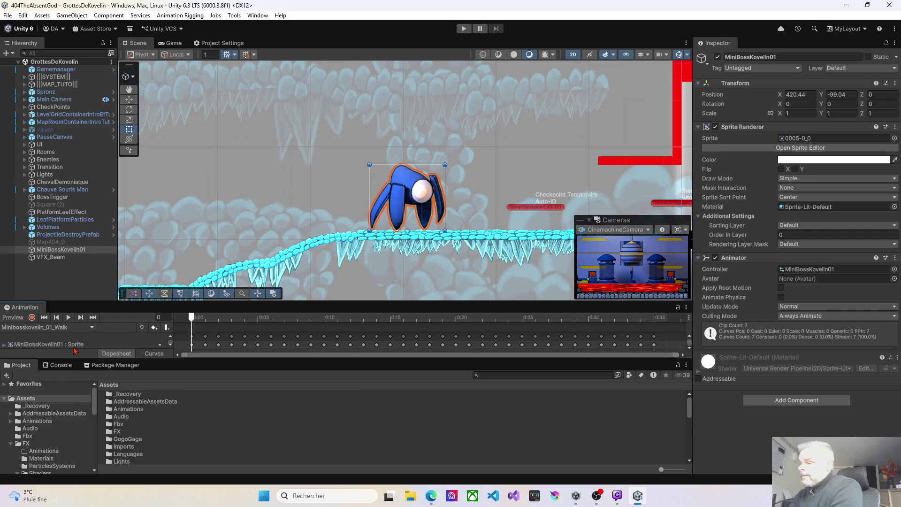
left_click_drag(298, 300, 308, 237)
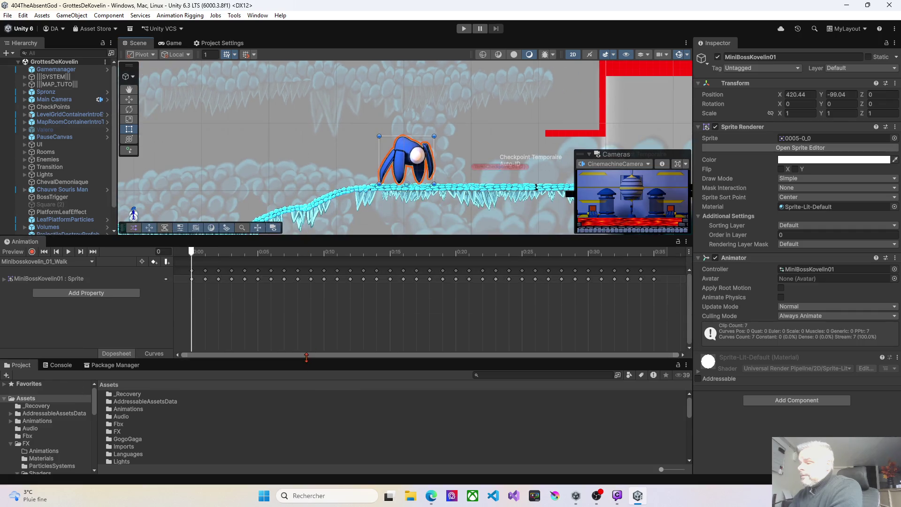
left_click(67, 253)
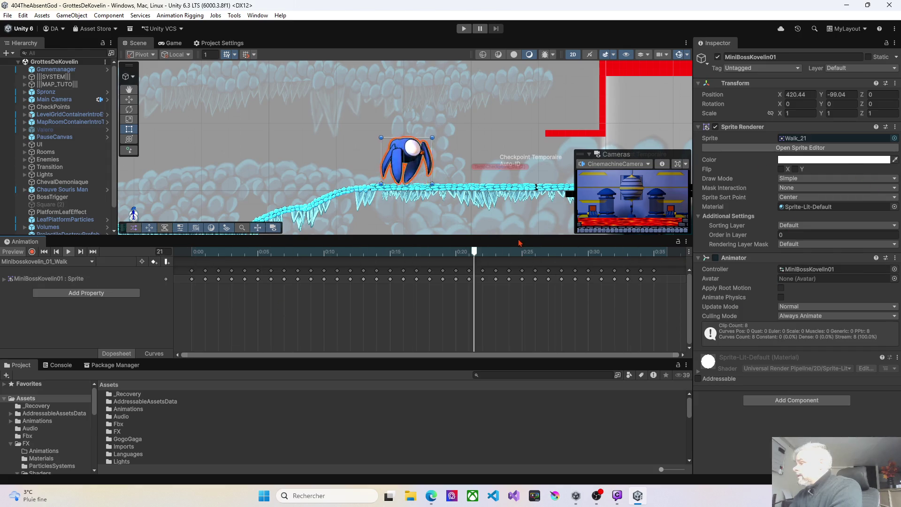
left_click_drag(520, 237, 521, 256)
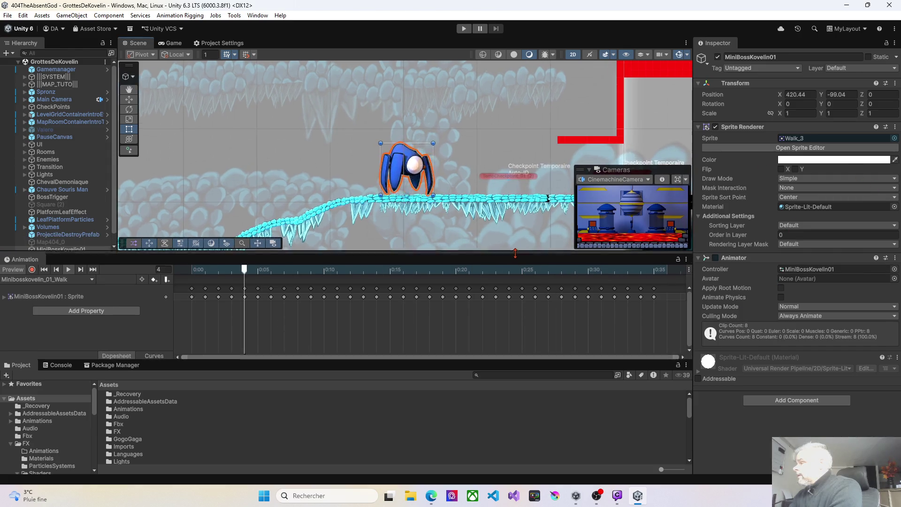
Step: Preview through Main Camera, MapCamera and WaterCamera, then return to CinemachineCamera
left_click(632, 184)
left_click(629, 203)
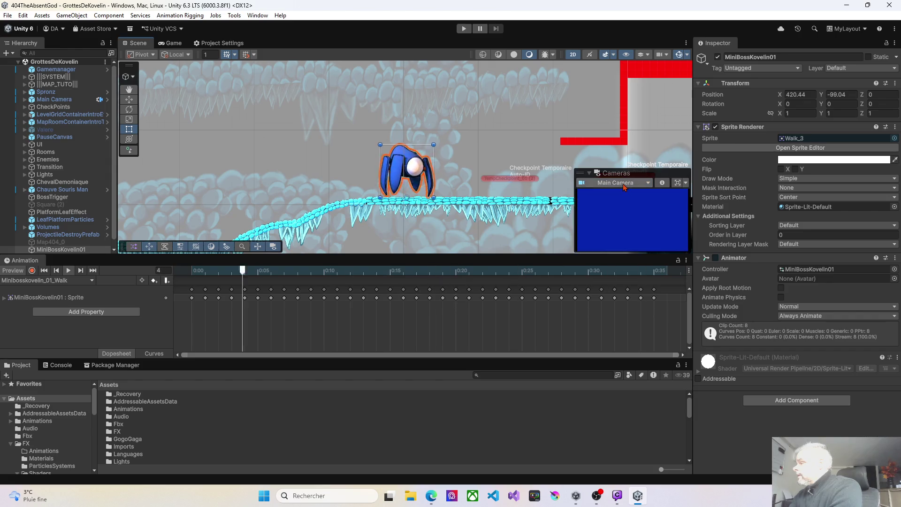
left_click(624, 184)
left_click(623, 216)
left_click(623, 186)
left_click(614, 227)
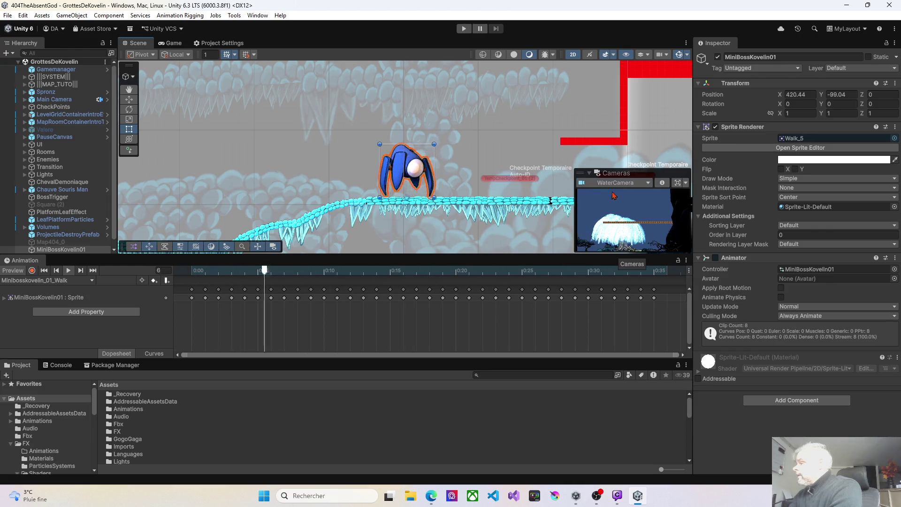
left_click(625, 183)
left_click(627, 195)
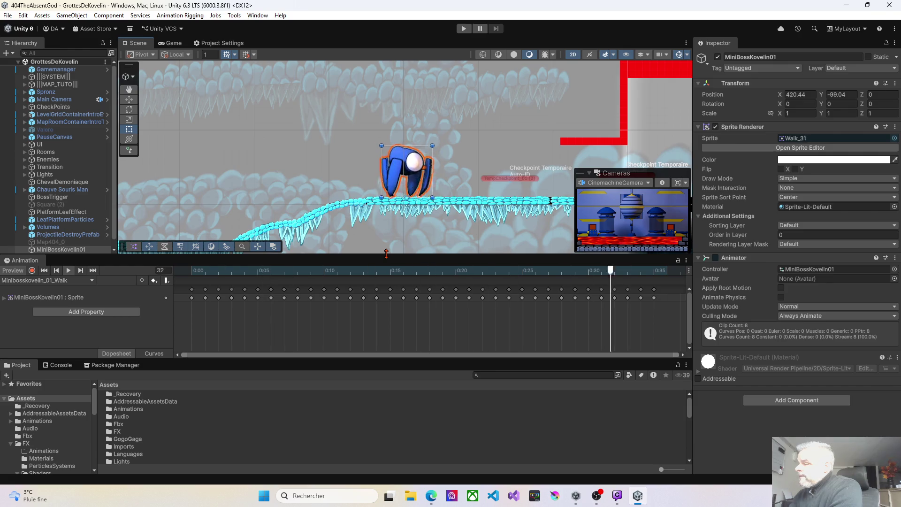
left_click_drag(386, 254, 390, 287)
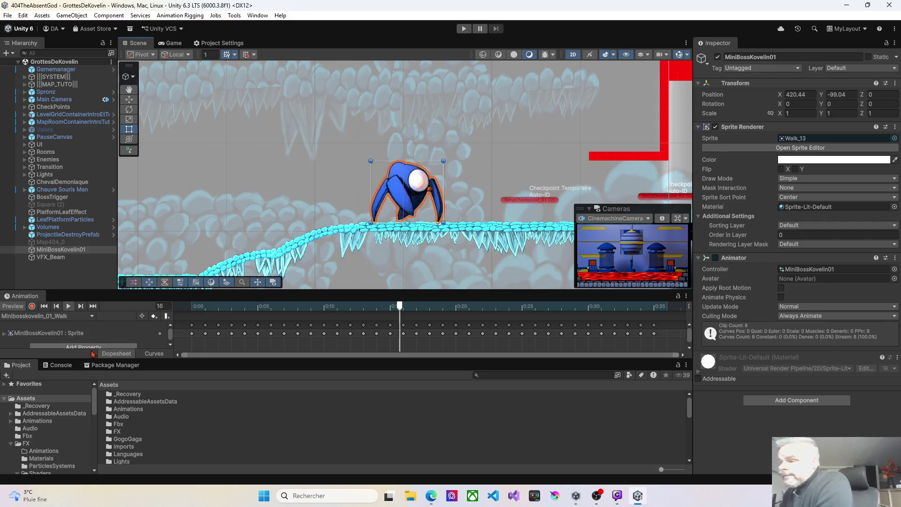
Step: Enlarge the Project panel, browse to MinibossKovelin01 and open the VFX_BeamBasemesh model
left_click_drag(226, 361, 225, 281)
scroll(178, 395, "down", 6)
scroll(189, 389, "up", 4)
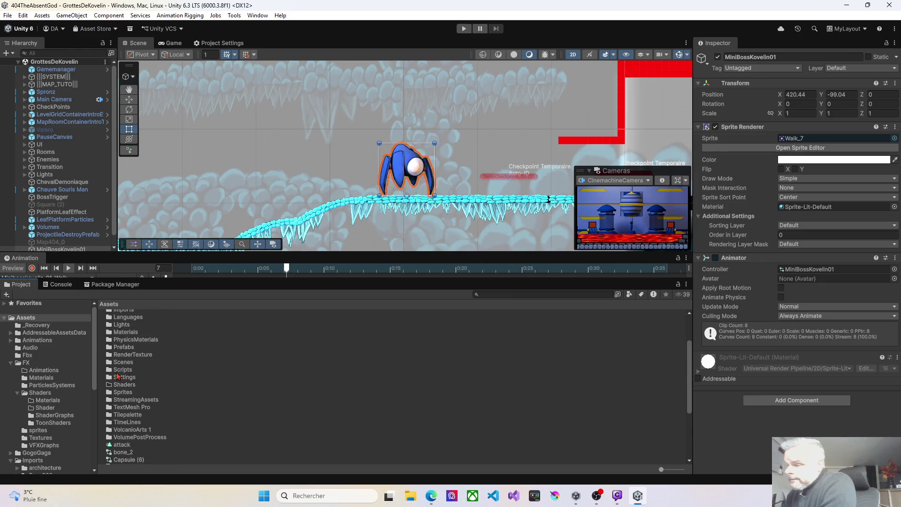
left_click(11, 363)
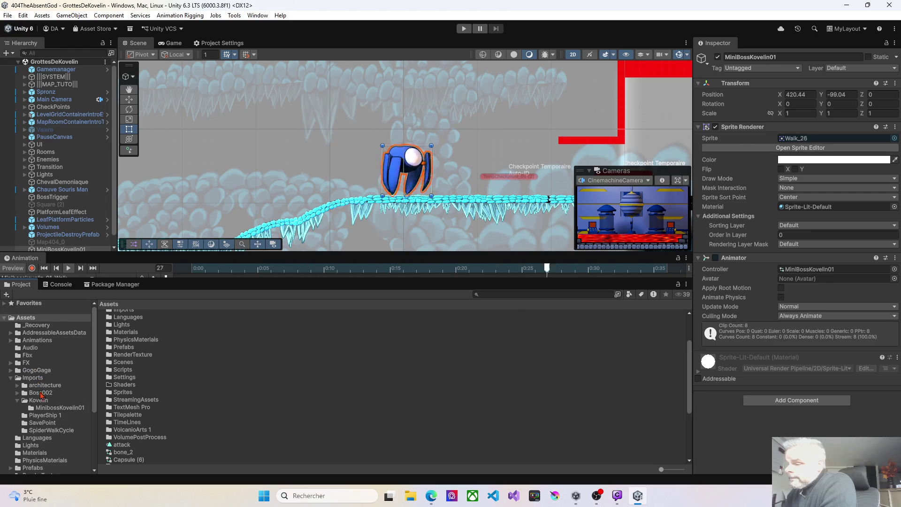
left_click(43, 408)
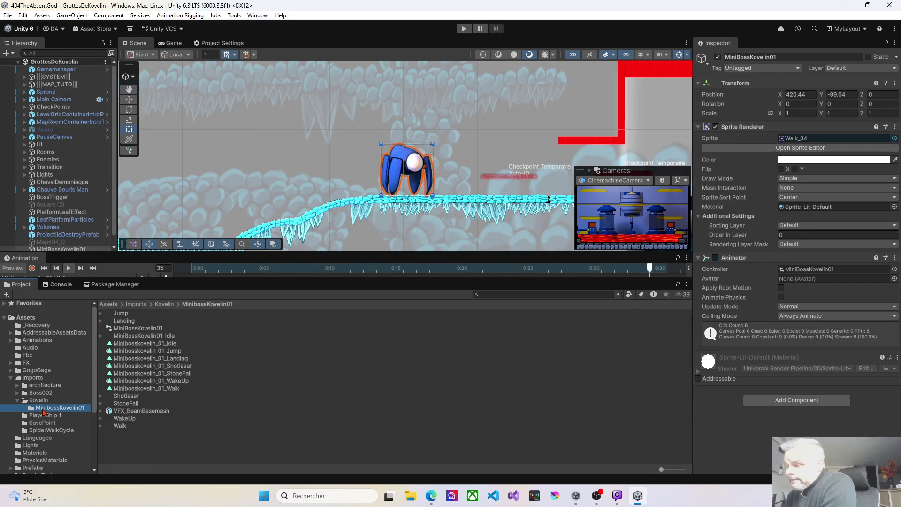
left_click(133, 412)
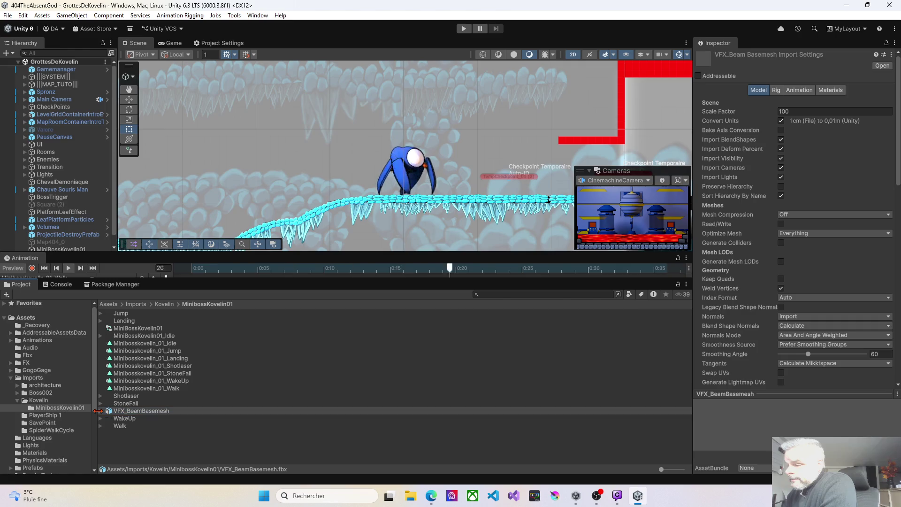
left_click(123, 411)
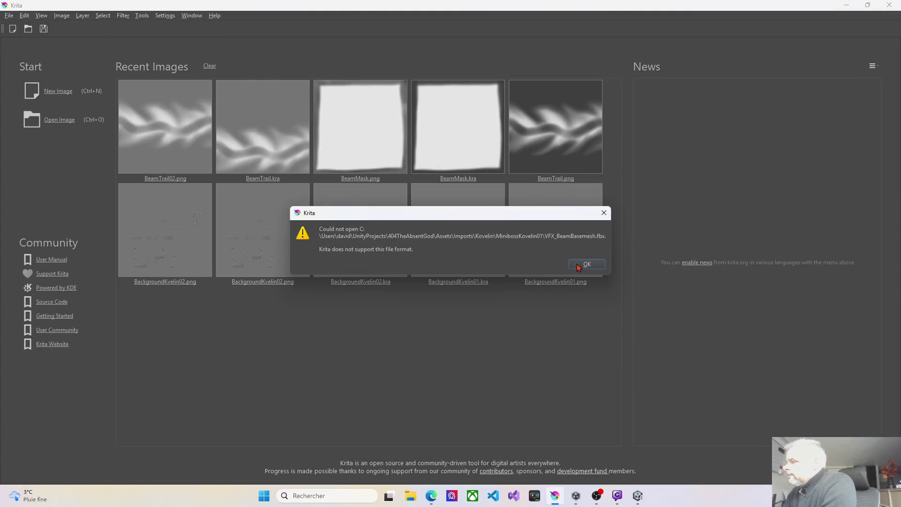
Step: Dismiss Krita's unsupported file format error and close Krita
left_click(579, 268)
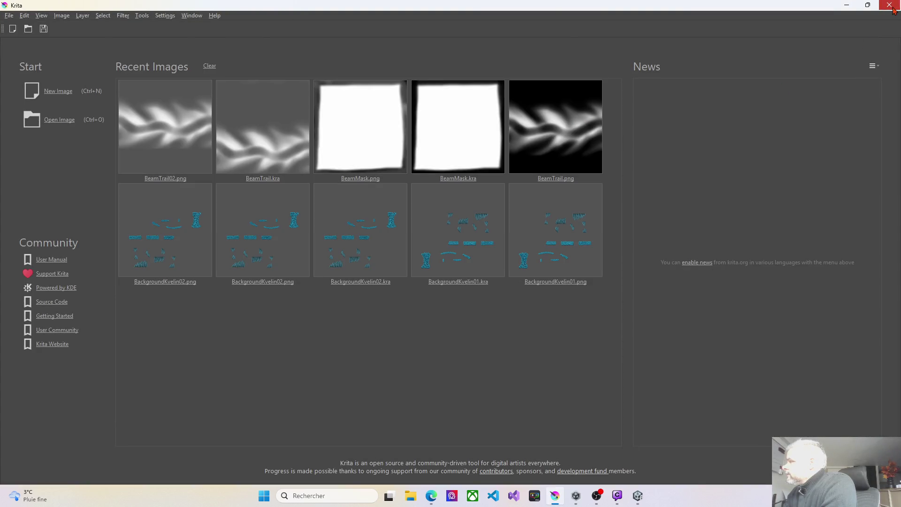
left_click(890, 5)
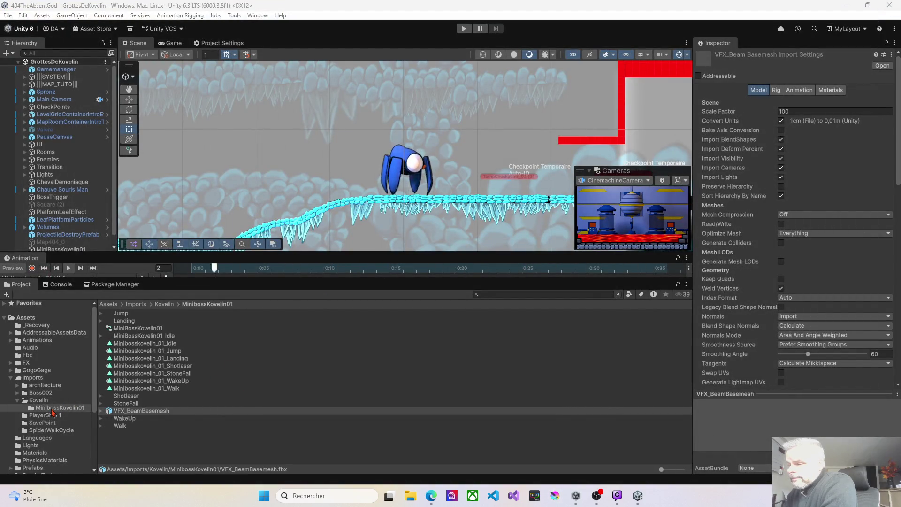
Step: Expand the FX folder and browse its Animations, Materials and ParticlesSystems subfolders
left_click(100, 411)
left_click(101, 412)
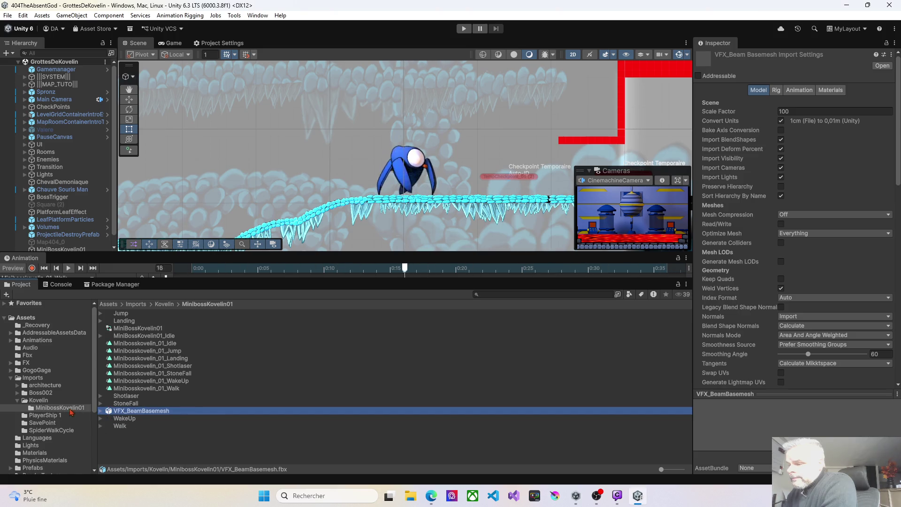
left_click(12, 363)
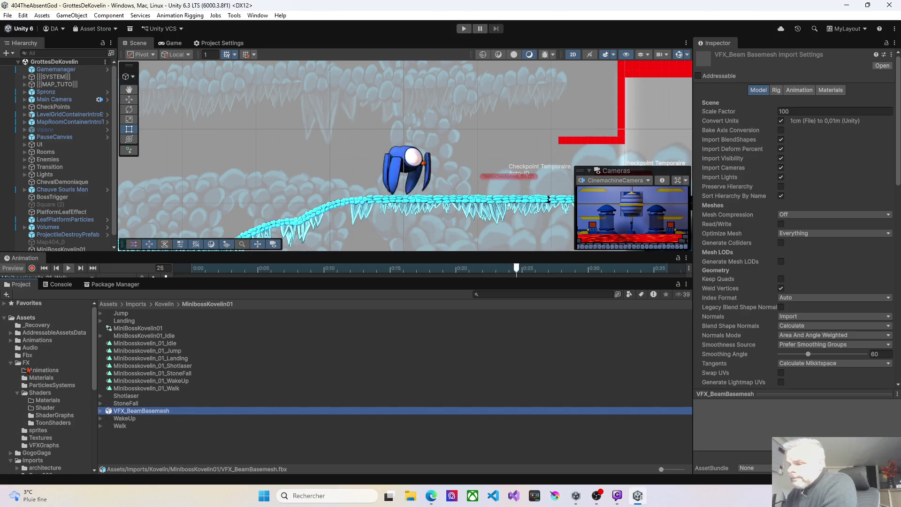
left_click(42, 371)
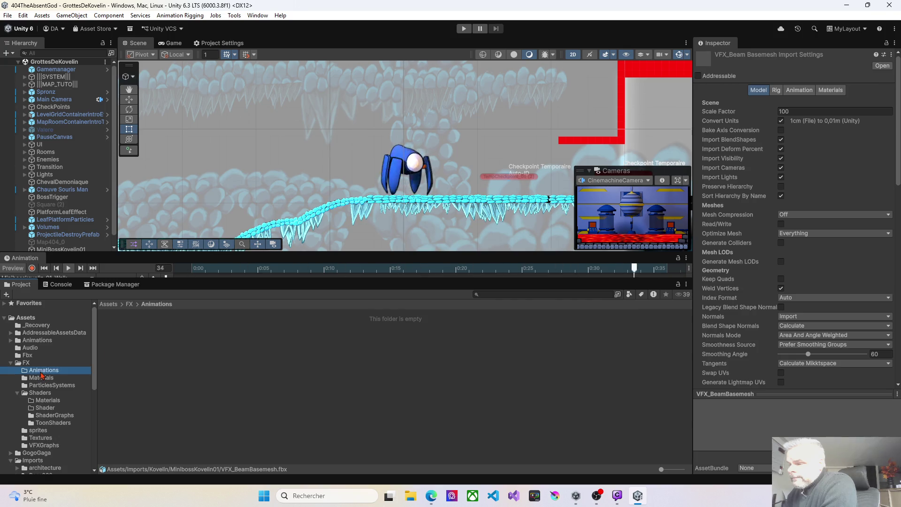
left_click(41, 377)
left_click(45, 386)
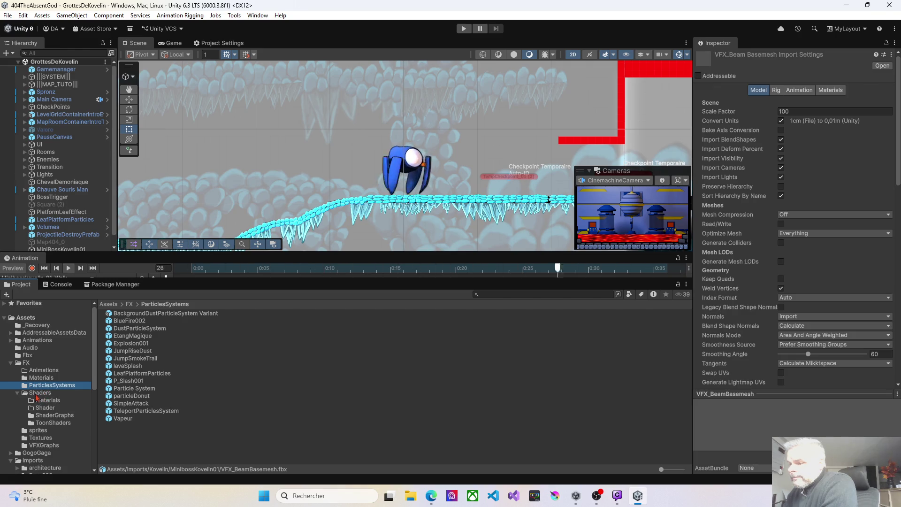
Step: Open the VFXGraphs folder and the VFX_Beam visual effect graph
left_click(26, 363)
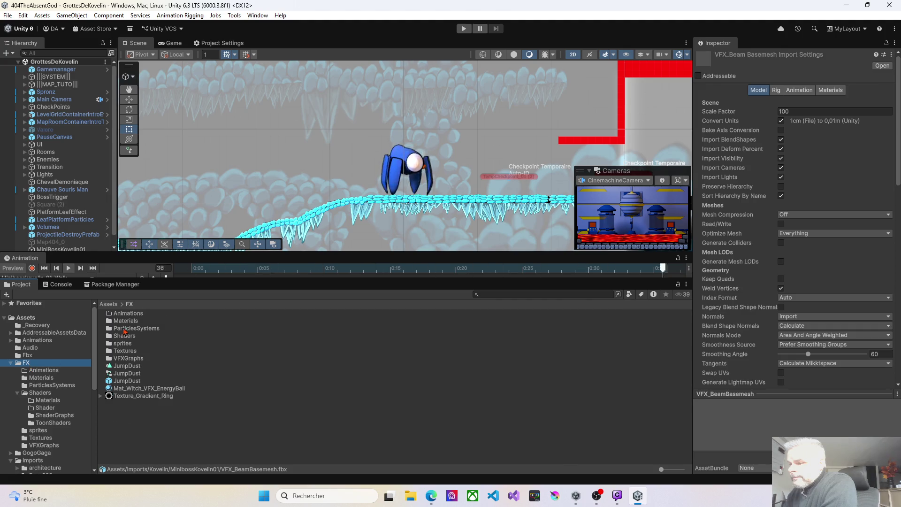
left_click(125, 360)
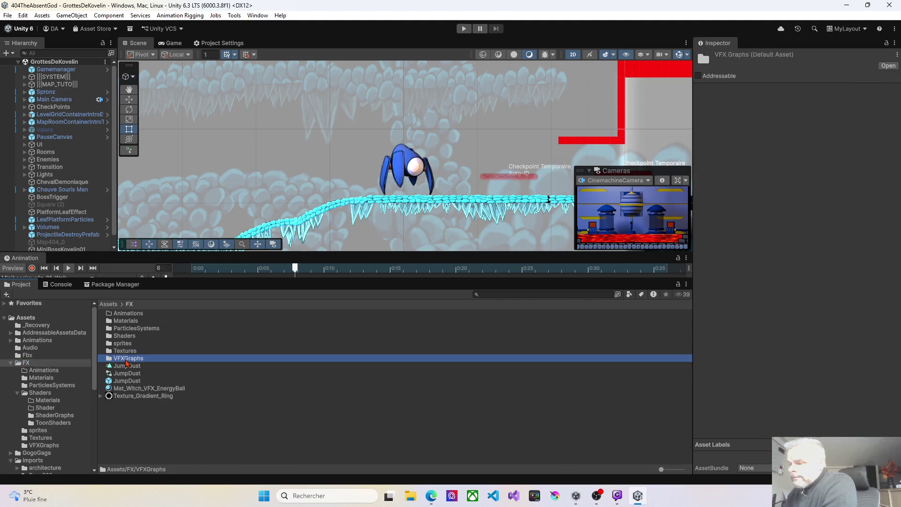
double_click(126, 360)
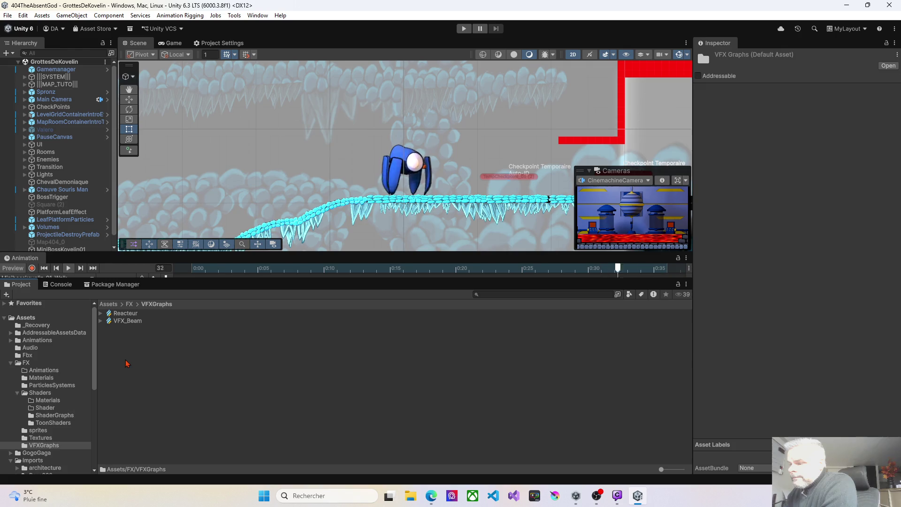
double_click(128, 321)
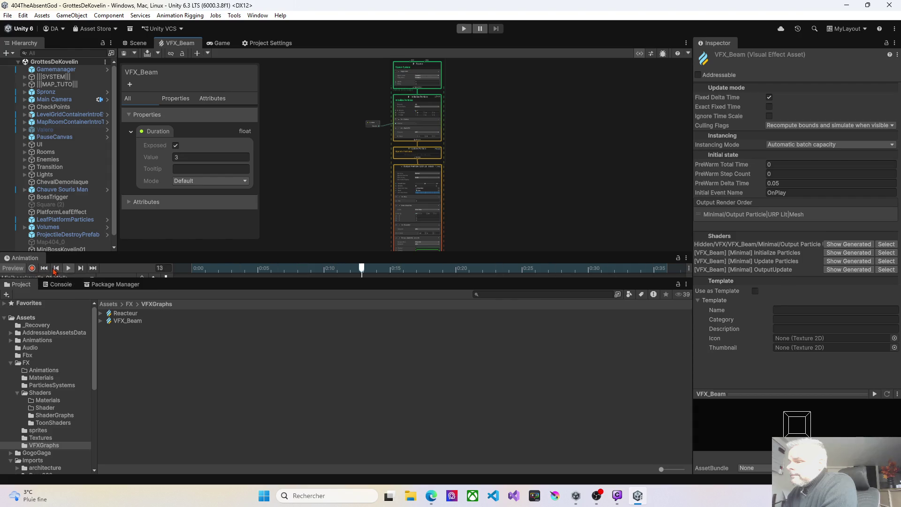
Step: Give the VFX_Beam graph view more height and close the Animation panel
left_click_drag(316, 254, 289, 362)
left_click_drag(298, 258, 400, 288)
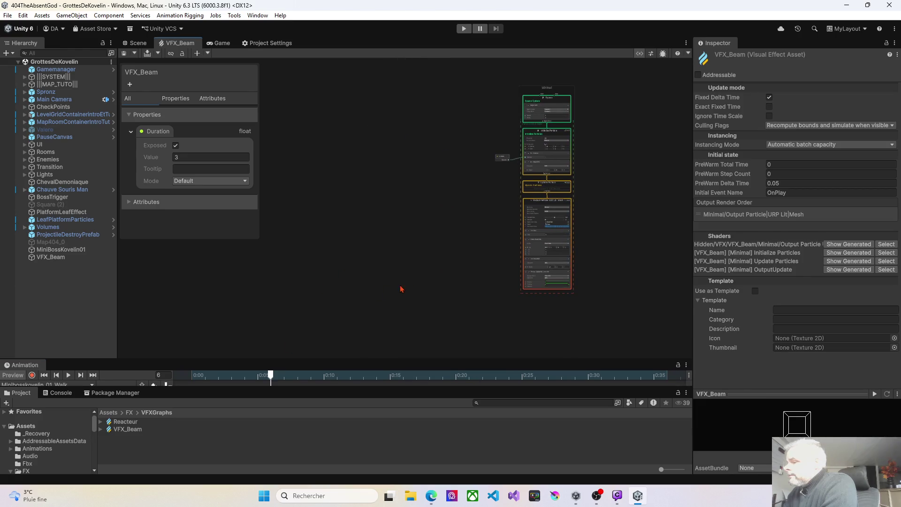
right_click(24, 368)
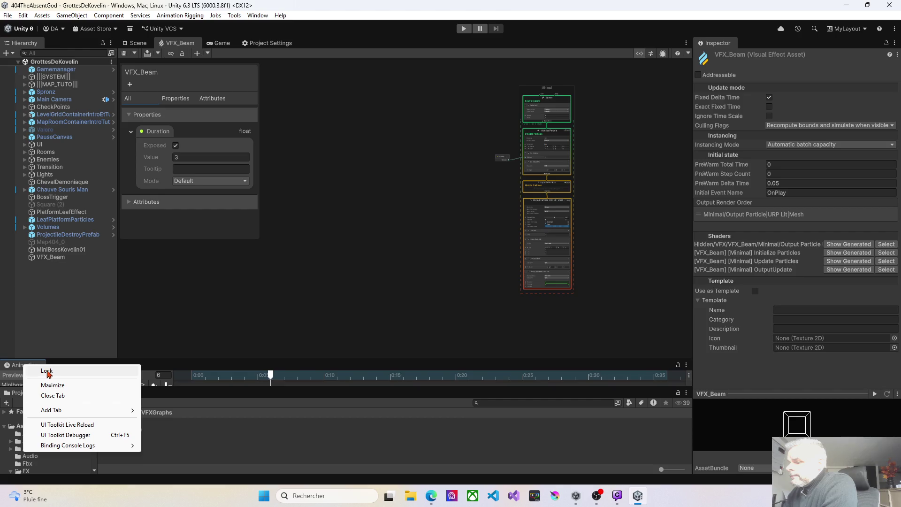
left_click(57, 395)
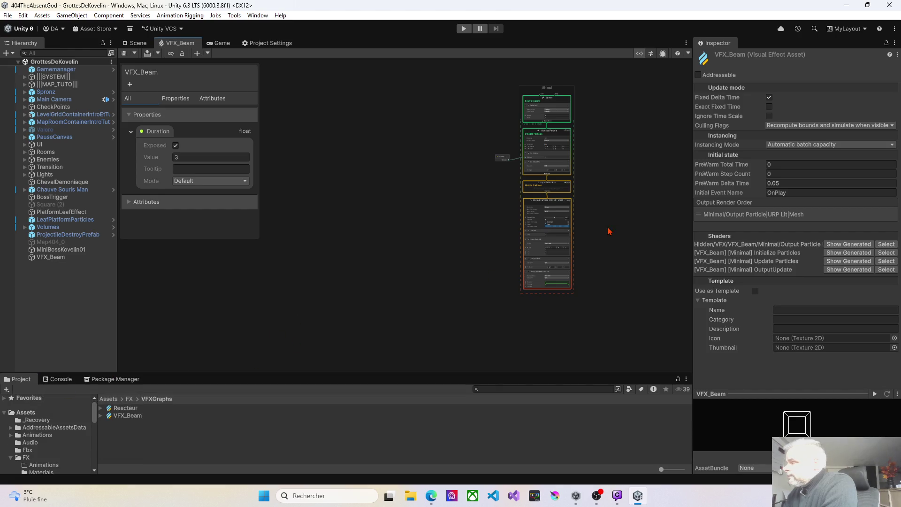
Step: Widen the graph area, check the Duration node and enlarge the Project panel
left_click_drag(695, 205, 754, 206)
scroll(520, 172, "up", 10)
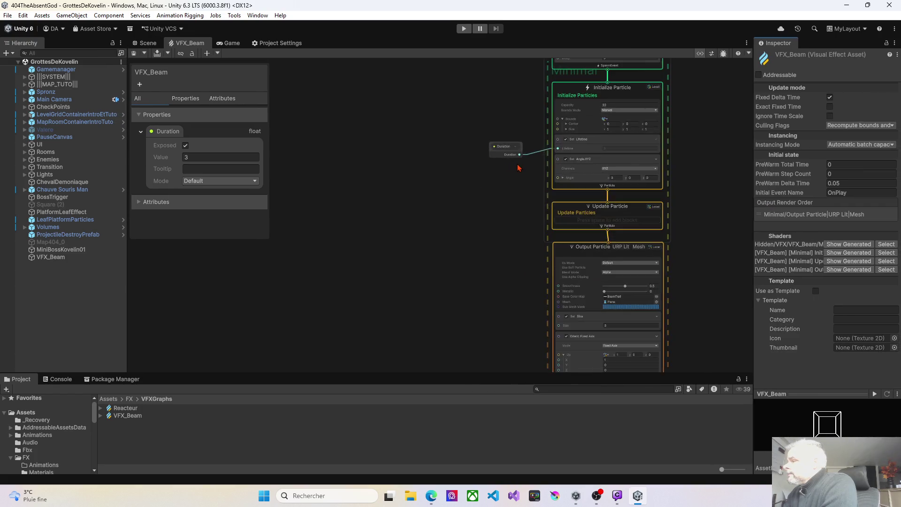
mouse_move(481, 198)
left_mouse_down()
mouse_move(413, 202)
mouse_move(406, 226)
mouse_move(478, 204)
left_mouse_up()
left_click(408, 187)
left_click(357, 186)
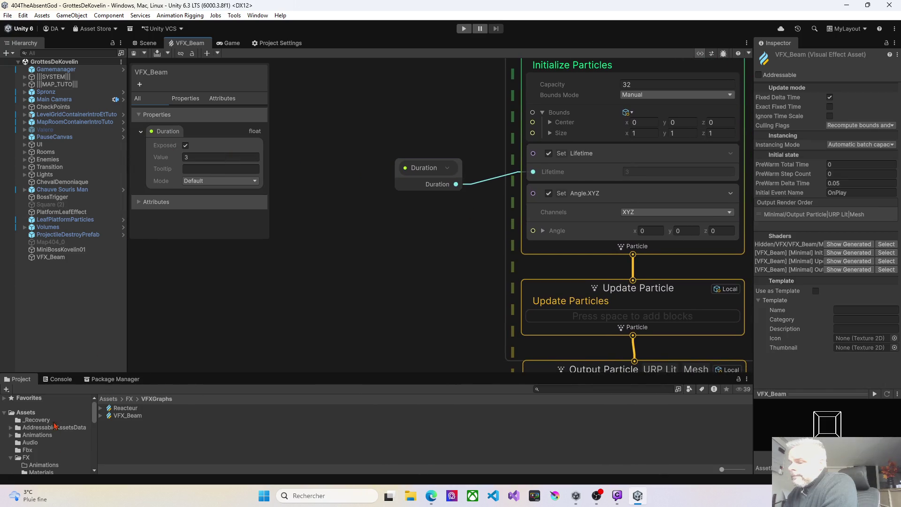
left_click_drag(187, 374, 207, 259)
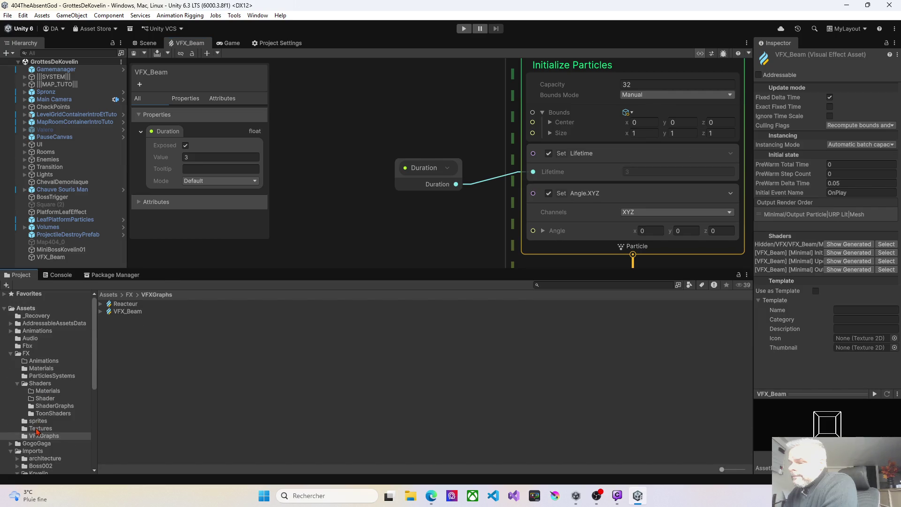
Step: Browse to FX/Shaders/ShaderGraphs and select the Laser shader graph, expanding its contents
left_click(38, 429)
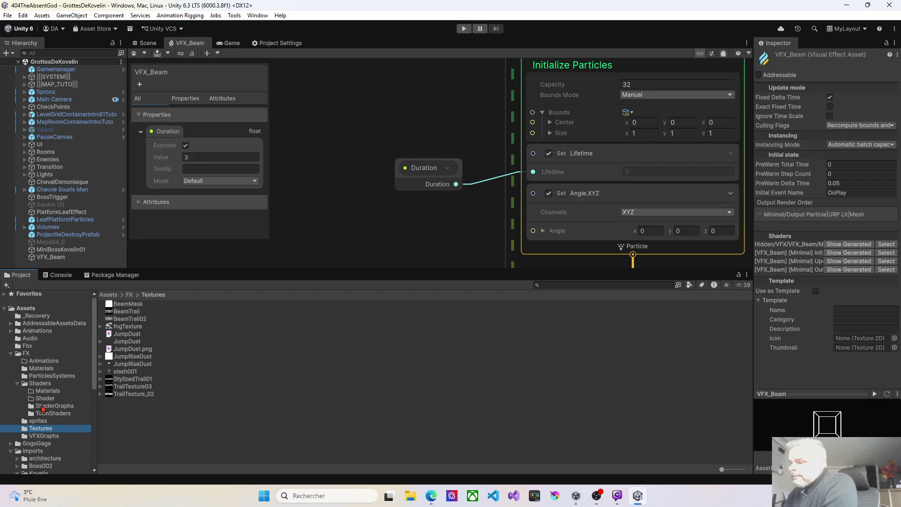
left_click(46, 407)
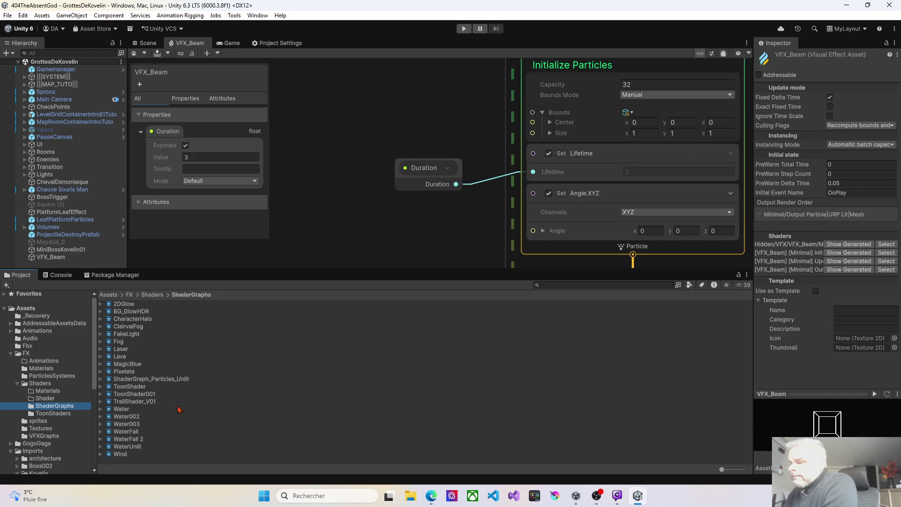
left_click(122, 350)
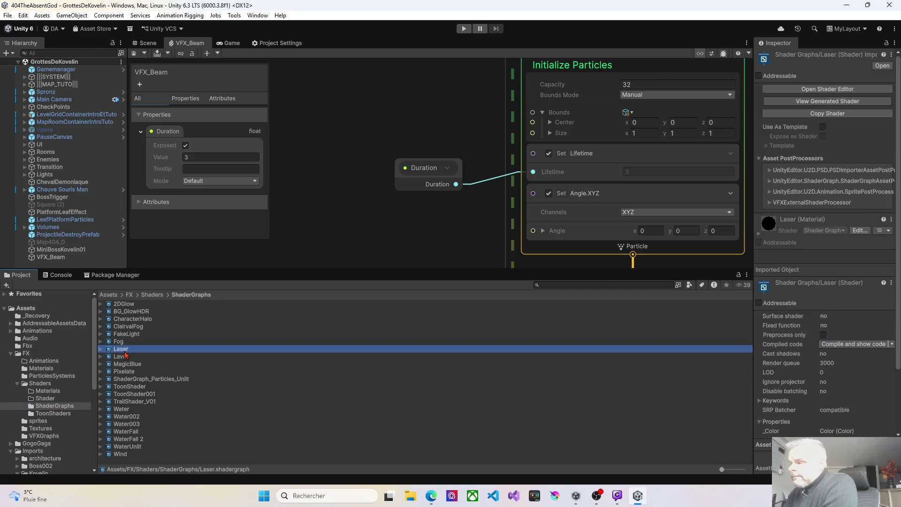
left_click(101, 350)
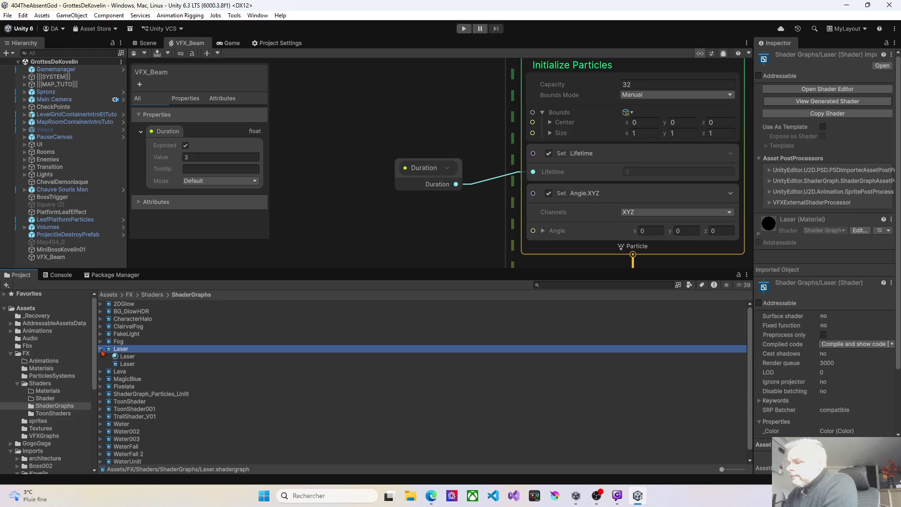
left_click(102, 349)
Step: Inspect Laser's material and VFX shader sub-assets, then open Laser in Shader Graph
left_click(101, 349)
left_click(124, 357)
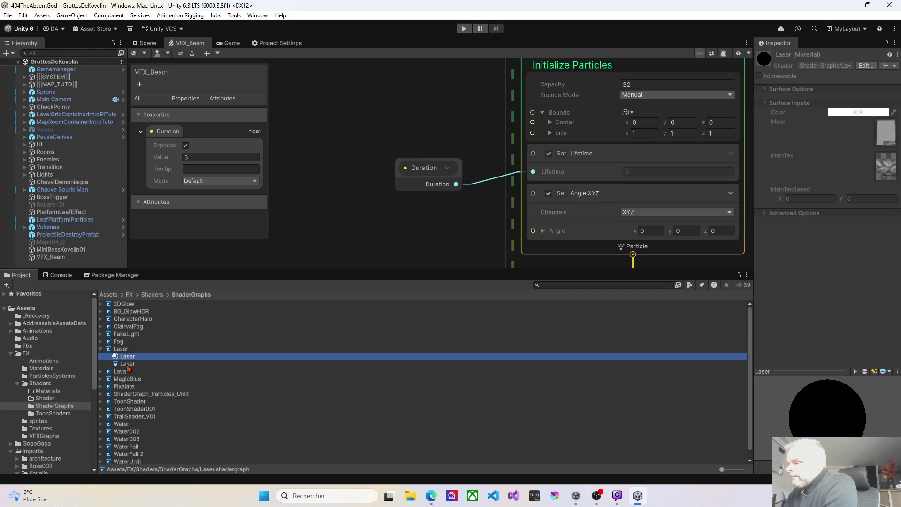
left_click(128, 365)
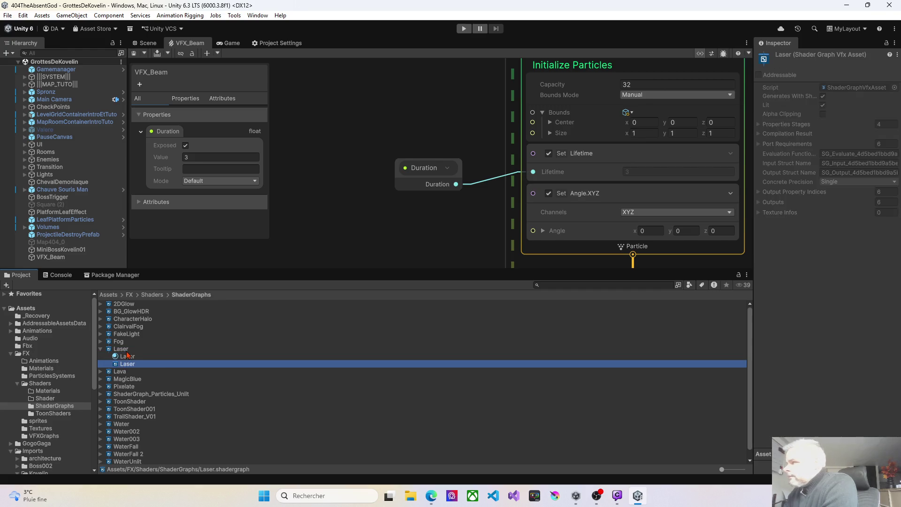
left_click(126, 352)
double_click(127, 352)
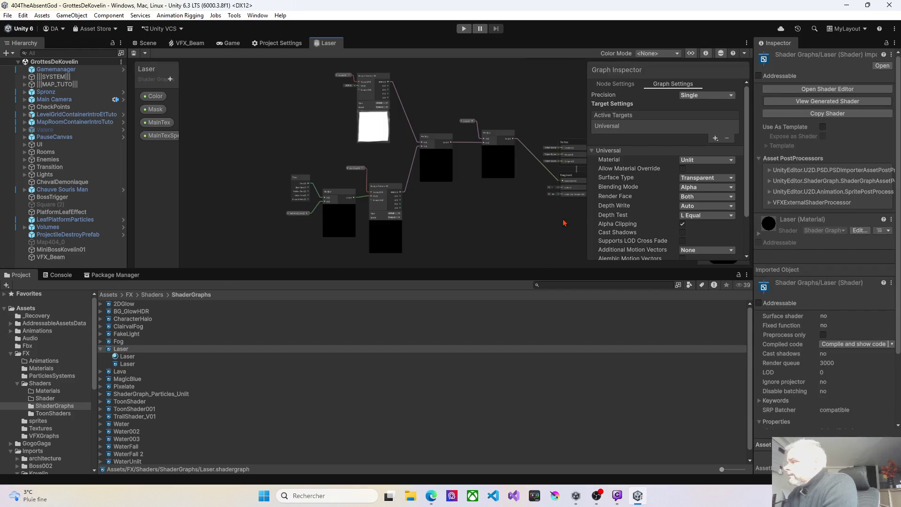
Step: Enlarge the Shader Graph window, narrow the Graph Inspector and zoom toward the Time and Multiply nodes
left_click_drag(533, 271, 541, 439)
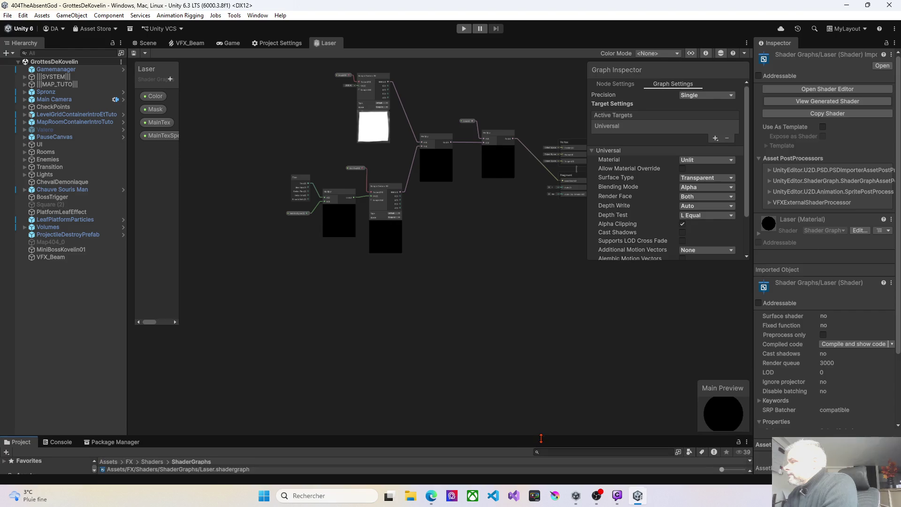
left_click_drag(588, 224, 652, 224)
left_click_drag(479, 261, 469, 337)
scroll(356, 300, "up", 6)
scroll(336, 267, "up", 1)
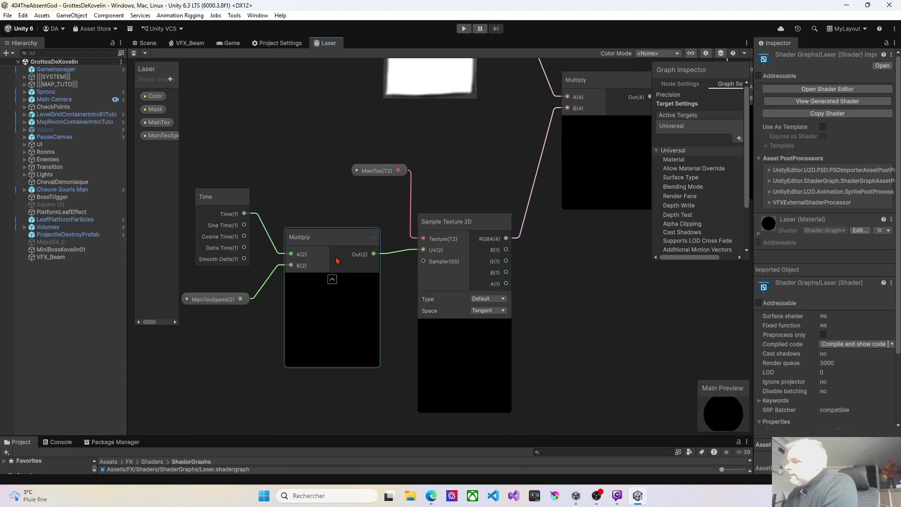
mouse_move(342, 201)
left_mouse_down()
mouse_move(305, 202)
mouse_move(311, 207)
left_mouse_up()
left_click_drag(238, 244, 296, 207)
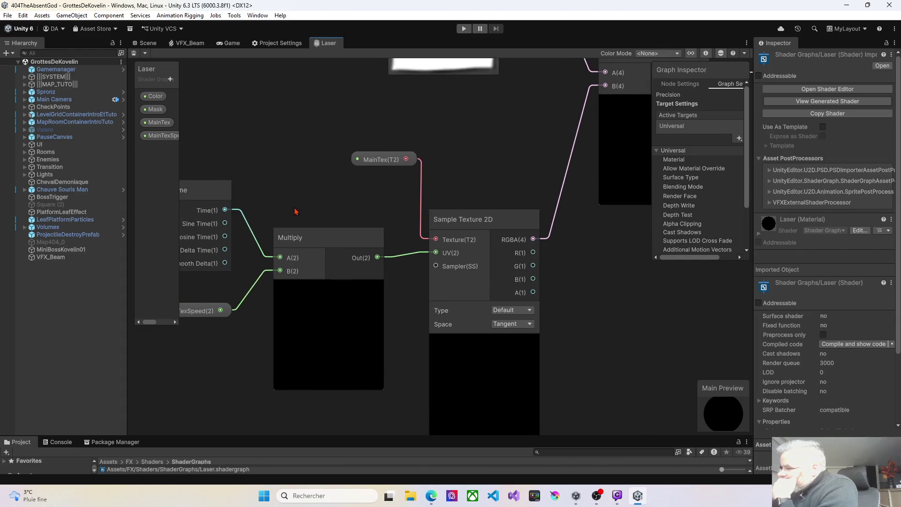
scroll(311, 205, "up", 2)
Step: Move the Multiply node beside Time and the MainTex node above Sample Texture 2D
left_click(374, 233)
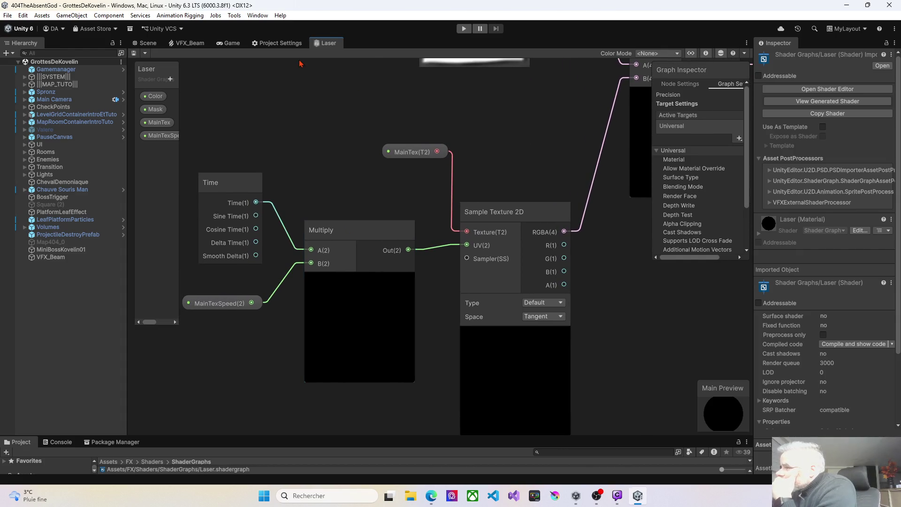
left_click_drag(409, 230, 382, 182)
scroll(399, 259, "up", 1)
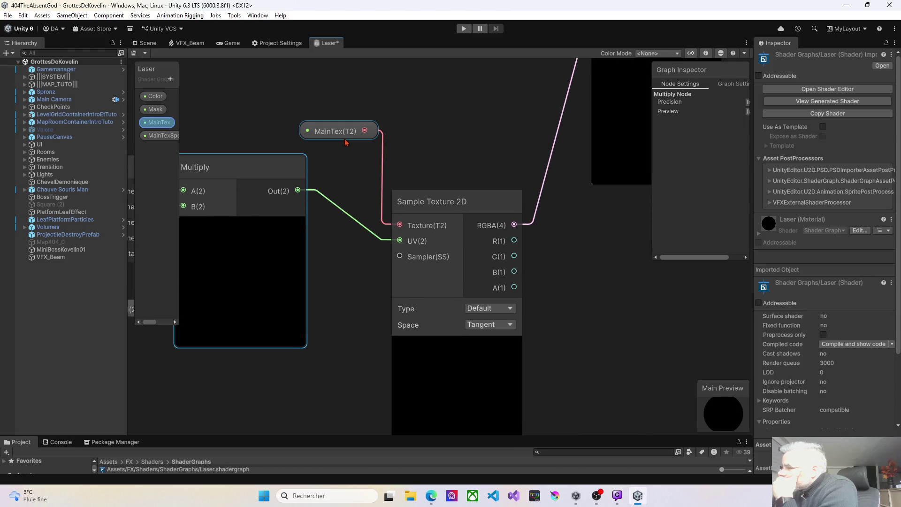
left_click_drag(334, 128, 423, 173)
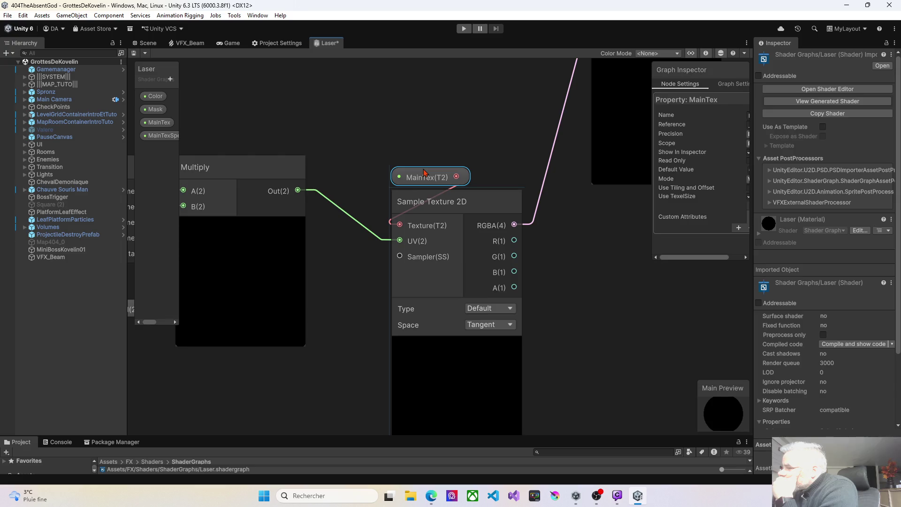
scroll(403, 178, "down", 6)
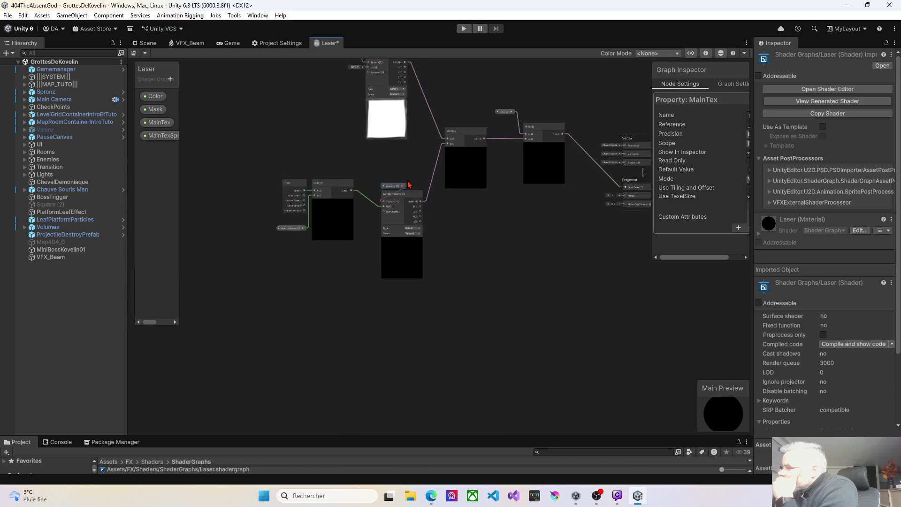
scroll(418, 230, "up", 3)
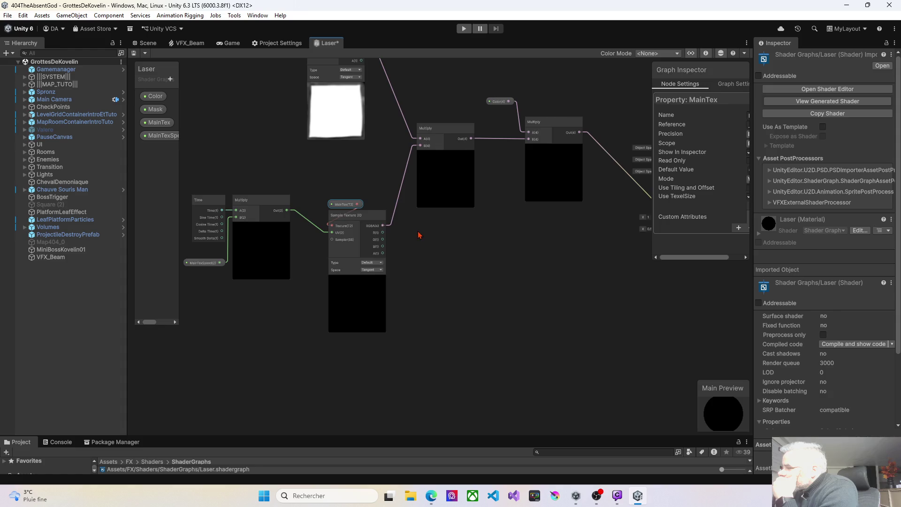
Step: Delete the link from the Multiply node to Sample Texture 2D's UV input
mouse_move(383, 207)
left_mouse_down()
mouse_move(362, 193)
mouse_move(418, 191)
mouse_move(331, 191)
mouse_move(344, 203)
mouse_move(573, 193)
mouse_move(597, 181)
left_mouse_up()
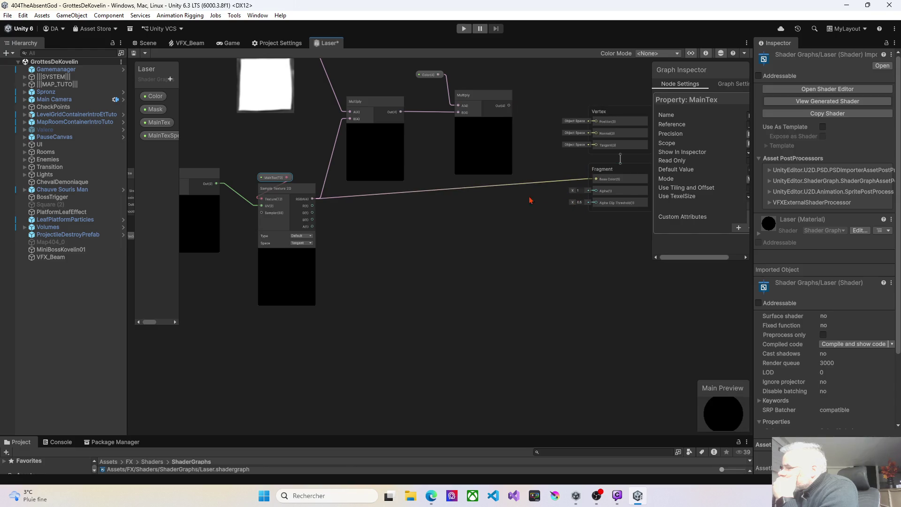
left_click_drag(394, 272, 527, 266)
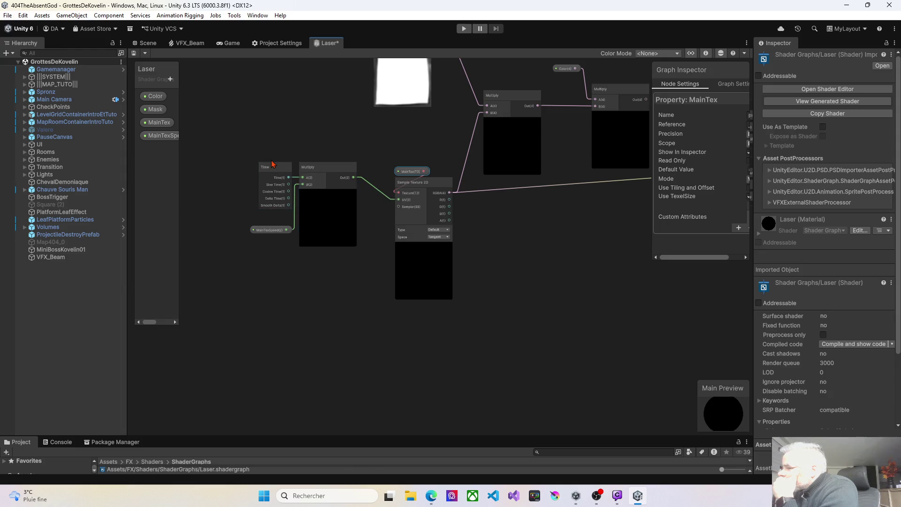
left_click(317, 170)
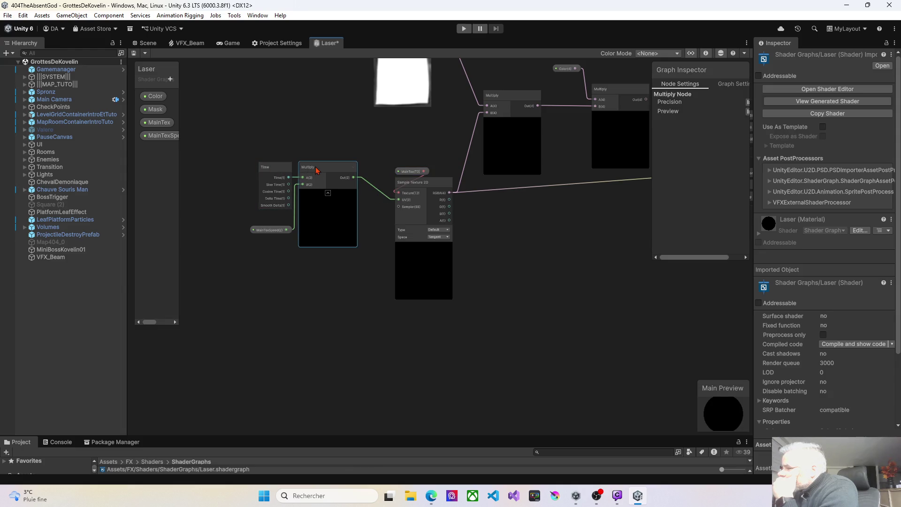
left_click_drag(386, 223, 351, 227)
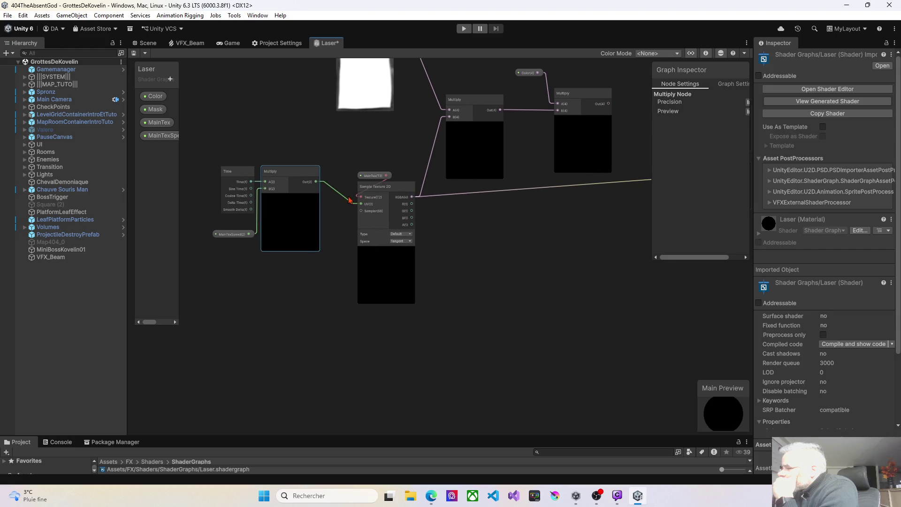
left_click(345, 202)
key("Delete")
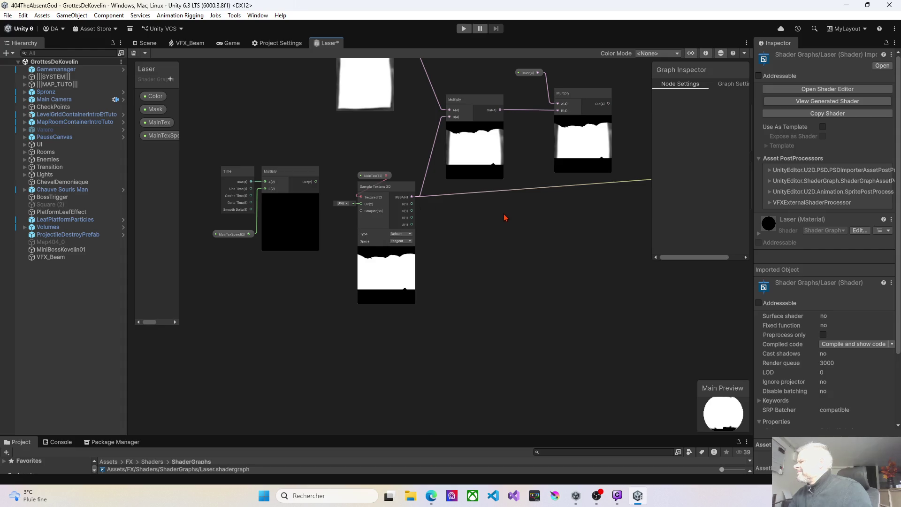
Step: Remove the RGBA-to-Multiply A link and delete that unused Multiply node
scroll(504, 220, "down", 5)
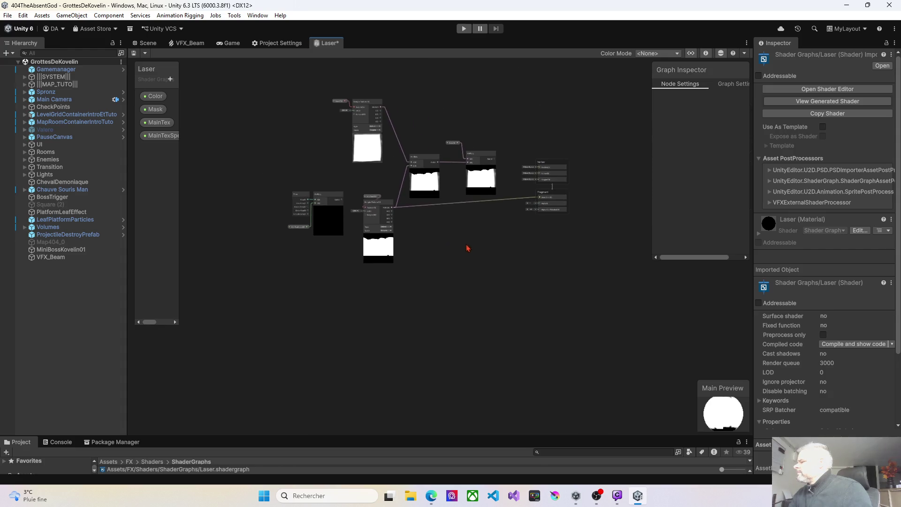
scroll(440, 251, "up", 4)
left_click_drag(341, 100, 394, 165)
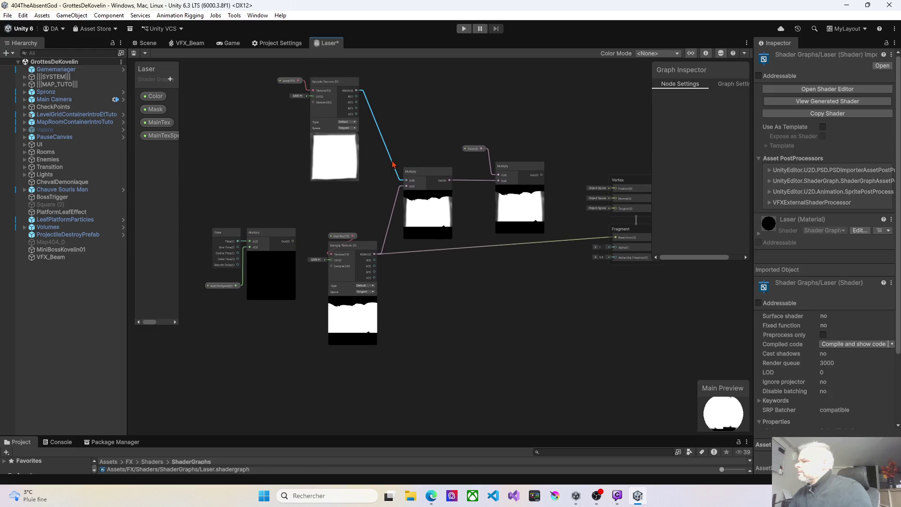
key("Delete")
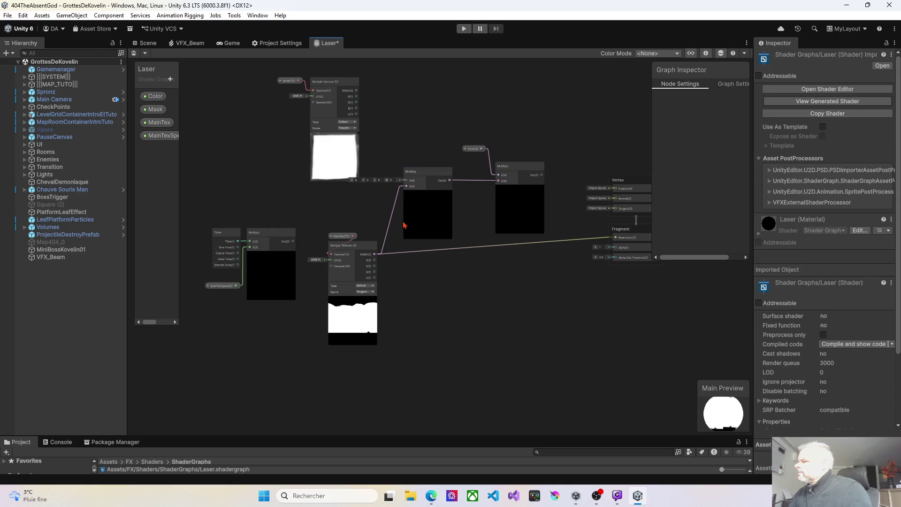
scroll(406, 225, "up", 2)
mouse_move(401, 279)
left_mouse_down()
mouse_move(366, 258)
mouse_move(304, 255)
left_mouse_up()
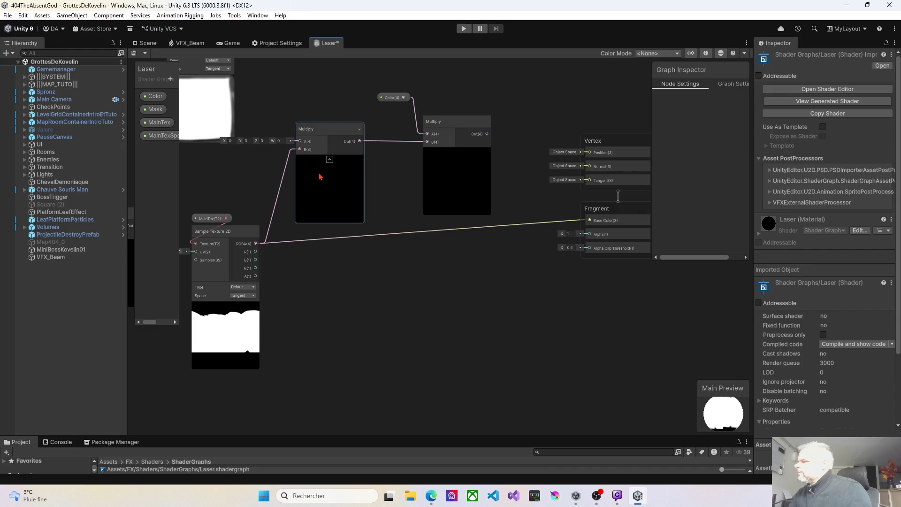
left_click(328, 139)
key("Delete")
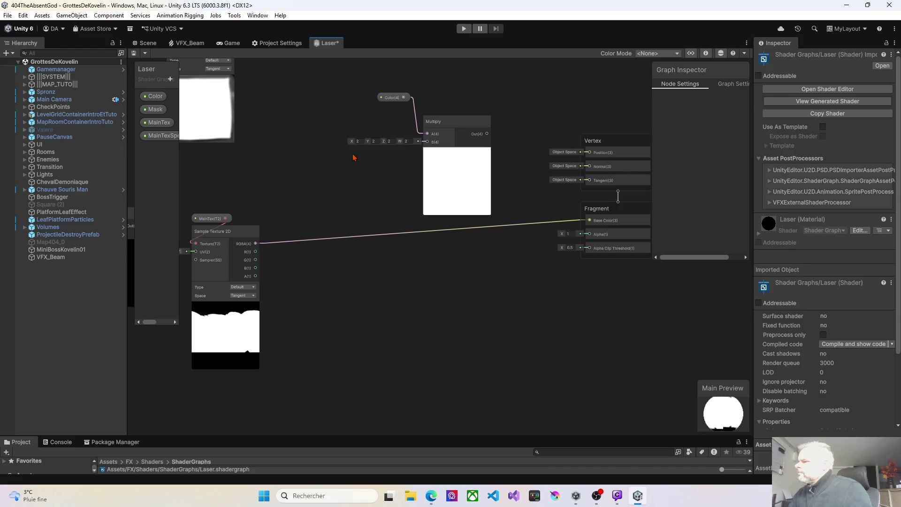
Step: Connect Sample Texture 2D's RGBA output to the Color Multiply's B input
mouse_move(255, 244)
left_mouse_down()
mouse_move(334, 189)
mouse_move(428, 147)
left_mouse_up()
scroll(312, 247, "left", 3)
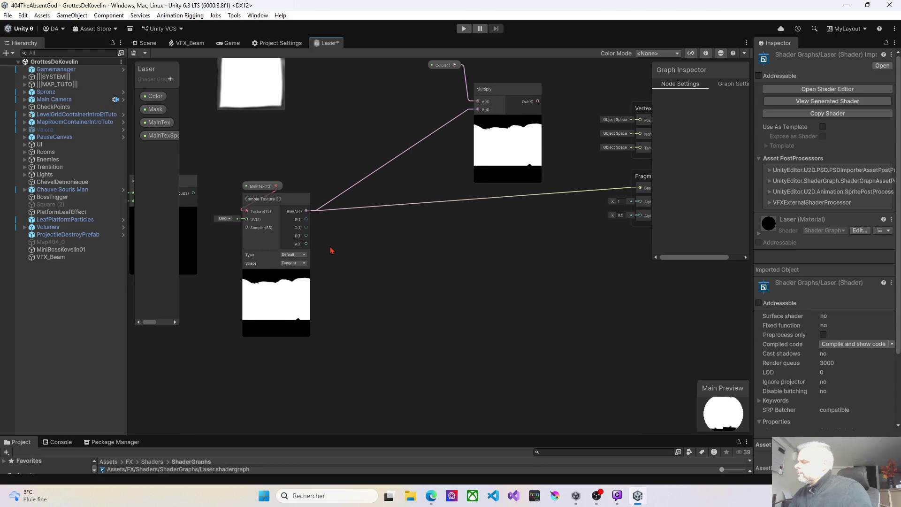
scroll(679, 382, "down", 1)
scroll(726, 415, "up", 3)
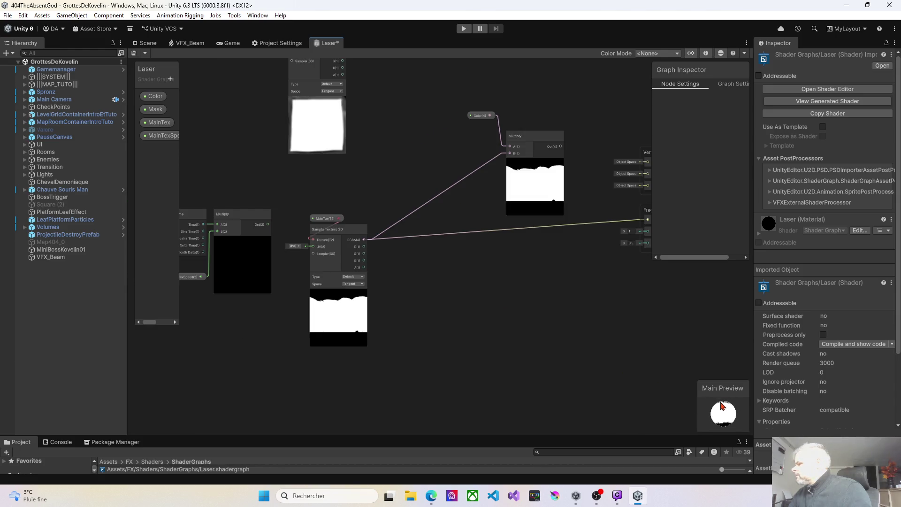
scroll(729, 424, "down", 3)
scroll(729, 421, "down", 2)
scroll(726, 415, "up", 5)
left_click_drag(281, 301, 347, 285)
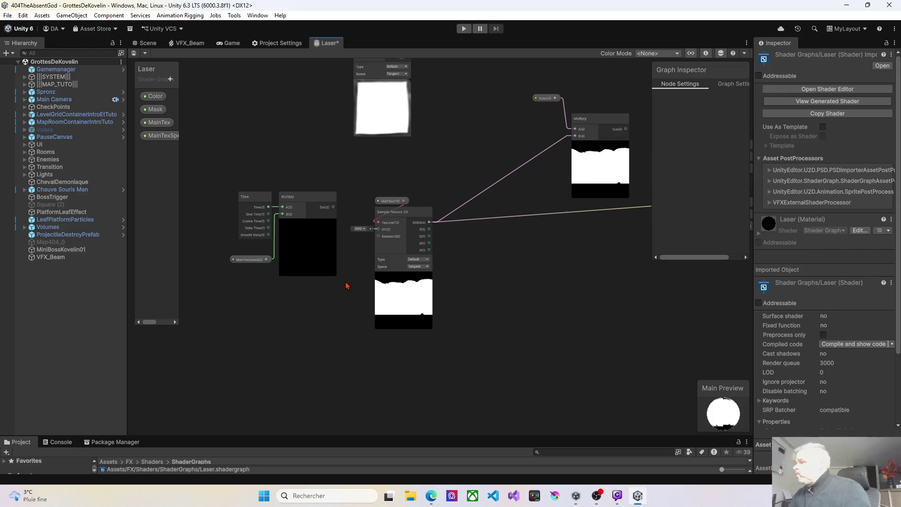
left_click(389, 202)
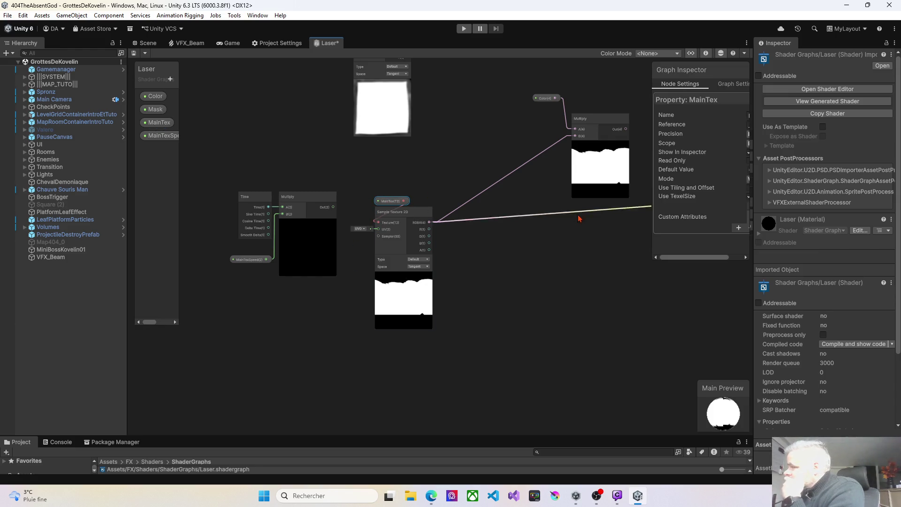
left_click_drag(652, 206, 498, 188)
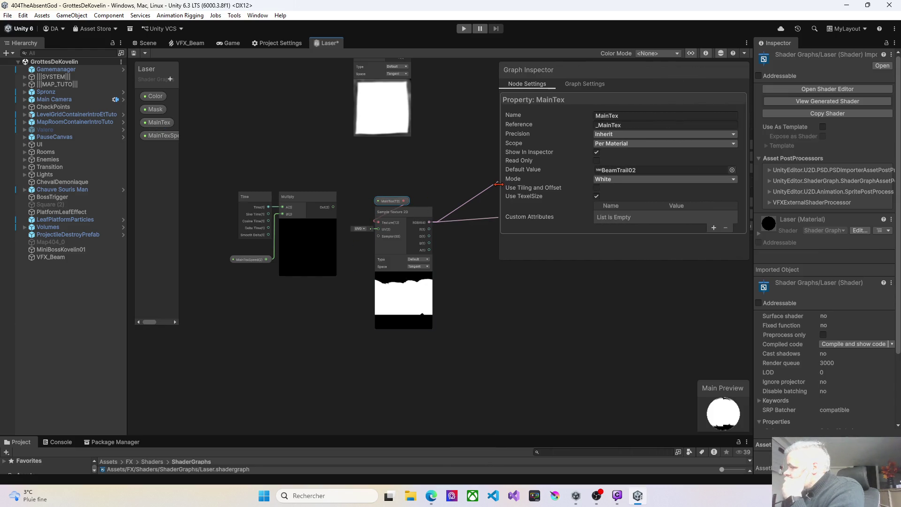
left_click(700, 171)
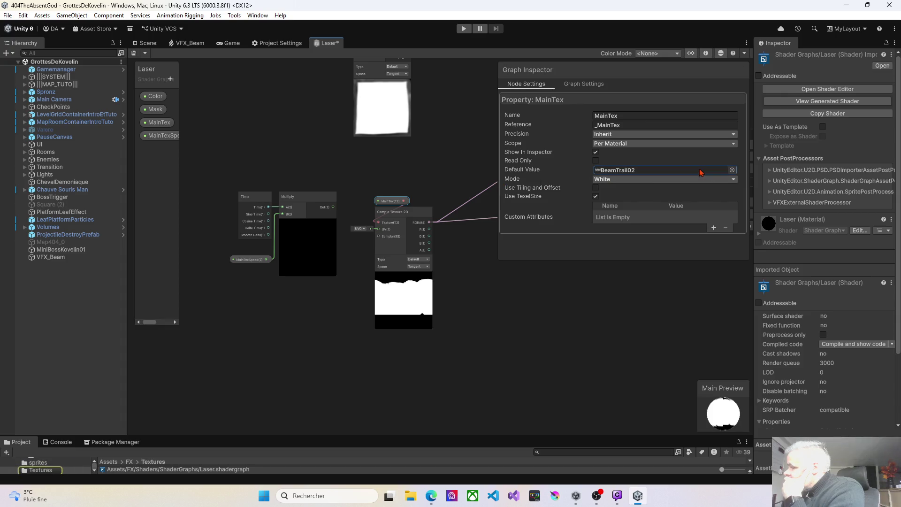
left_click(732, 171)
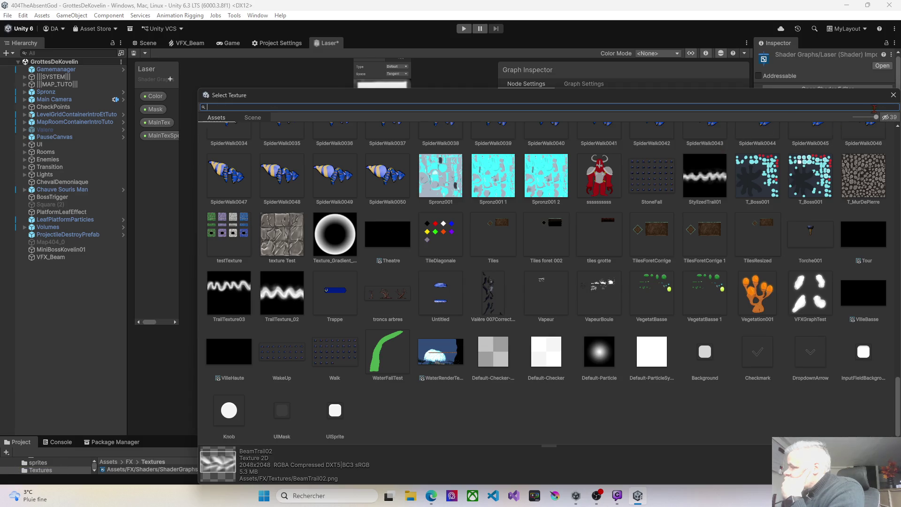
left_click(891, 96)
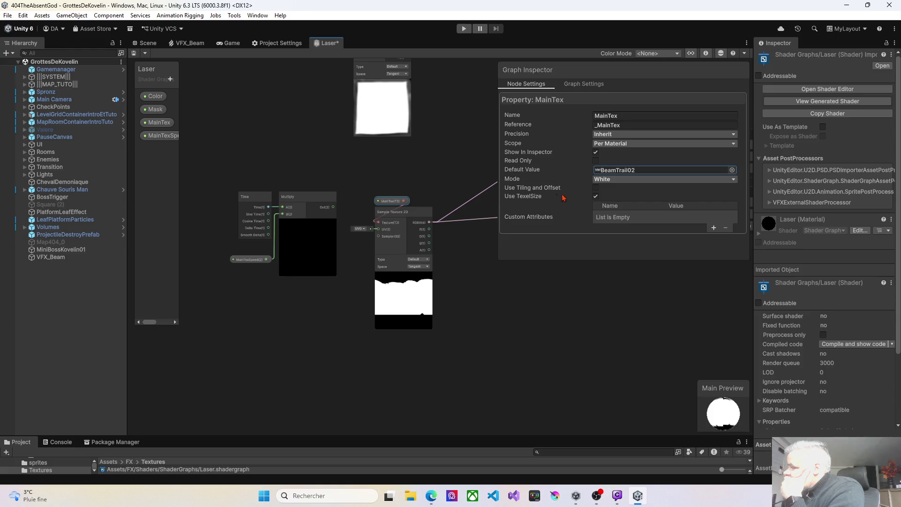
left_click(595, 188)
left_click(595, 188)
left_click(595, 181)
left_click(616, 201)
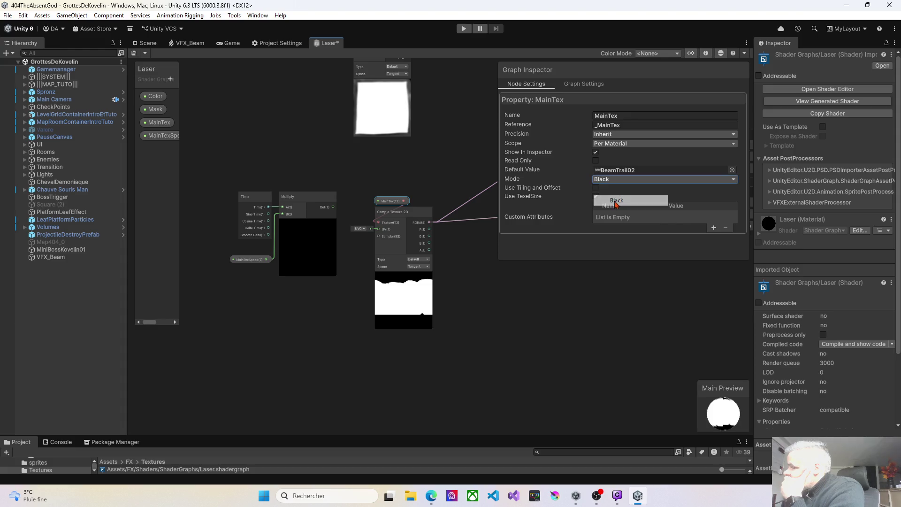
left_click(614, 182)
left_click(618, 213)
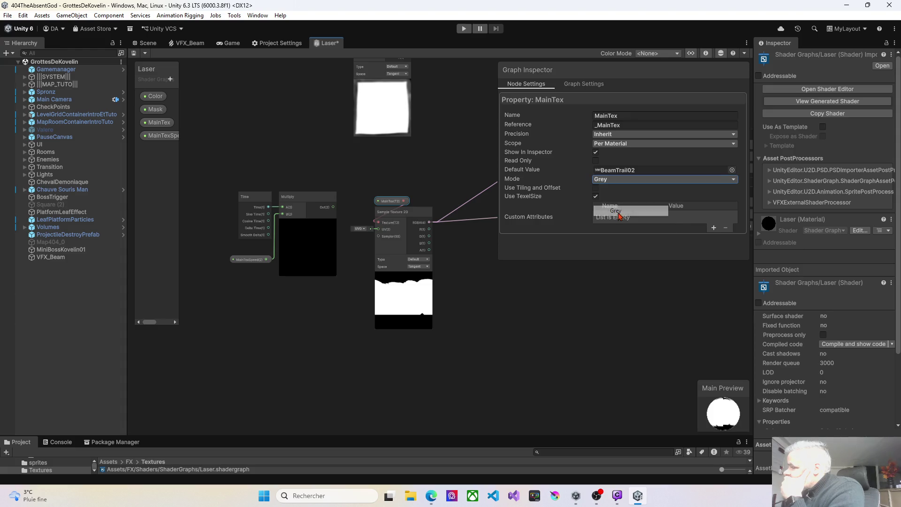
left_click(616, 181)
left_click(617, 188)
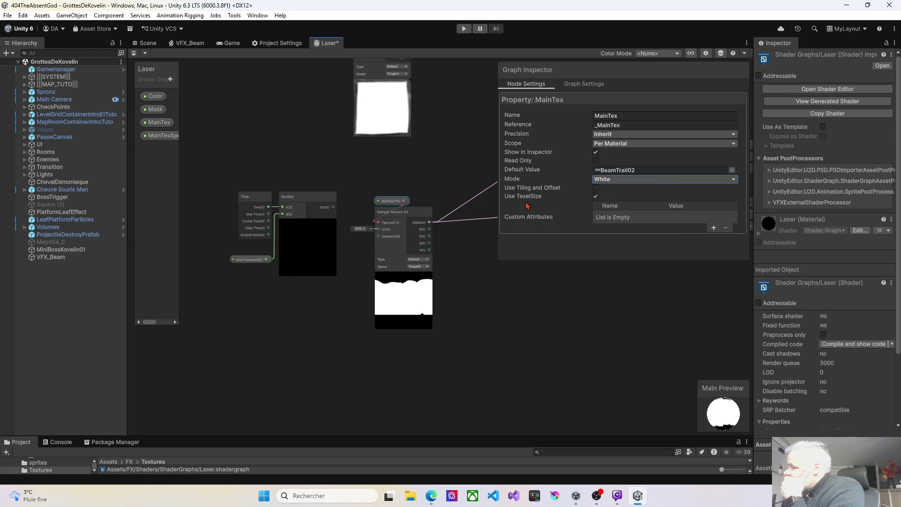
left_click(500, 190)
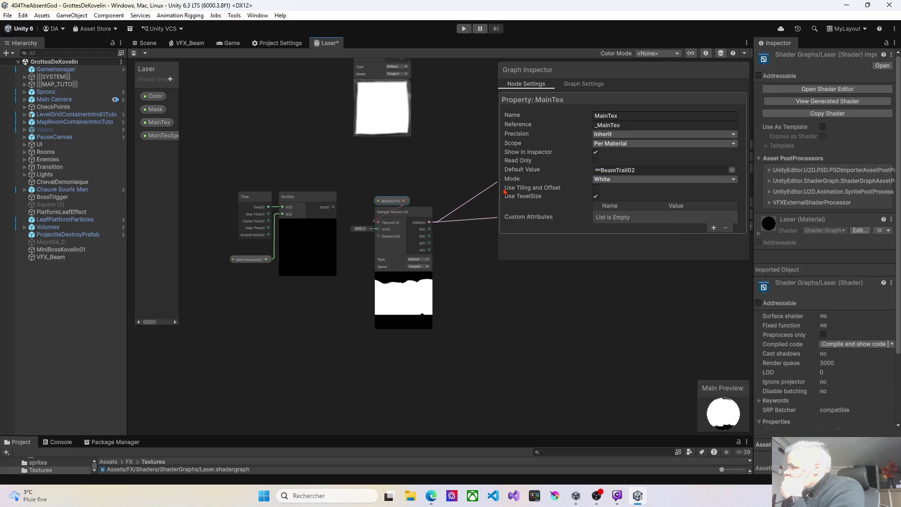
left_click(584, 84)
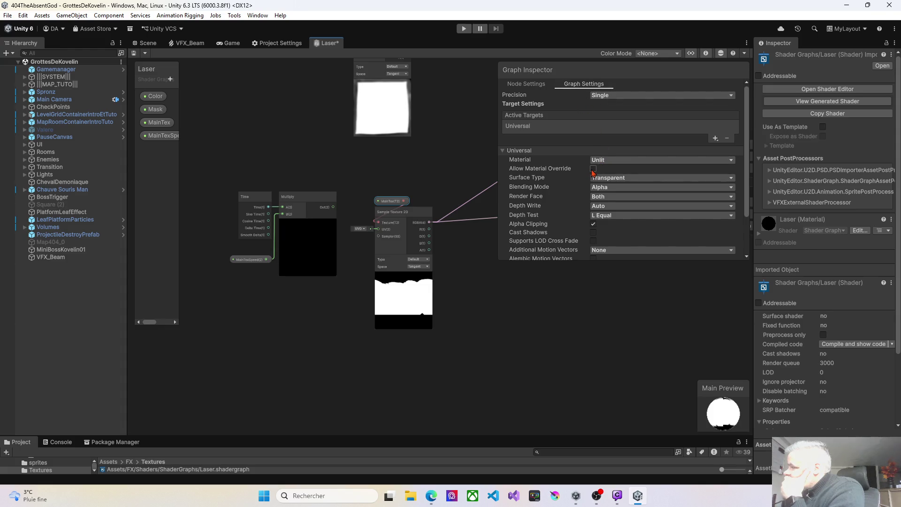
Step: In Graph Settings, keep Precision at Single and add no new Active Targets
left_click(596, 95)
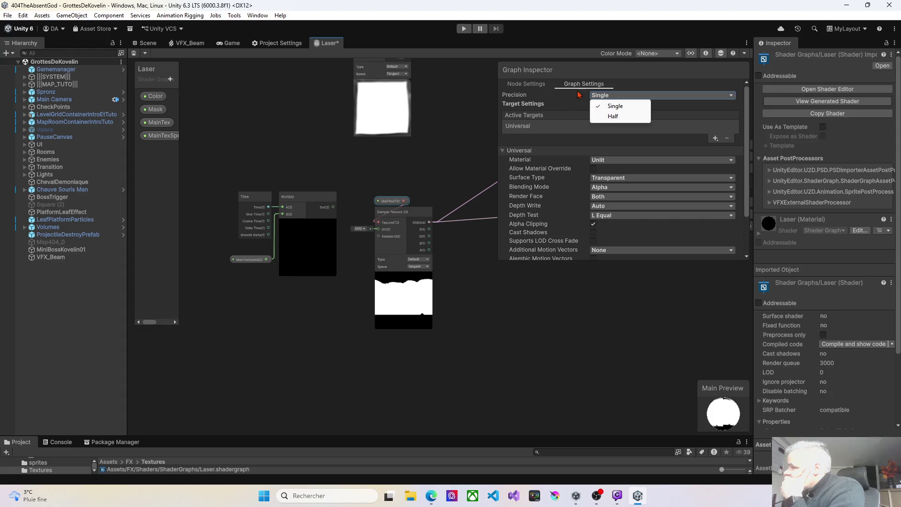
left_click(576, 97)
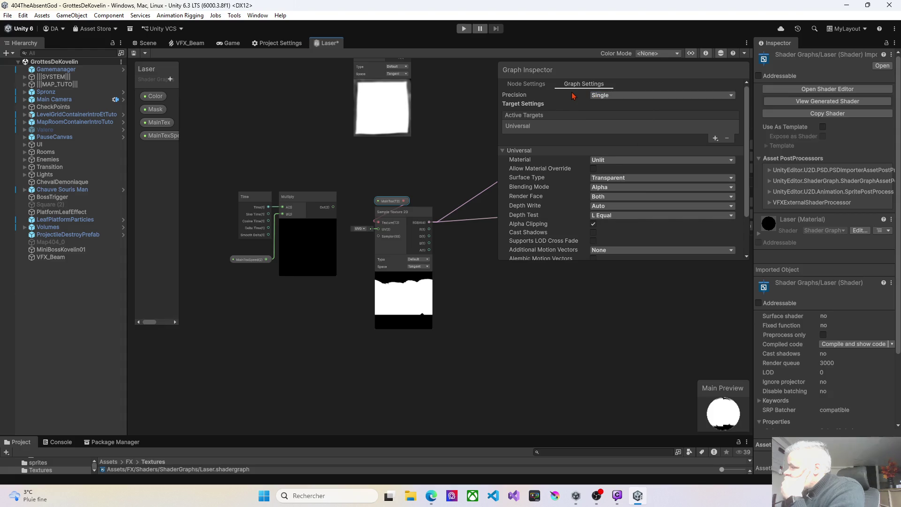
left_click(715, 139)
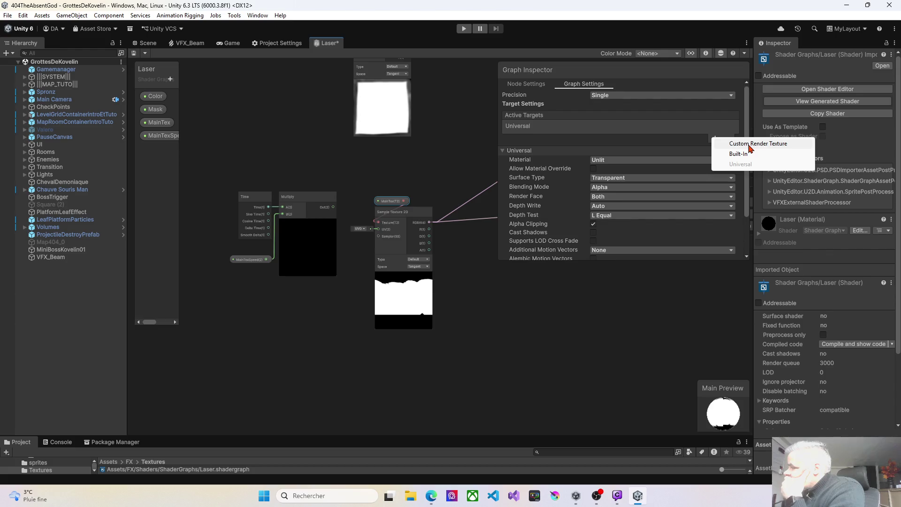
left_click(584, 301)
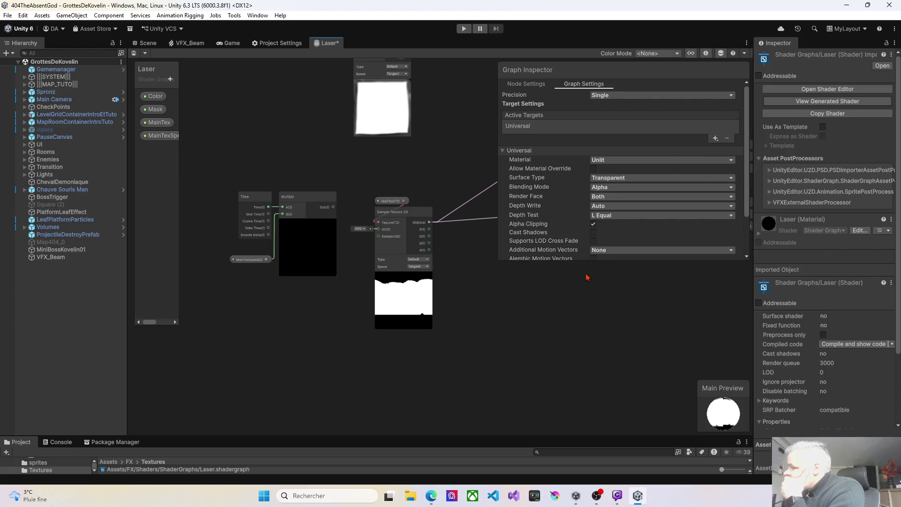
Step: Switch the graph's Blending Mode to Multiply, then to Additive
left_click(611, 192)
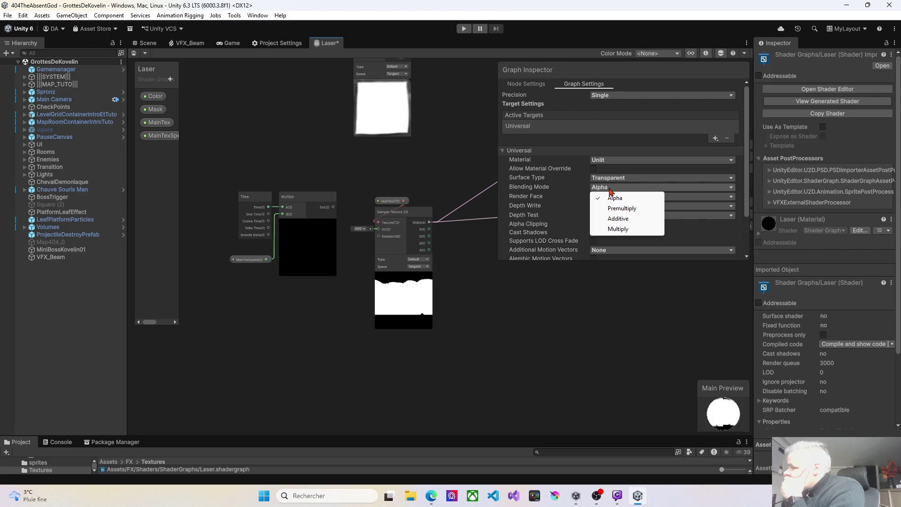
left_click(618, 228)
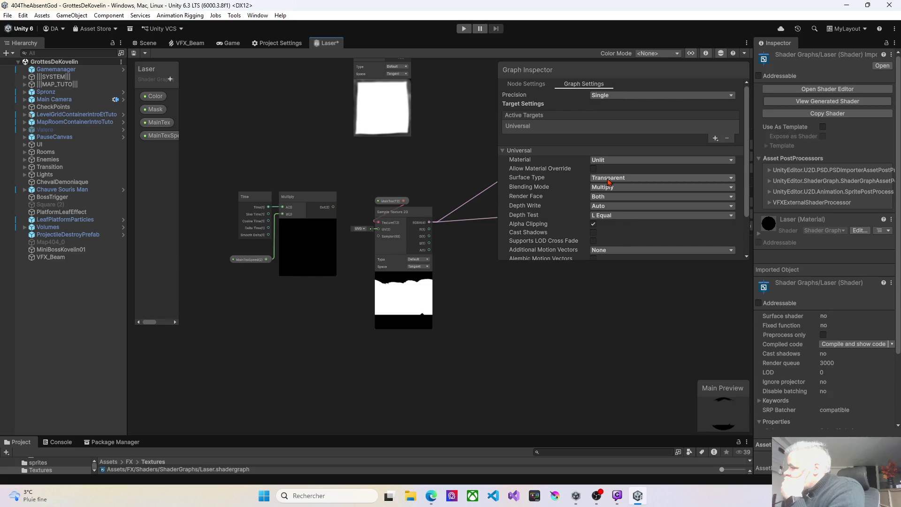
left_click(610, 188)
left_click(618, 219)
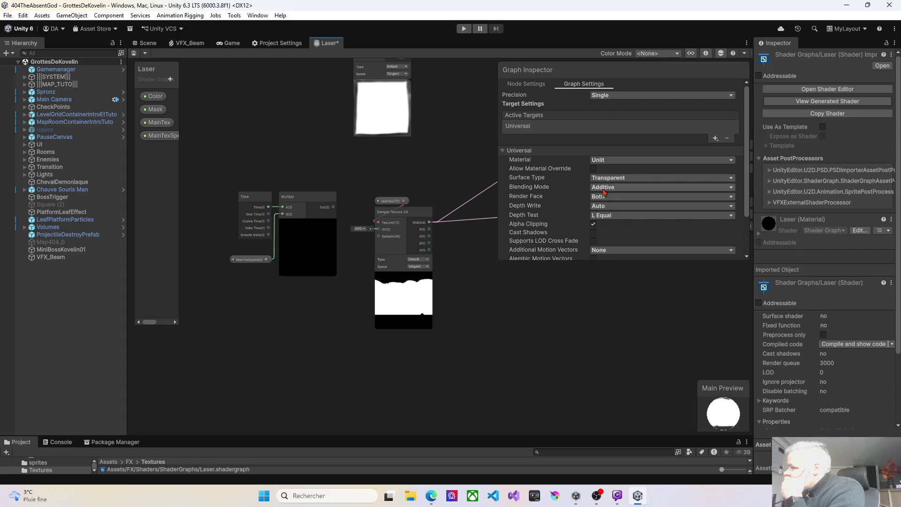
mouse_move(448, 207)
left_mouse_down()
mouse_move(370, 207)
mouse_move(366, 222)
left_mouse_up()
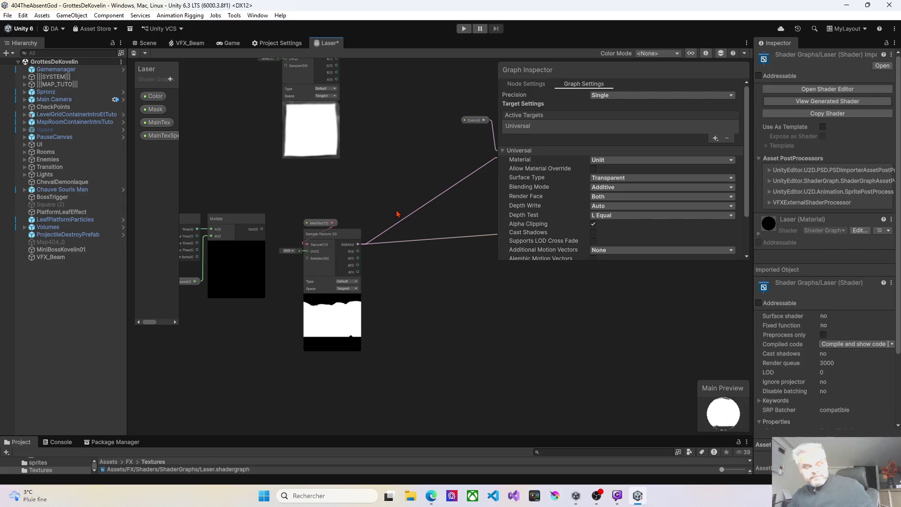
Step: Undo the MainTex mode change and node rewiring, restoring the upper Multiply link; MainTex stays White
key("Up")
key("Up")
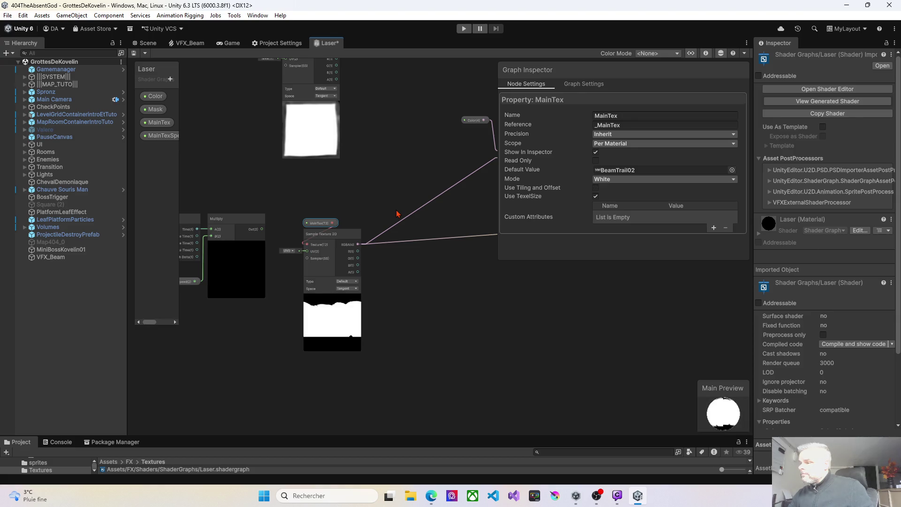
key("ctrl+z")
key("ctrl+z")
key("ctrl+z")
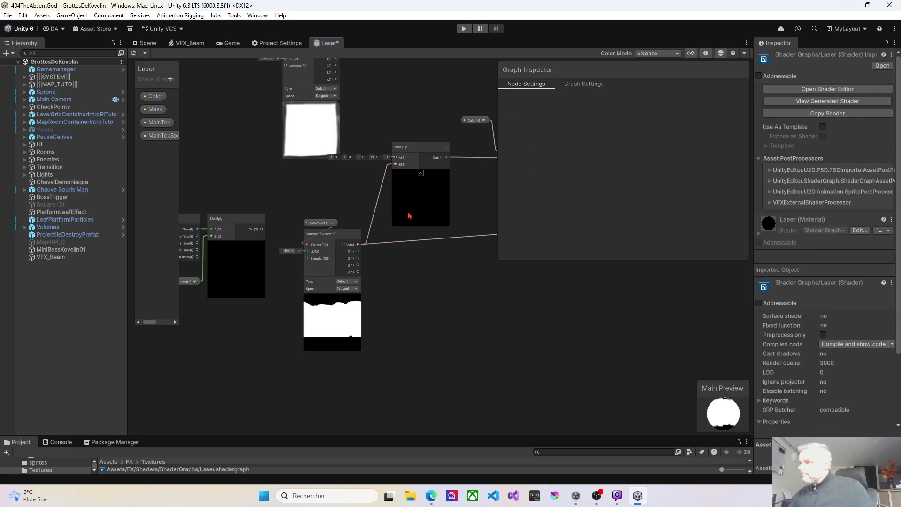
key("ctrl+z")
key("ctrl+z")
key("ctrl+z")
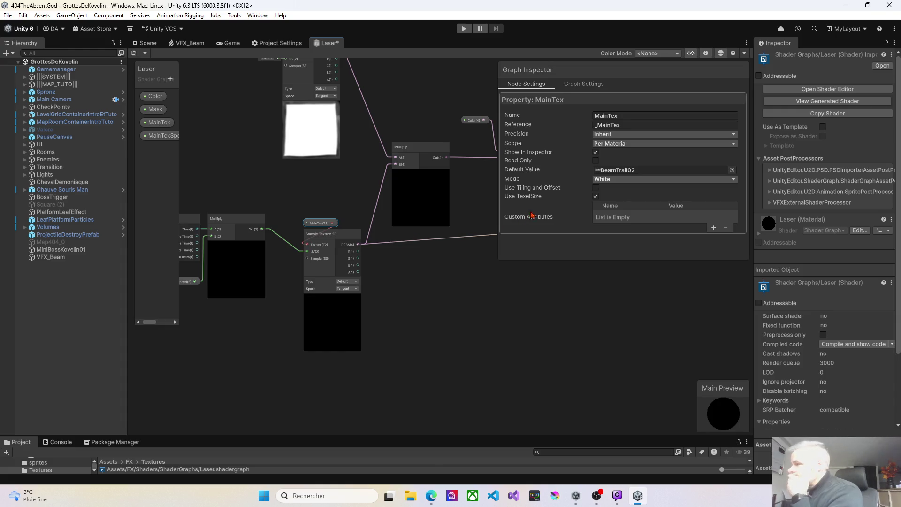
left_click(608, 180)
left_click(576, 182)
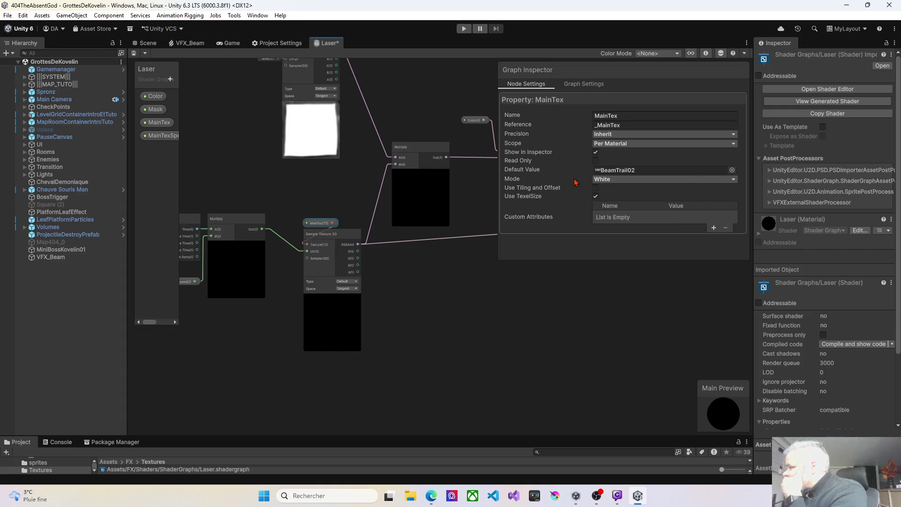
Step: Try Multiply, Additive and Premultiply blending modes in Graph Settings
left_click(581, 87)
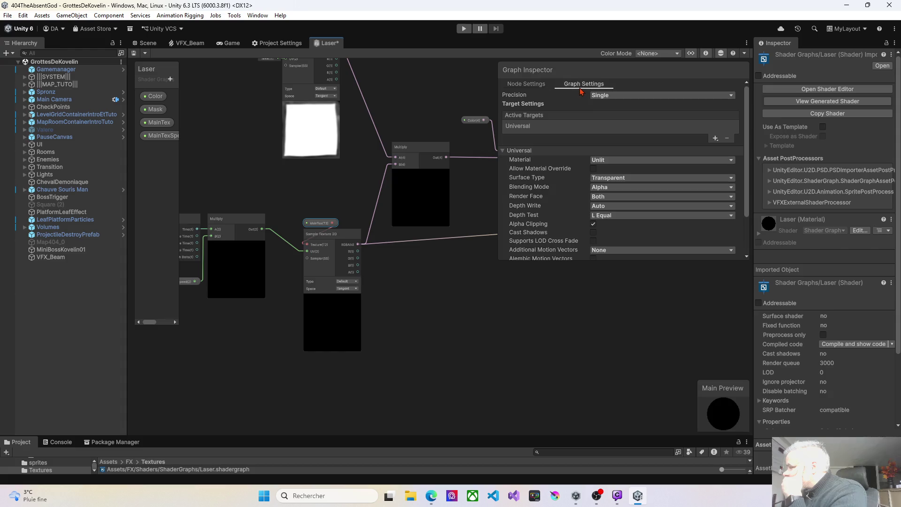
left_click(602, 187)
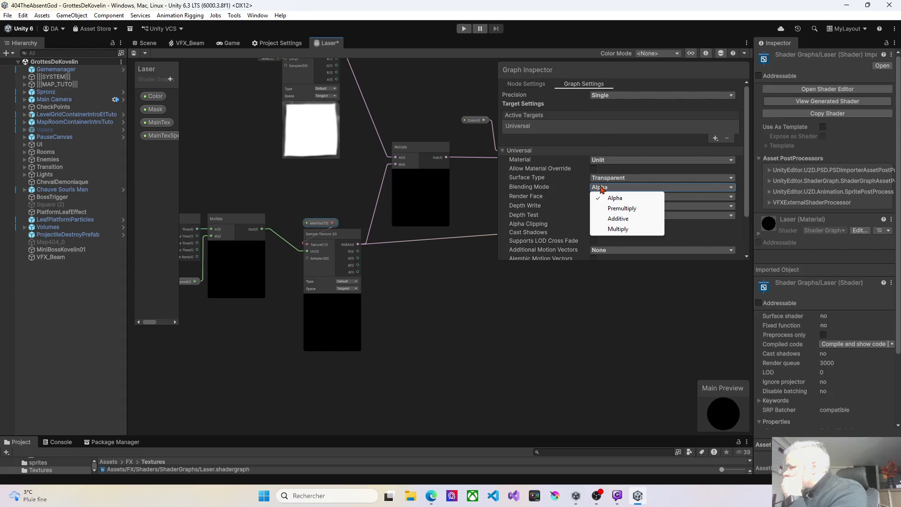
left_click(610, 232)
left_click(604, 187)
left_click(619, 219)
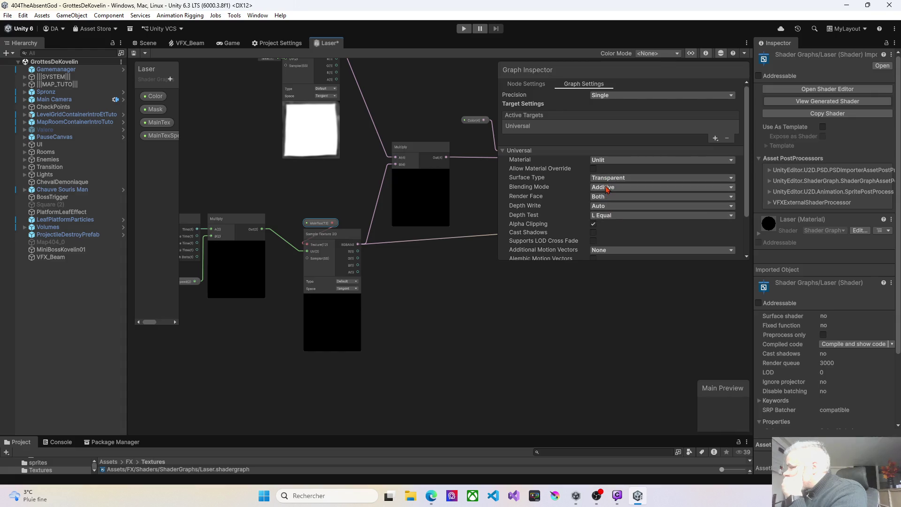
left_click(608, 187)
left_click(619, 210)
Step: Set Render Face Front then Both, return blending to Alpha, and narrow the Graph Inspector
left_click(610, 196)
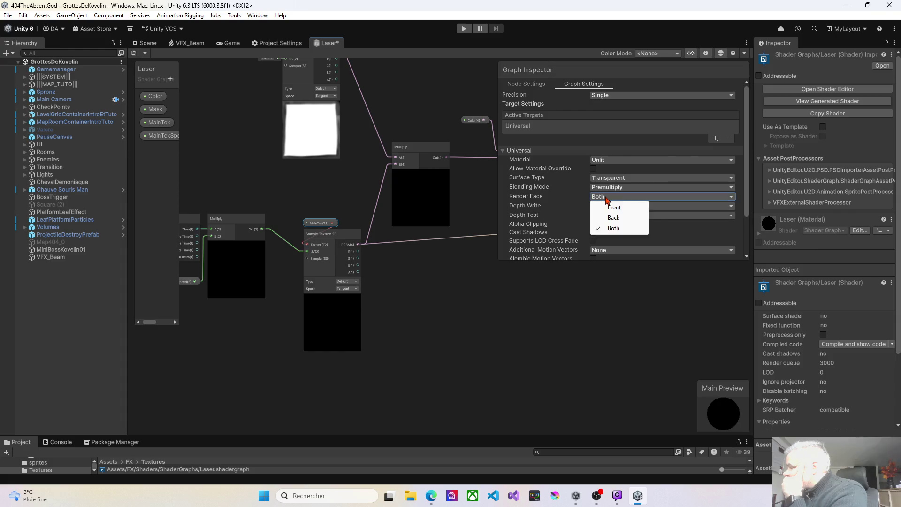
left_click(615, 207)
left_click(613, 196)
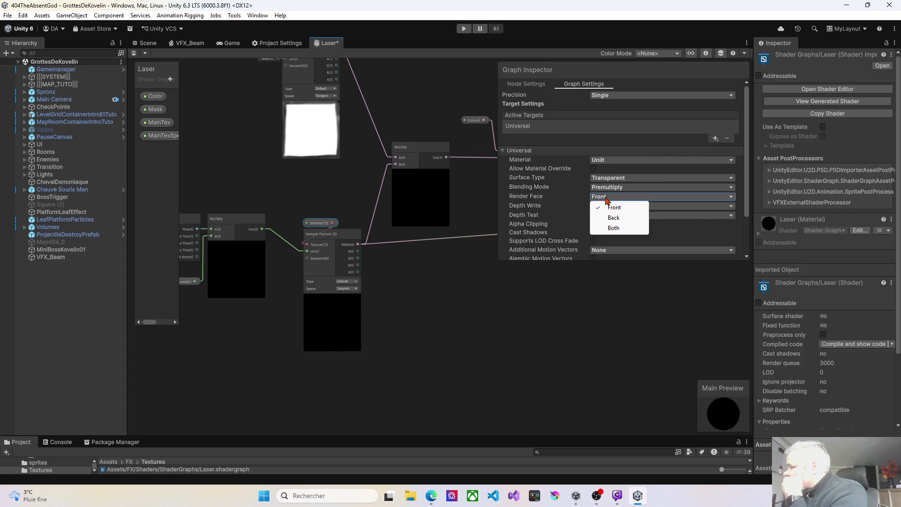
left_click(611, 228)
left_click(600, 189)
left_click(610, 198)
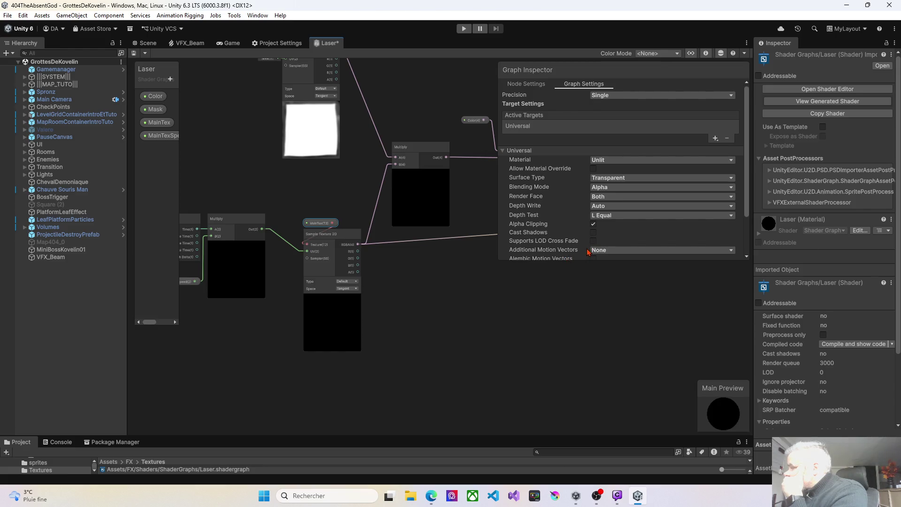
scroll(602, 244, "down", 2)
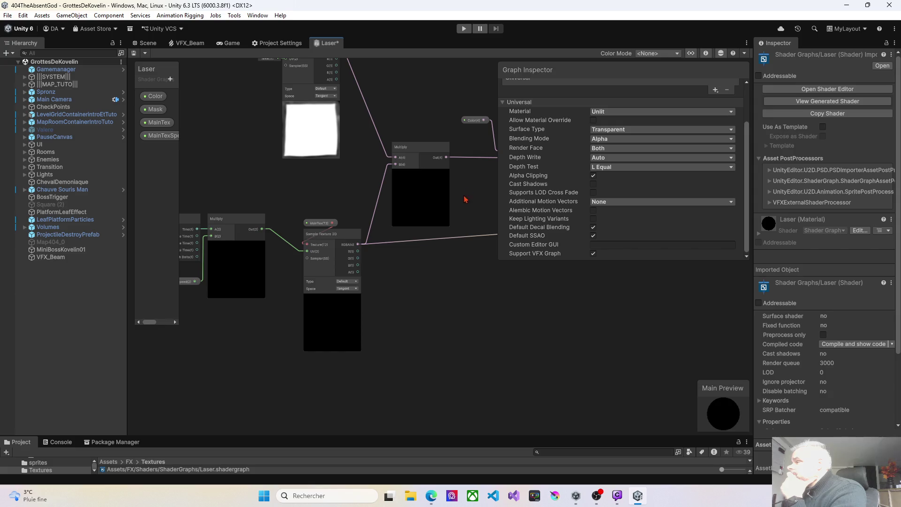
left_click_drag(497, 173, 595, 173)
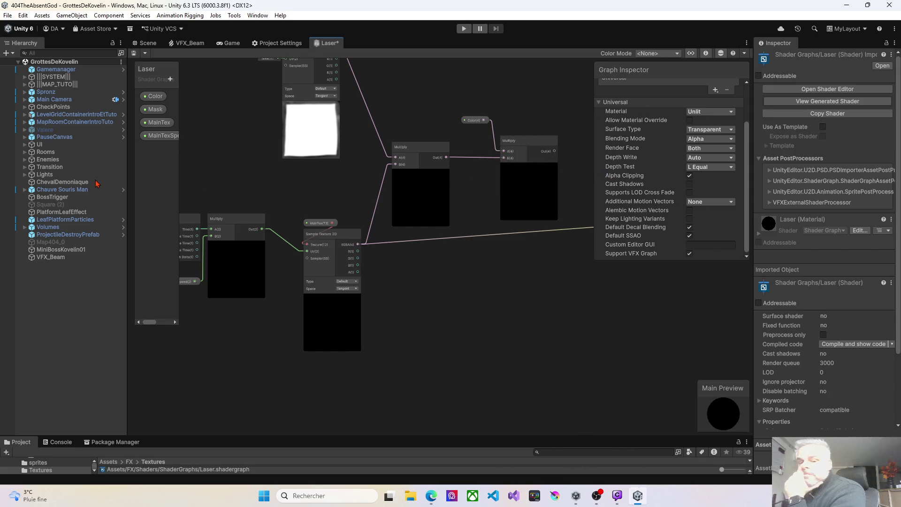
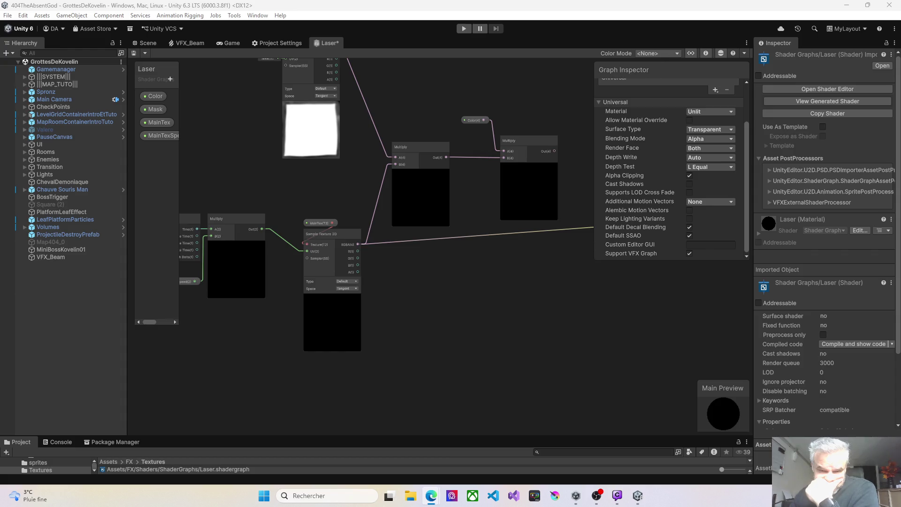
Step: Add a Color block to the Laser shader's Fragment output stack
key("f")
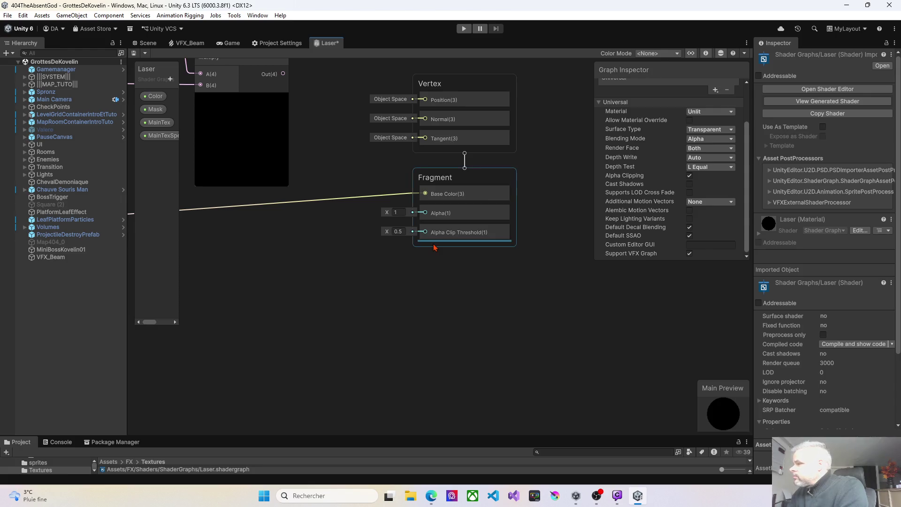
right_click(488, 181)
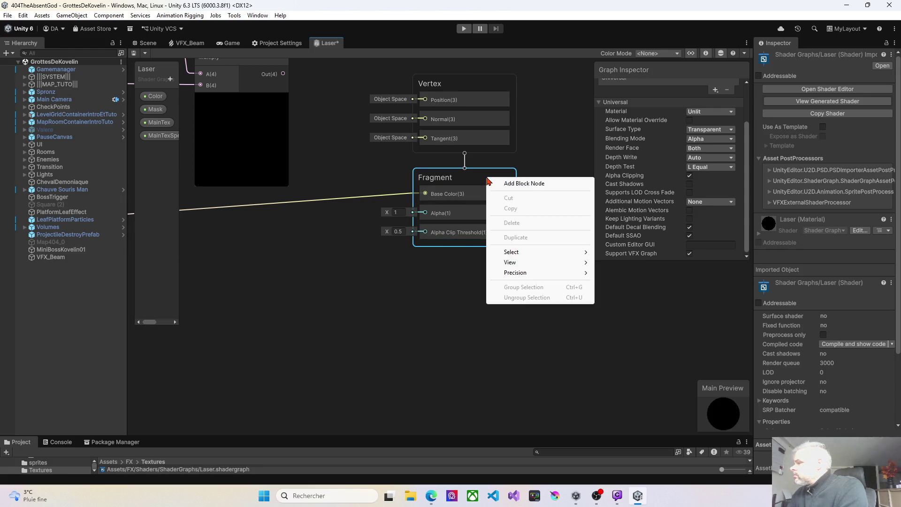
left_click(527, 185)
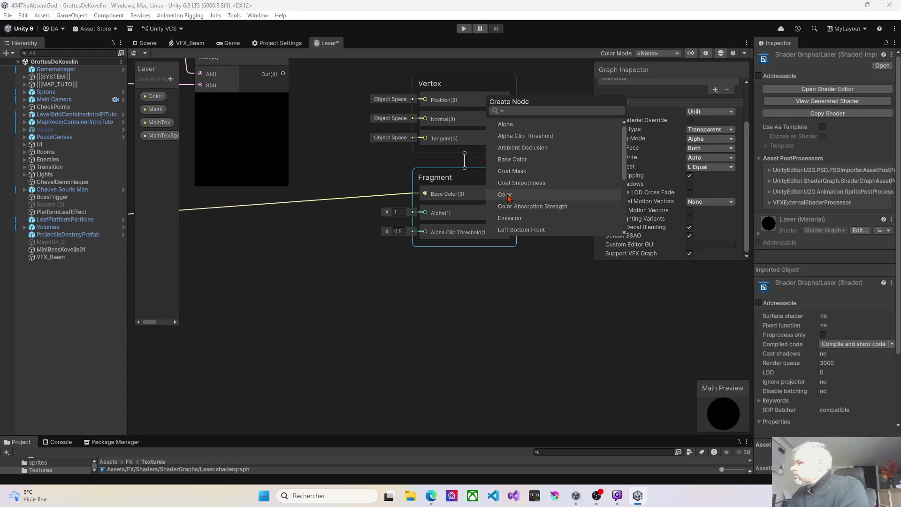
left_click(505, 195)
Step: Check the new Color block's colour picker, leaving it unchanged, and bring up Graph Settings
left_click(439, 252)
right_click(445, 254)
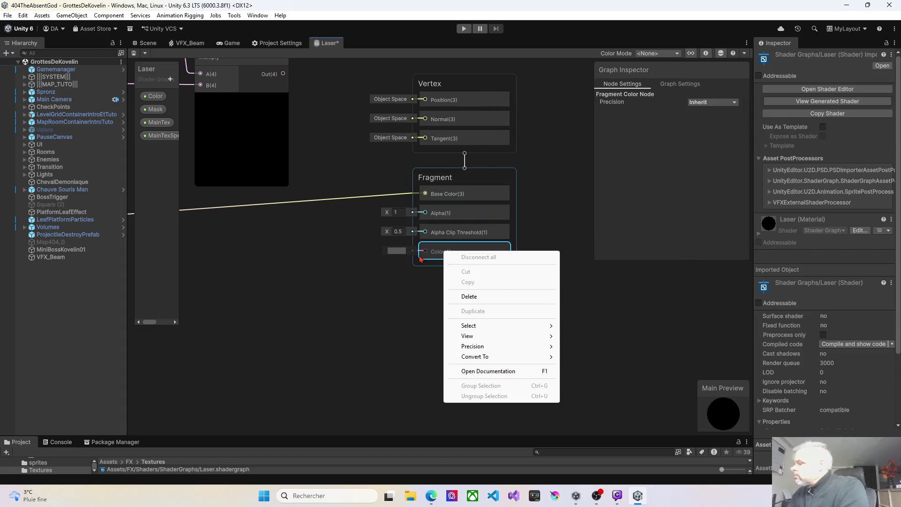
left_click(398, 253)
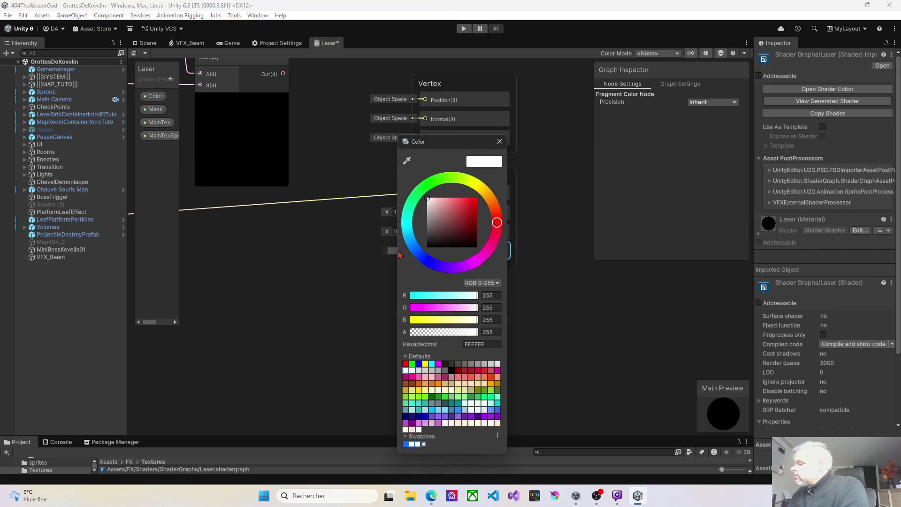
left_click(500, 142)
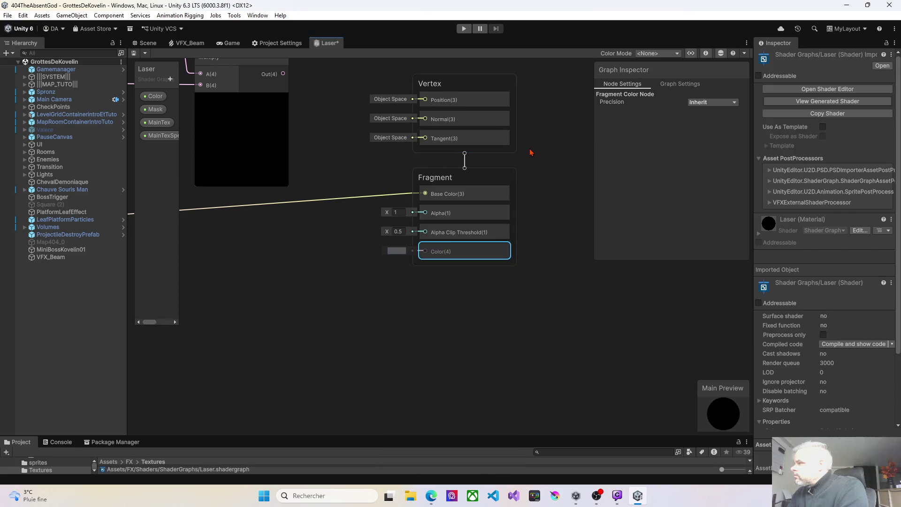
left_click(666, 85)
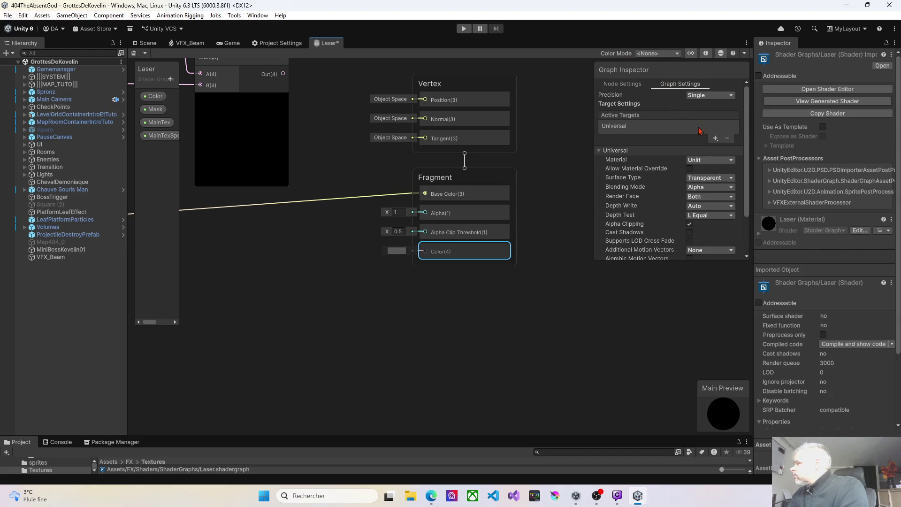
left_click(708, 161)
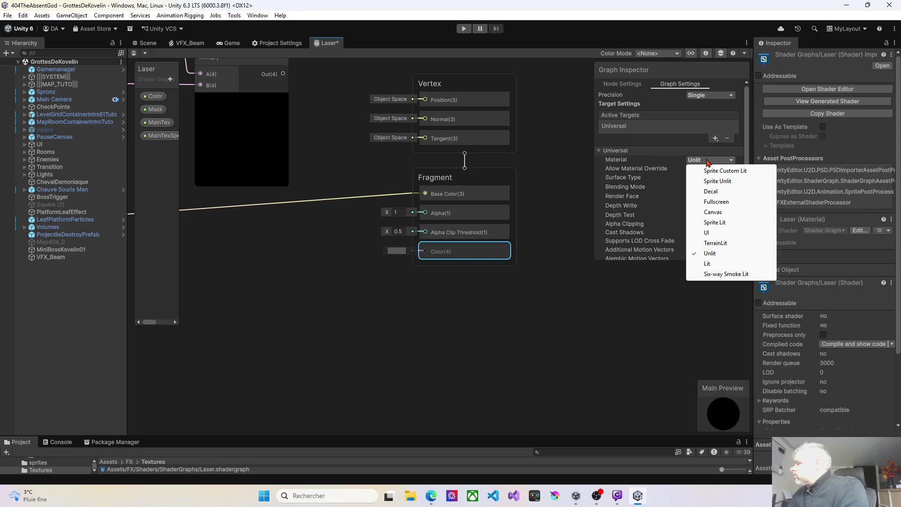
left_click(679, 162)
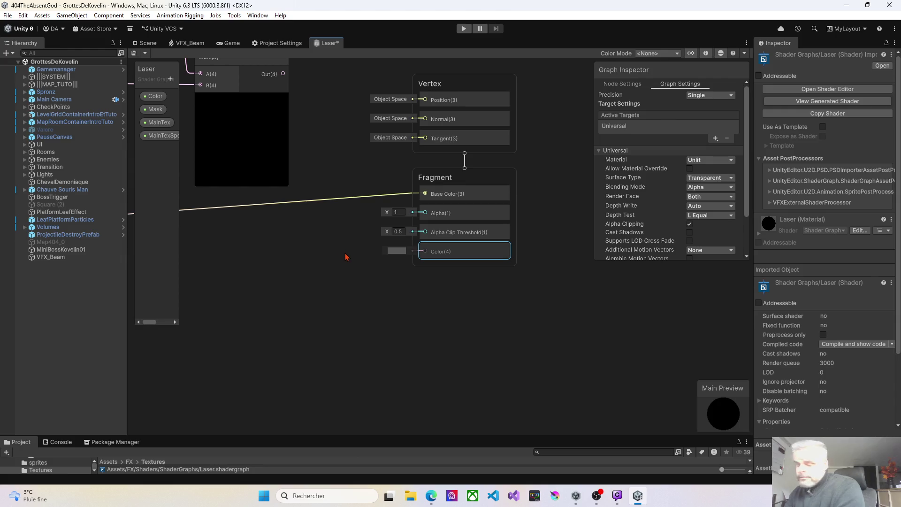
key("Delete")
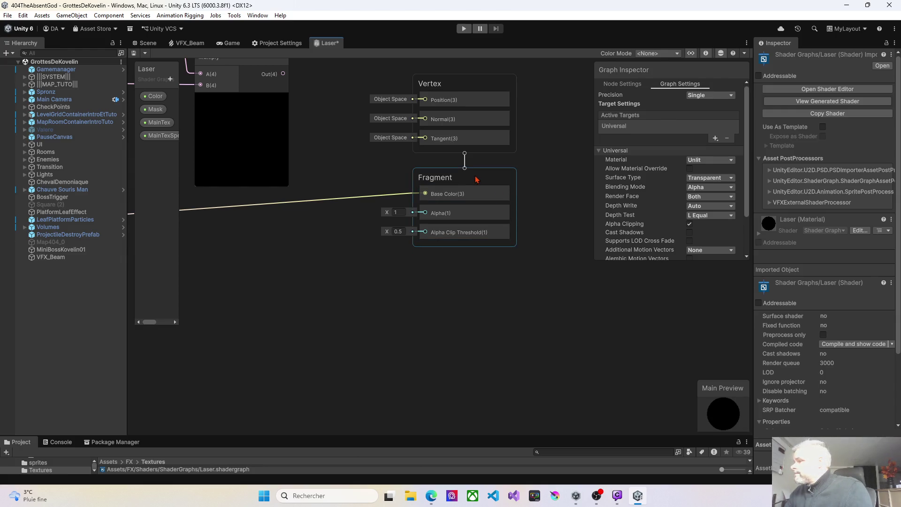
Step: Search Fragment blocks for 'hd' and dismiss the search without adding anything
right_click(475, 177)
left_click(498, 183)
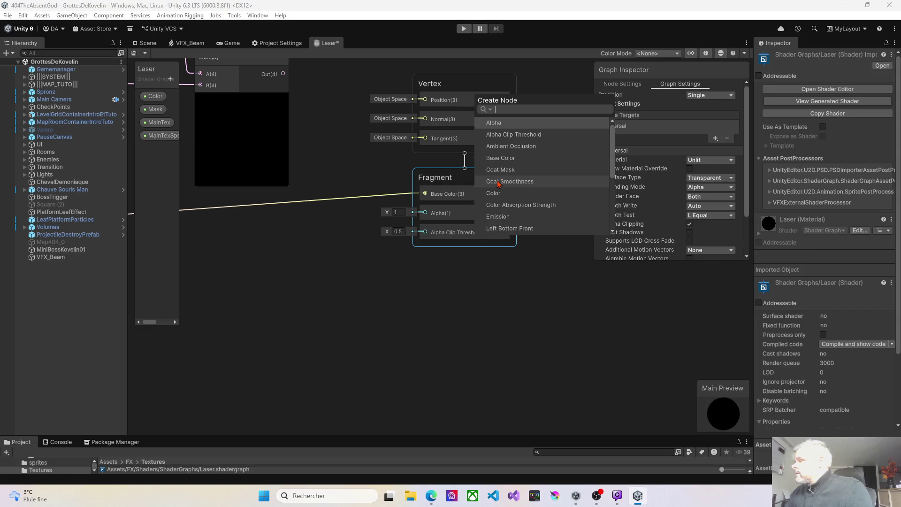
type("hdr")
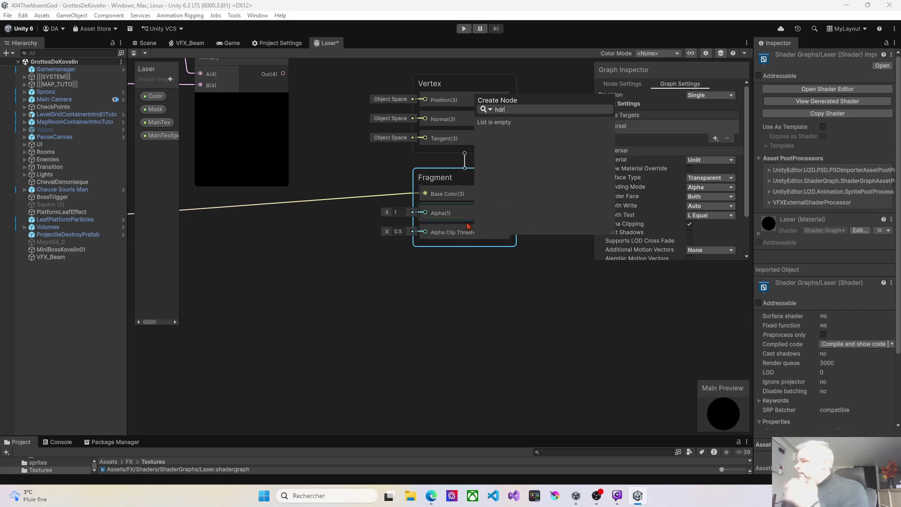
left_click(458, 268)
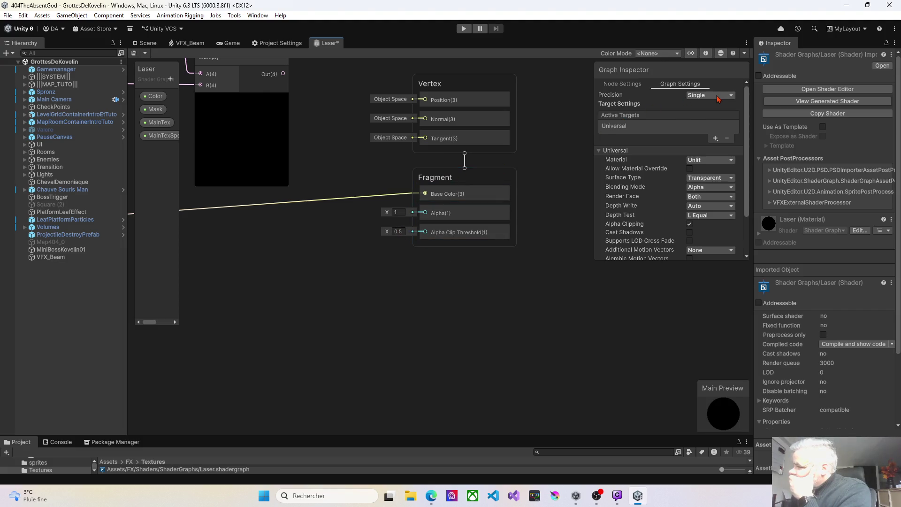
Step: Switch the Laser graph's material type from Unlit to Lit
left_click(707, 161)
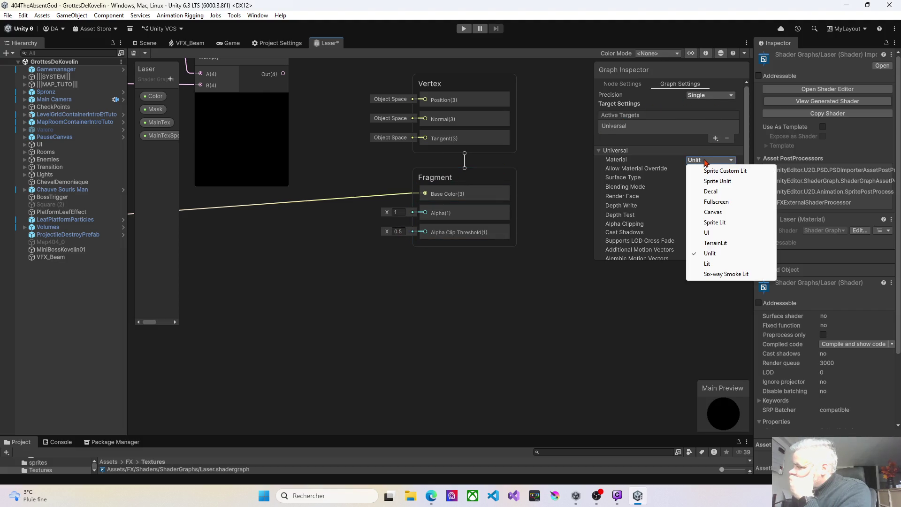
left_click(708, 264)
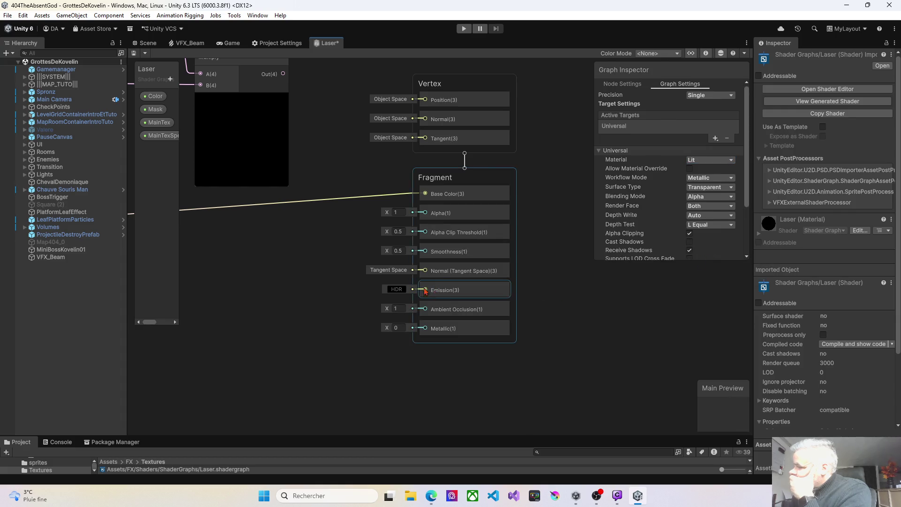
left_click_drag(312, 261, 358, 253)
scroll(371, 263, "down", 3)
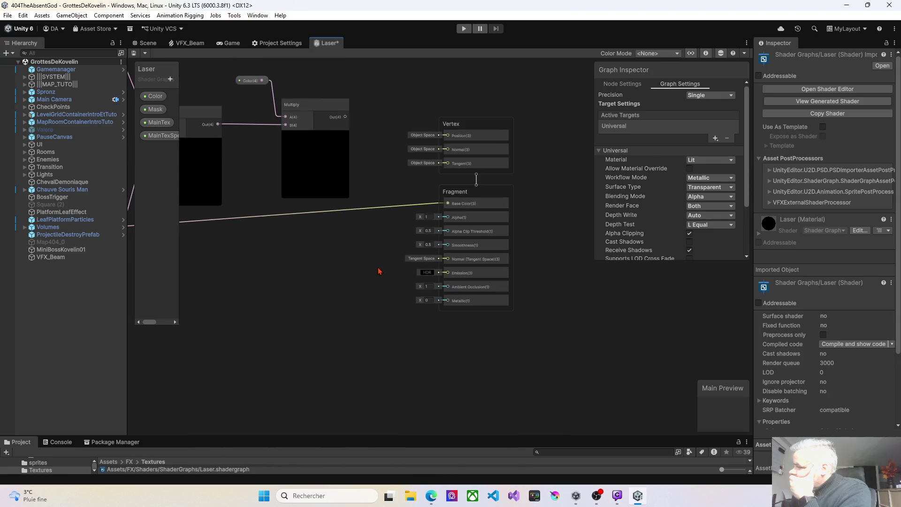
Step: Inspect the MainTexSpeed and MainTex property settings
mouse_move(283, 266)
left_mouse_down()
mouse_move(447, 261)
mouse_move(495, 314)
mouse_move(511, 314)
left_mouse_up()
left_click(188, 277)
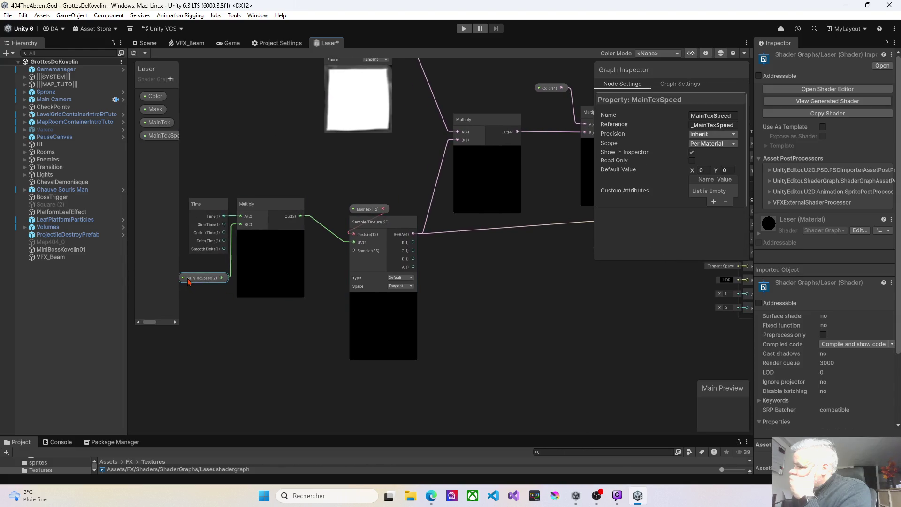
left_click(361, 209)
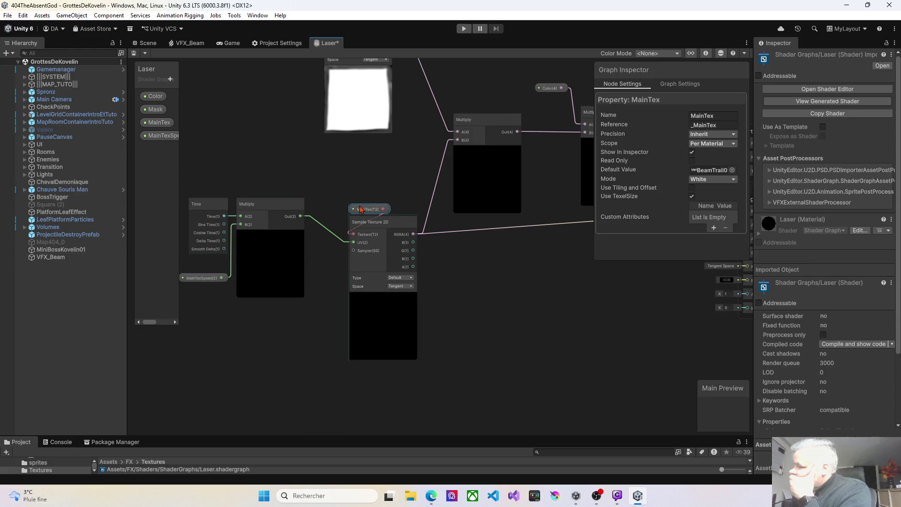
Step: Shift the MainTex and Sample Texture 2D nodes slightly left, then inspect Multiply and the Color property
mouse_move(316, 280)
left_mouse_down()
mouse_move(364, 262)
mouse_move(340, 287)
left_mouse_up()
left_click_drag(366, 199, 460, 373)
left_click_drag(425, 229, 397, 218)
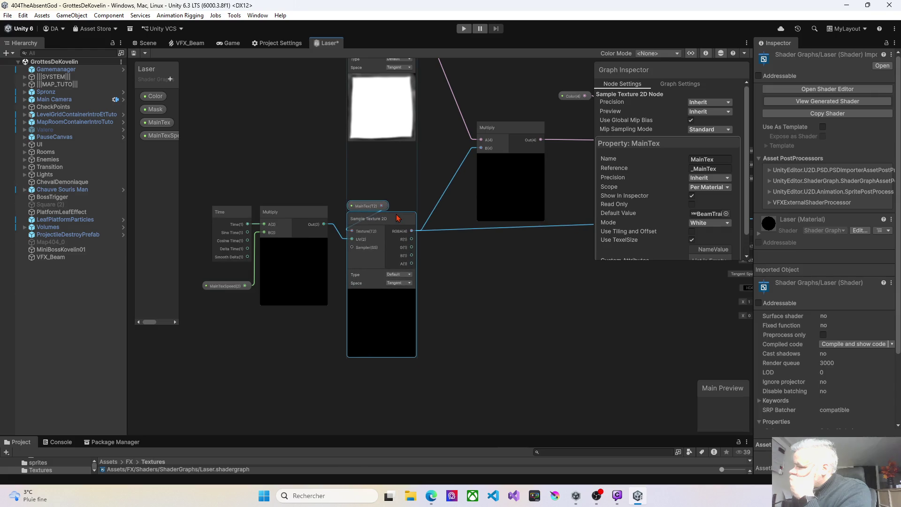
scroll(472, 275, "down", 5)
mouse_move(507, 296)
left_mouse_down()
mouse_move(401, 298)
mouse_move(441, 281)
left_mouse_up()
scroll(466, 297, "up", 3)
scroll(466, 297, "down", 2)
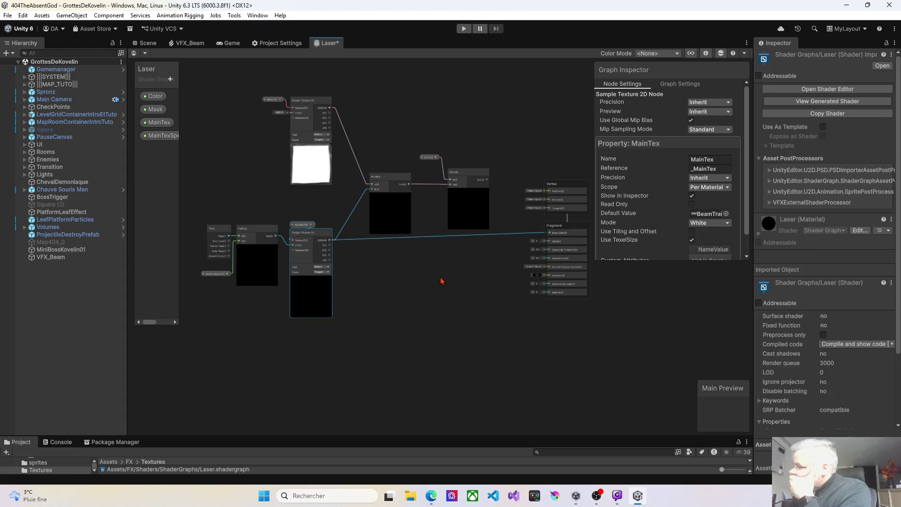
left_click(389, 178)
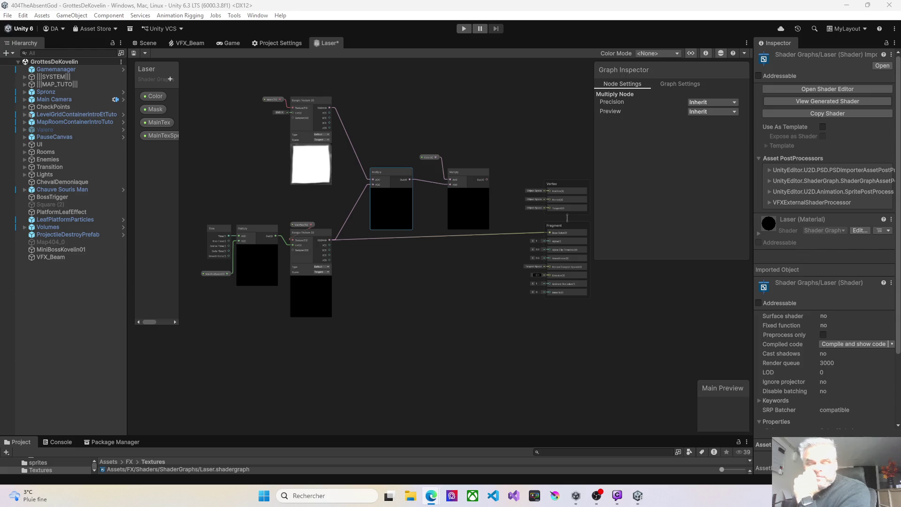
left_click(159, 99)
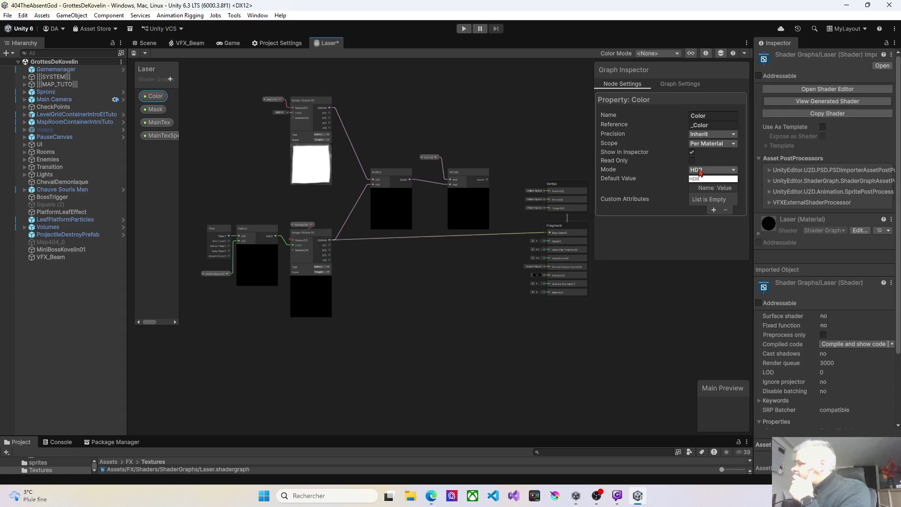
Step: Switch from Unity to the web browser
key("alt+Tab")
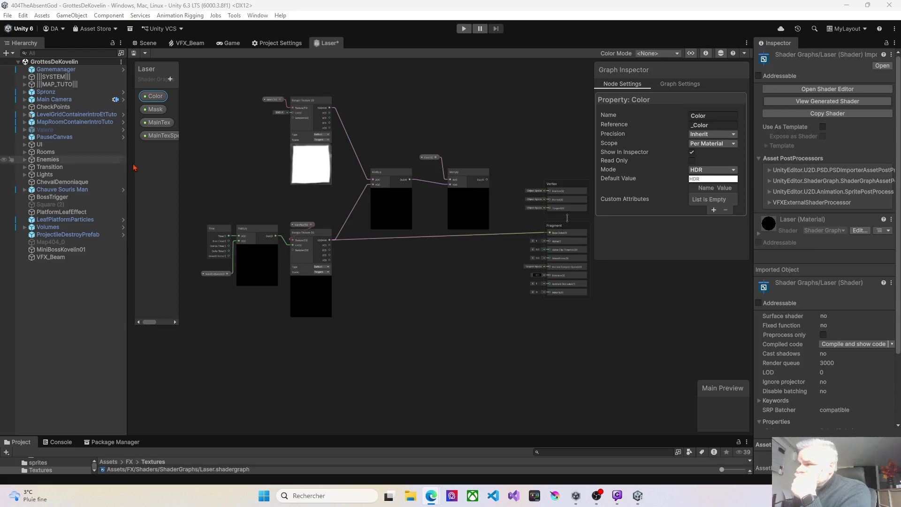
Step: Pan around the Laser graph, briefly switching to the web browser and back
scroll(275, 133, "up", 6)
scroll(275, 133, "down", 3)
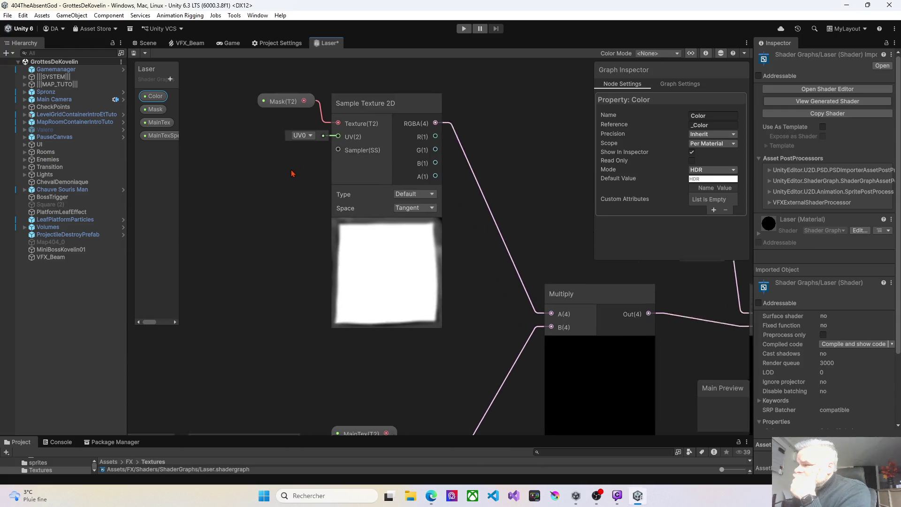
mouse_move(291, 226)
left_mouse_down()
mouse_move(228, 199)
mouse_move(303, 145)
mouse_move(271, 209)
left_mouse_up()
scroll(271, 210, "up", 2)
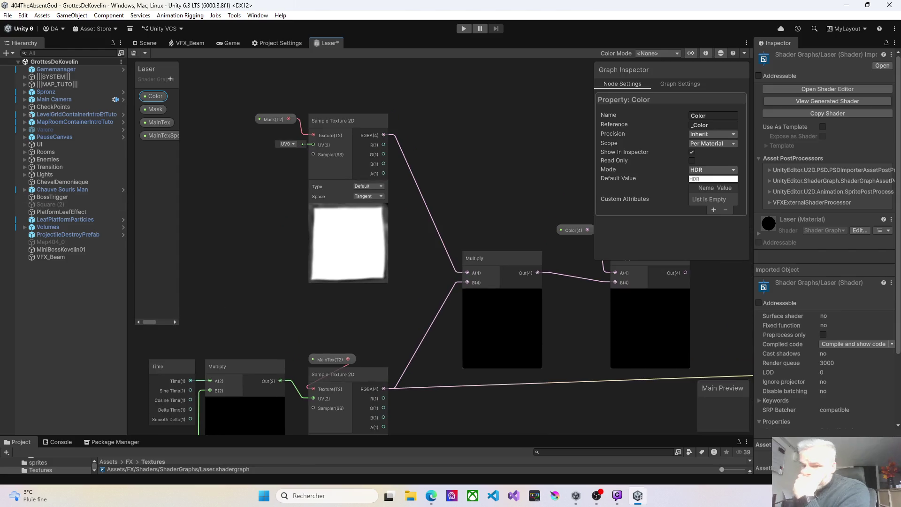
key("alt+Tab")
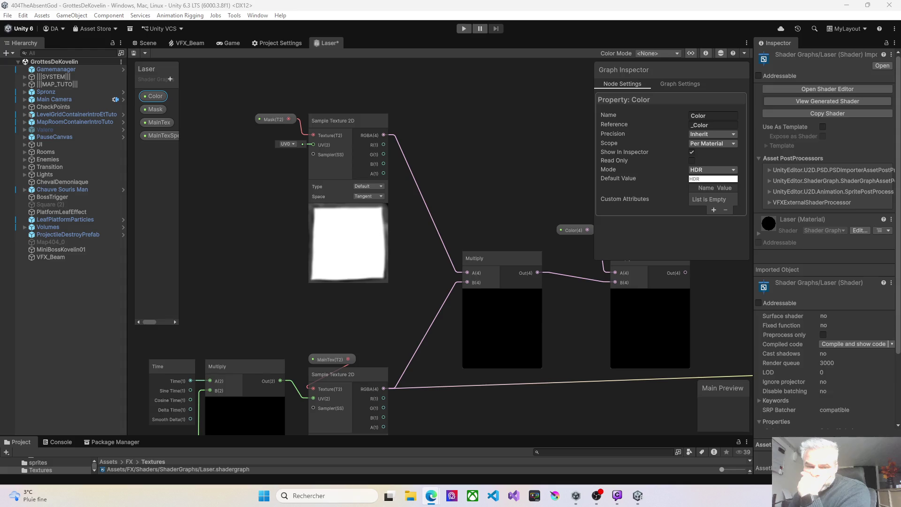
left_click(302, 314)
left_click_drag(302, 314, 248, 220)
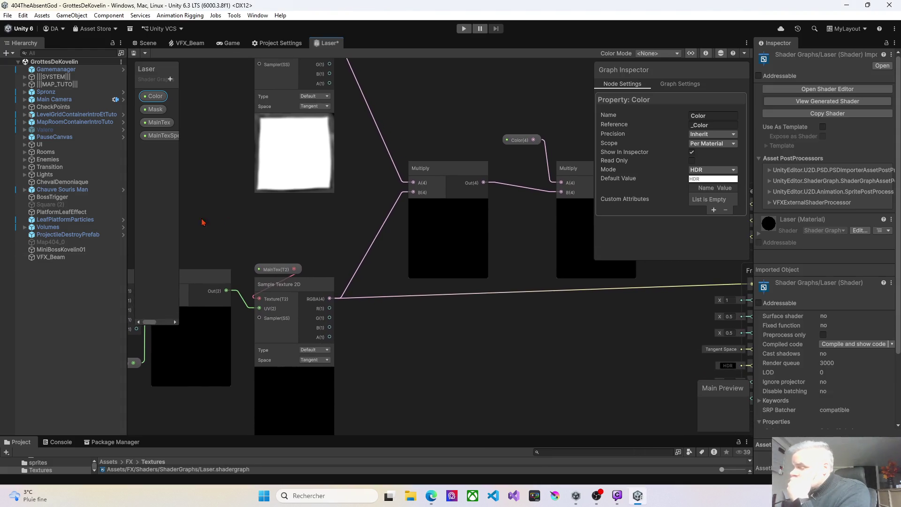
key("alt+Tab")
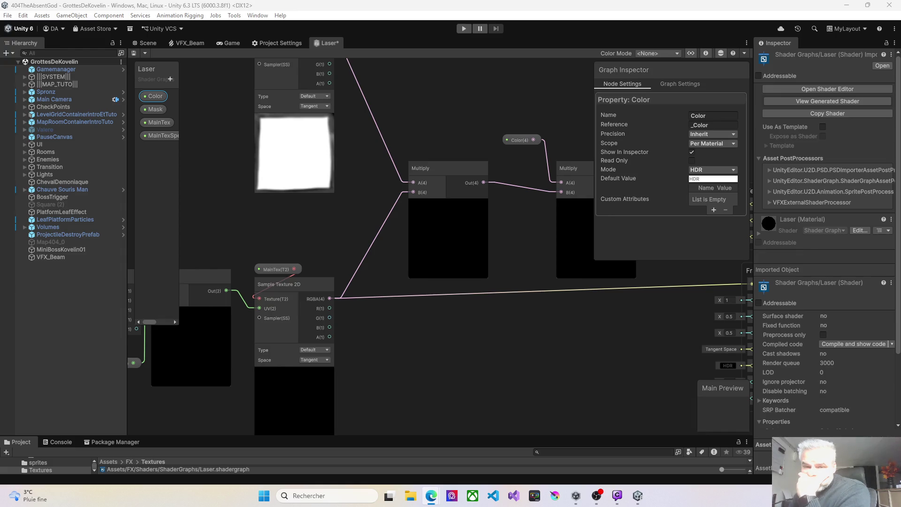
left_click_drag(237, 209, 270, 266)
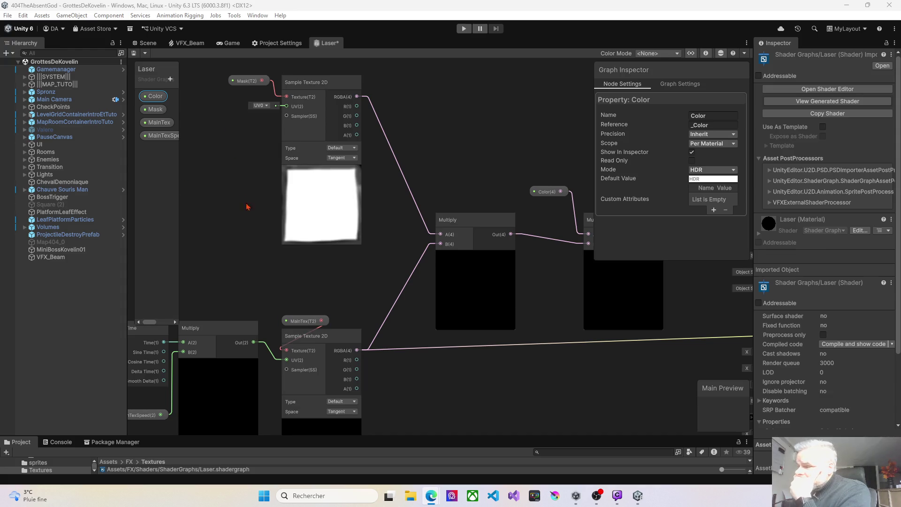
scroll(248, 195, "up", 1)
mouse_move(248, 194)
left_mouse_down()
mouse_move(281, 155)
mouse_move(302, 151)
left_mouse_up()
scroll(303, 151, "down", 3)
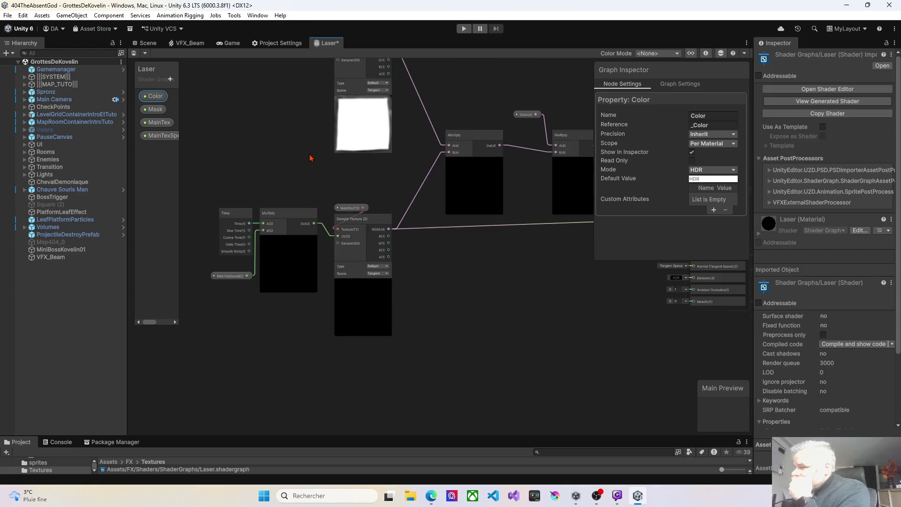
Step: Set the Mask property's default texture to BeamMask
left_click(360, 147)
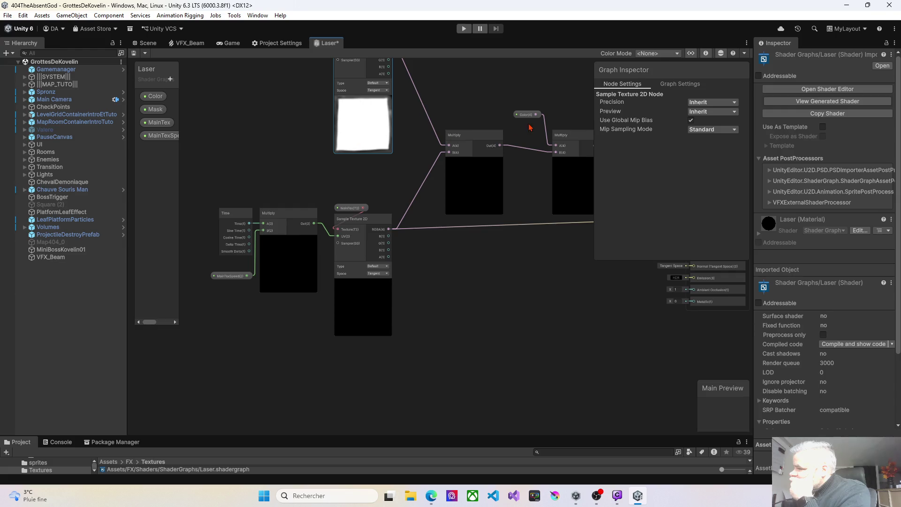
left_click_drag(316, 59, 307, 152)
left_click(303, 129)
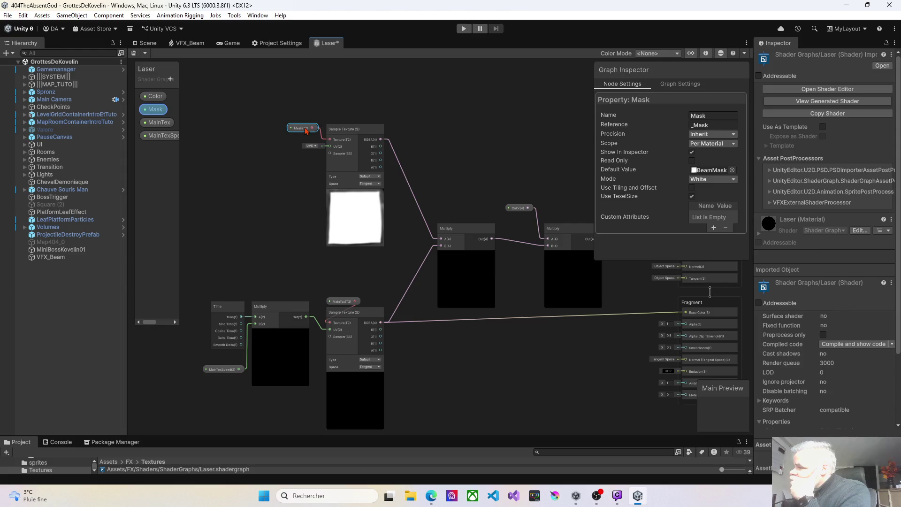
left_click(708, 172)
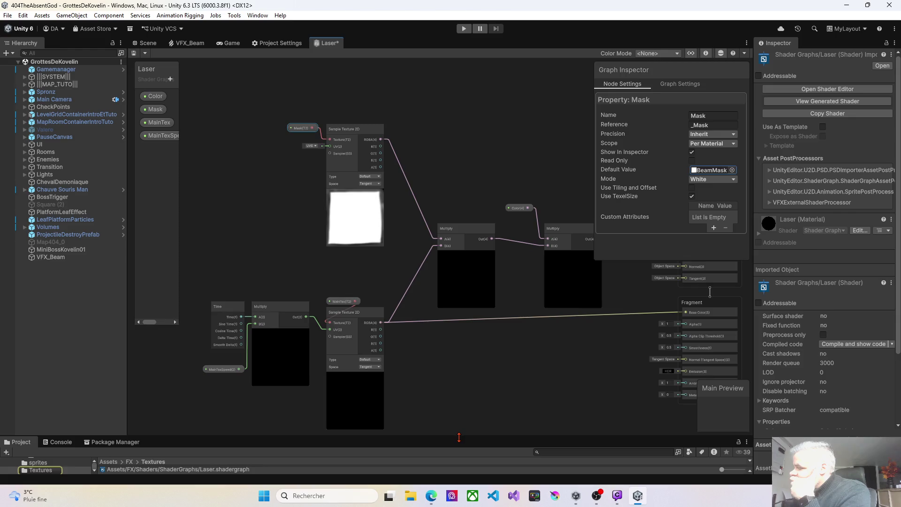
Step: Enlarge the Project browser with large texture thumbnails, then restore the graph's space
left_click_drag(459, 438, 465, 230)
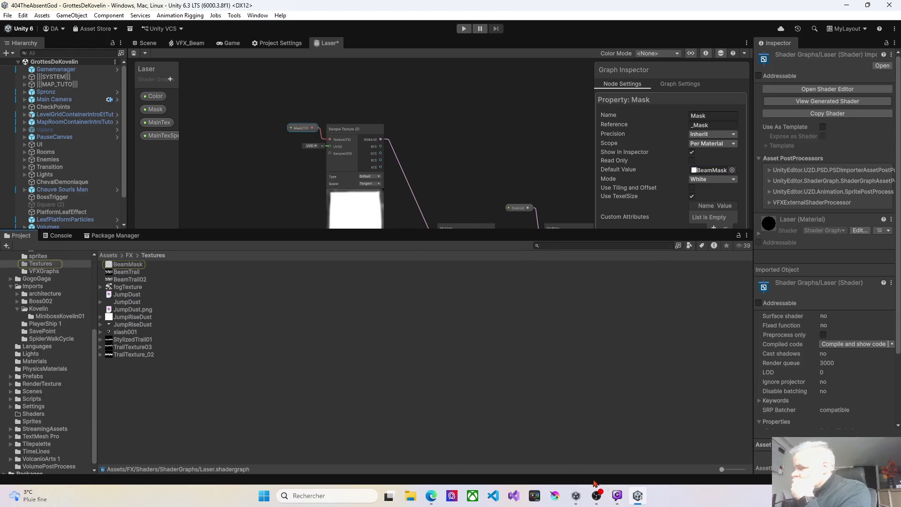
left_click_drag(721, 469, 743, 469)
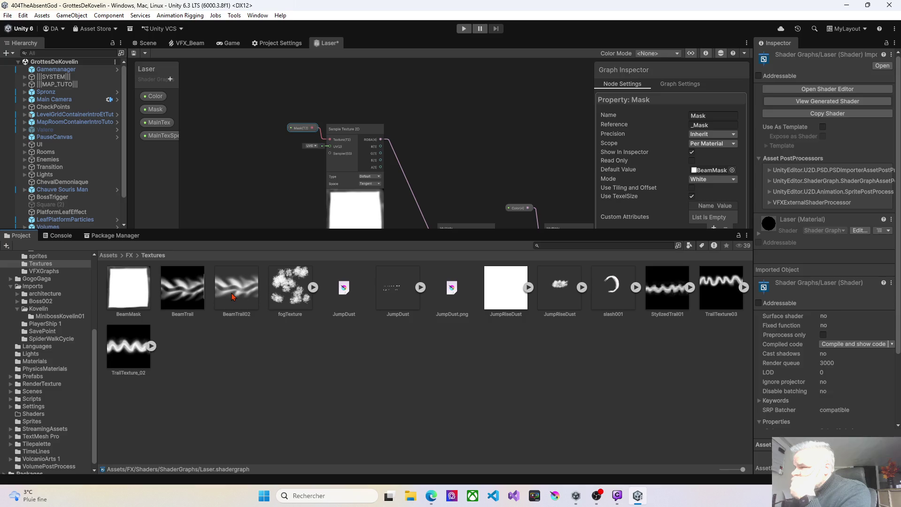
left_click_drag(259, 230, 246, 374)
scroll(314, 362, "up", 3)
Step: Set MainTex's default texture to BeamTrail, found by searching 'beam'
left_click(355, 285)
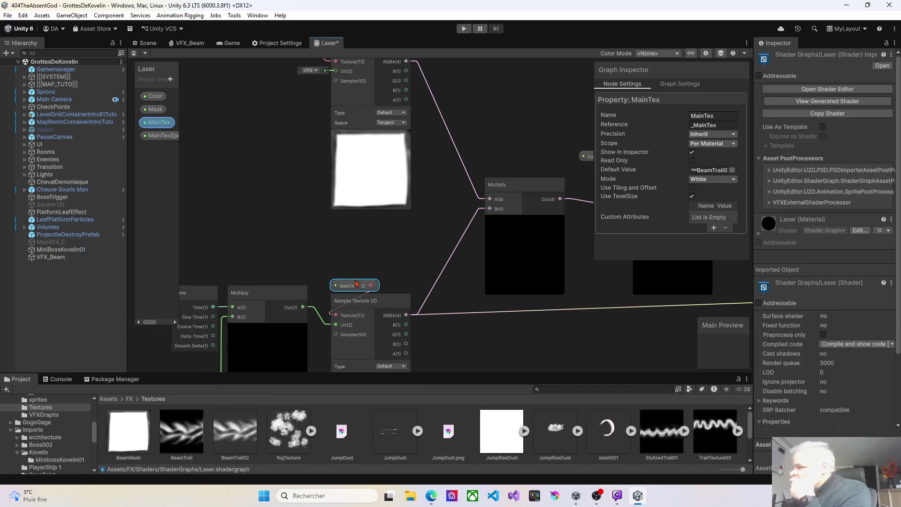
left_click(732, 170)
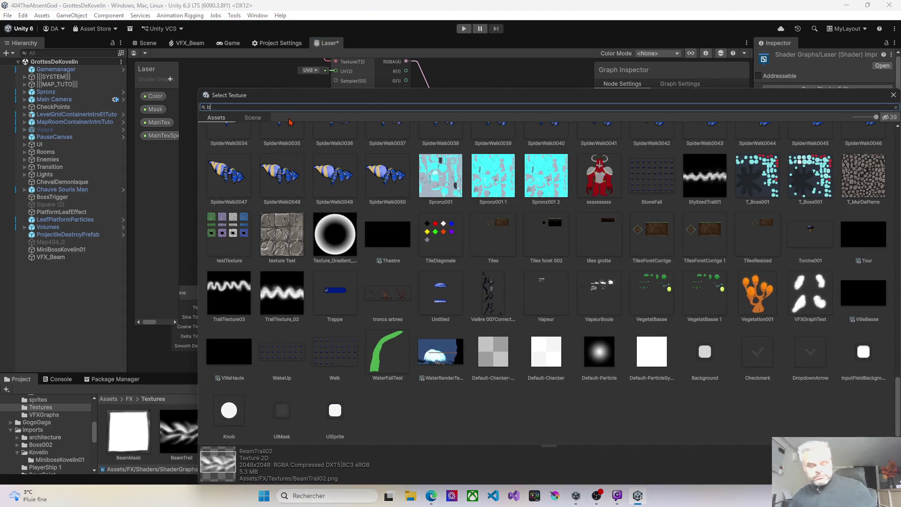
type("beam")
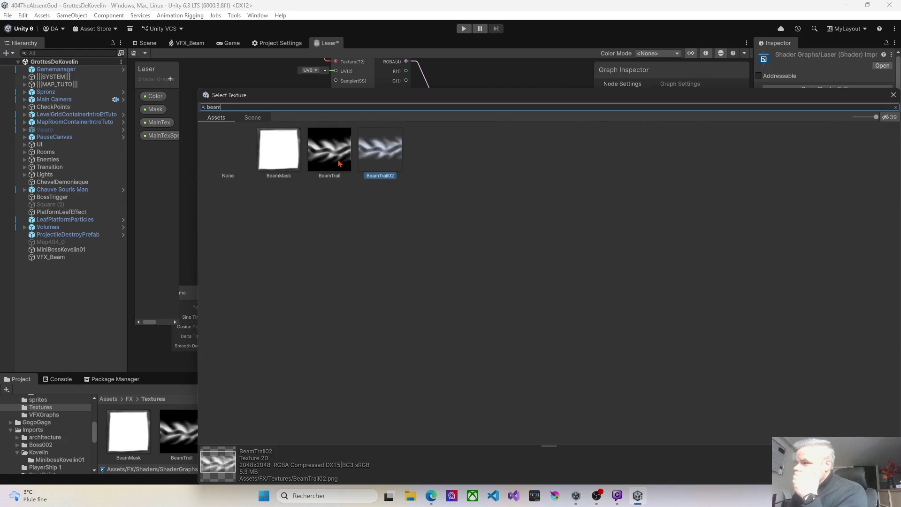
double_click(340, 164)
scroll(396, 282, "down", 5)
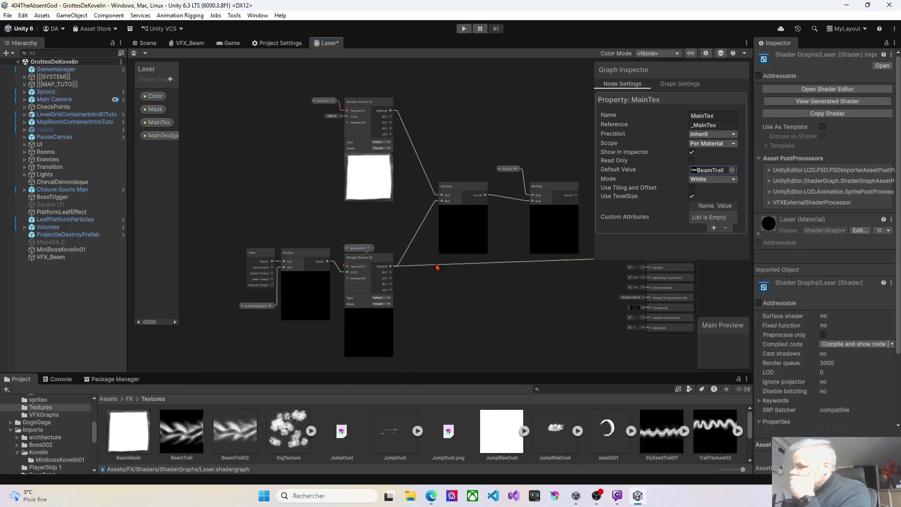
mouse_move(410, 228)
left_mouse_down()
mouse_move(388, 236)
mouse_move(399, 233)
left_mouse_up()
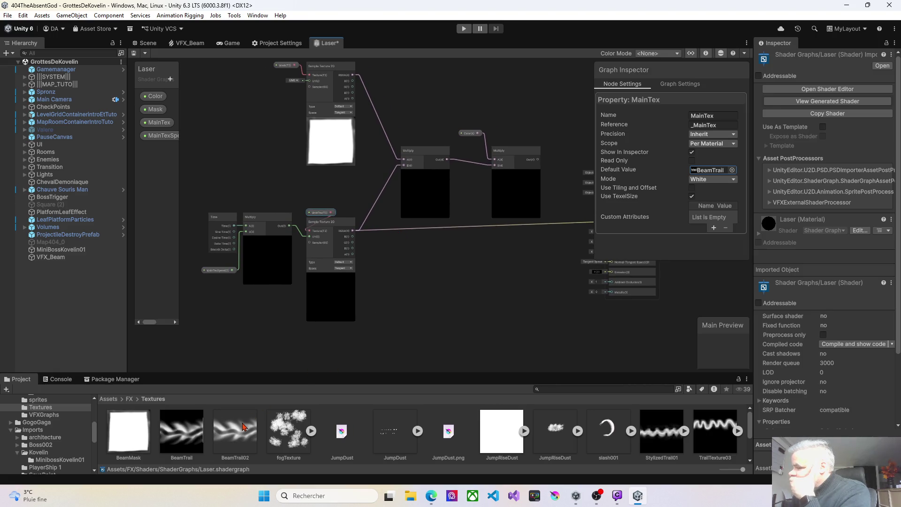
left_click(732, 171)
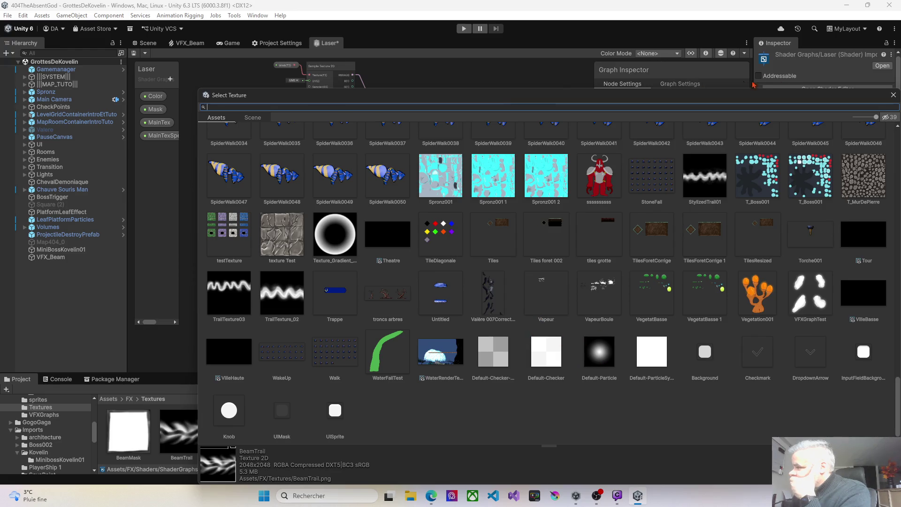
left_click(893, 95)
left_click(346, 143)
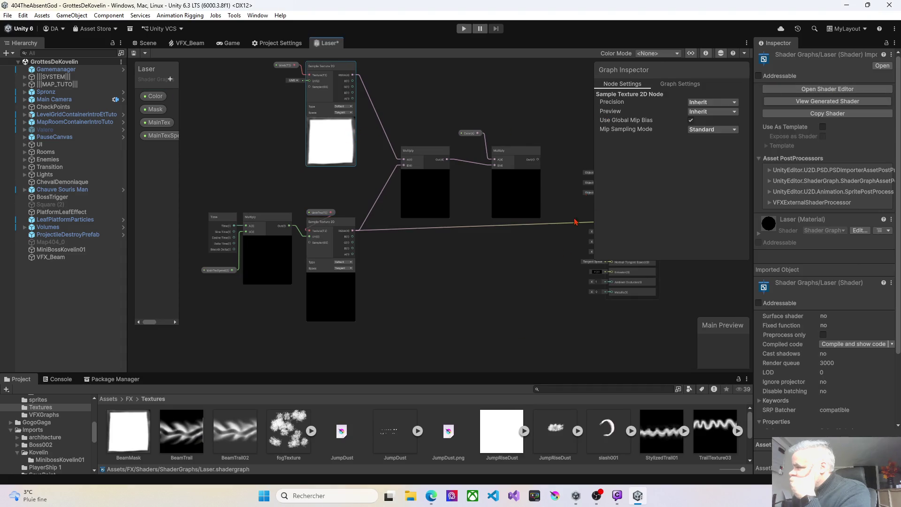
Step: Replace the Mask property's BeamMask default texture with Default-Particle
left_click(284, 65)
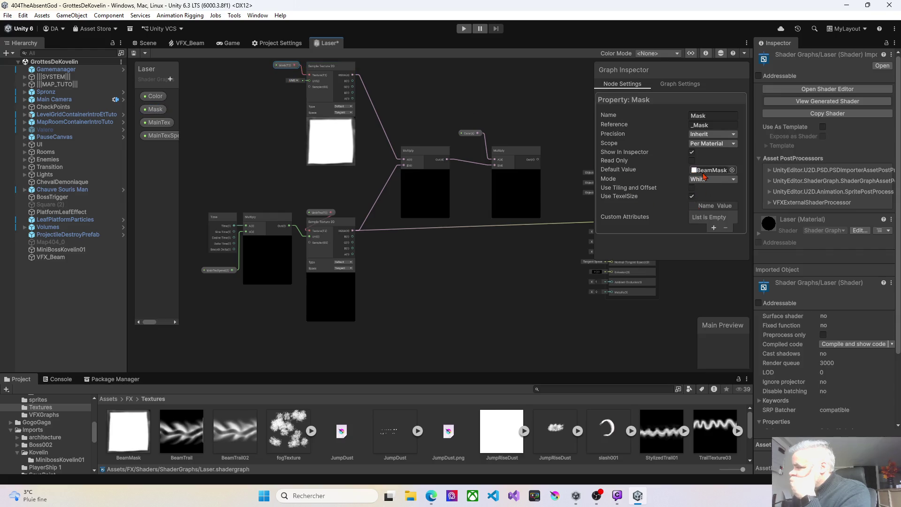
left_click(733, 170)
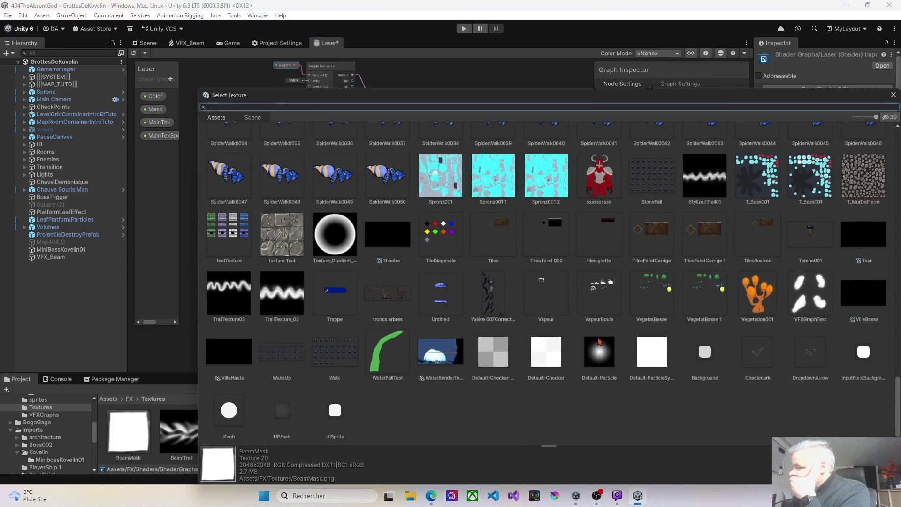
double_click(607, 356)
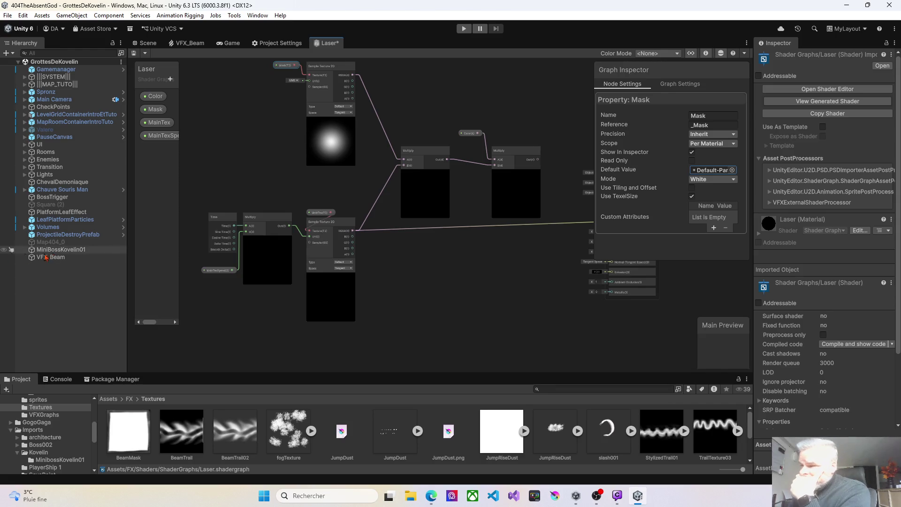
left_click(299, 232)
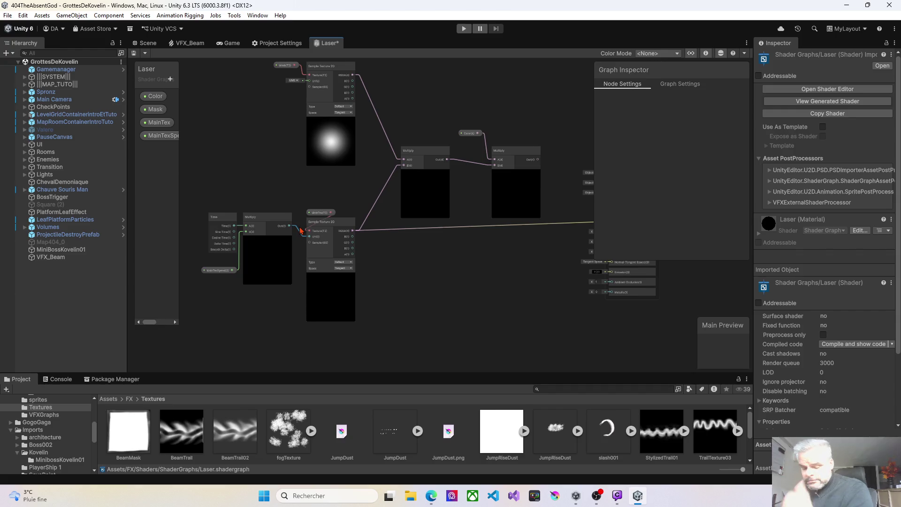
Step: Delete the Multiply-to-UV link and rearrange the Time, Multiply and lower Sample Texture 2D nodes
key("Delete")
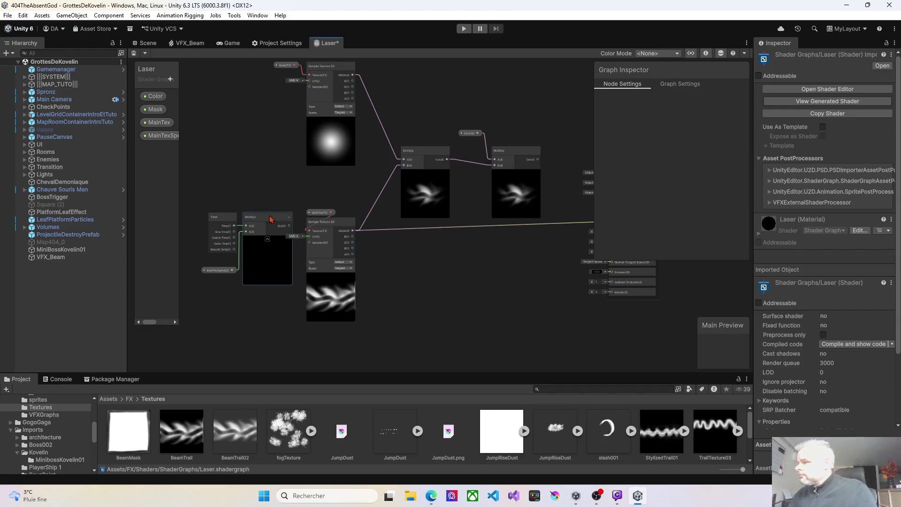
mouse_move(196, 198)
left_mouse_down()
mouse_move(258, 303)
mouse_move(284, 315)
left_mouse_up()
left_click_drag(268, 263, 239, 241)
left_click_drag(335, 222, 345, 214)
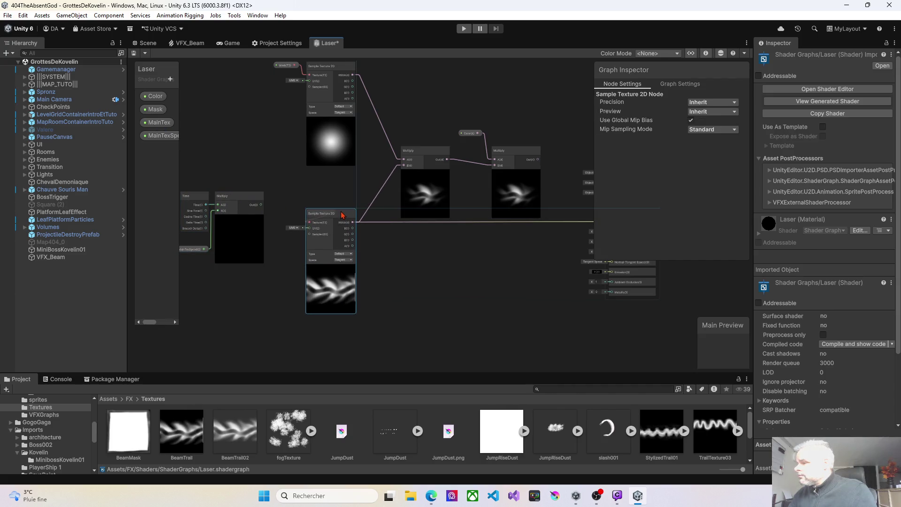
mouse_move(431, 269)
left_mouse_down()
mouse_move(376, 291)
mouse_move(435, 284)
mouse_move(425, 284)
left_mouse_up()
mouse_move(310, 228)
left_mouse_down()
mouse_move(317, 252)
mouse_move(298, 218)
mouse_move(279, 217)
mouse_move(311, 230)
mouse_move(316, 216)
left_mouse_up()
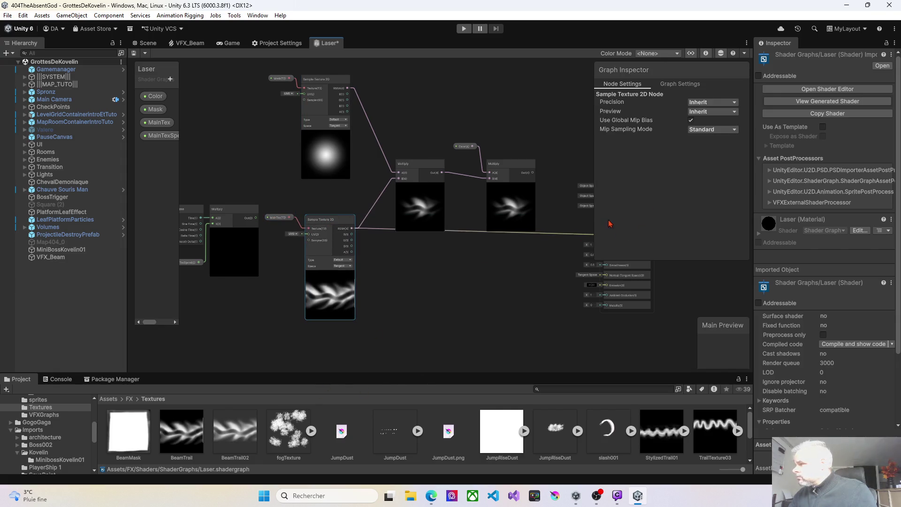
left_click(276, 218)
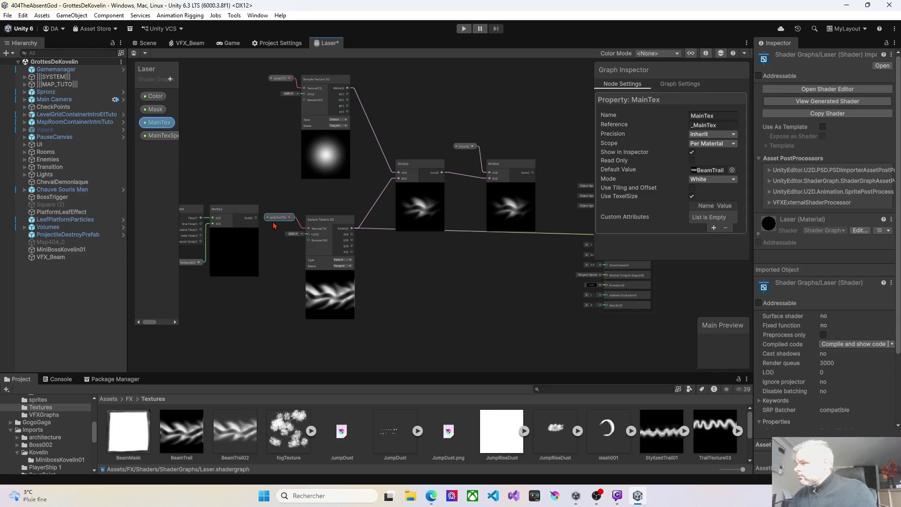
left_click(238, 439)
left_click(711, 170)
left_click(732, 170)
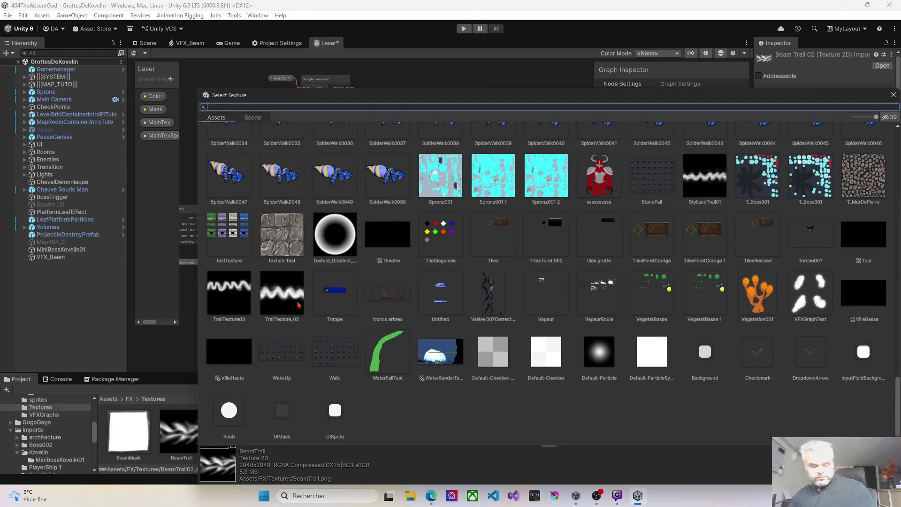
type("bea")
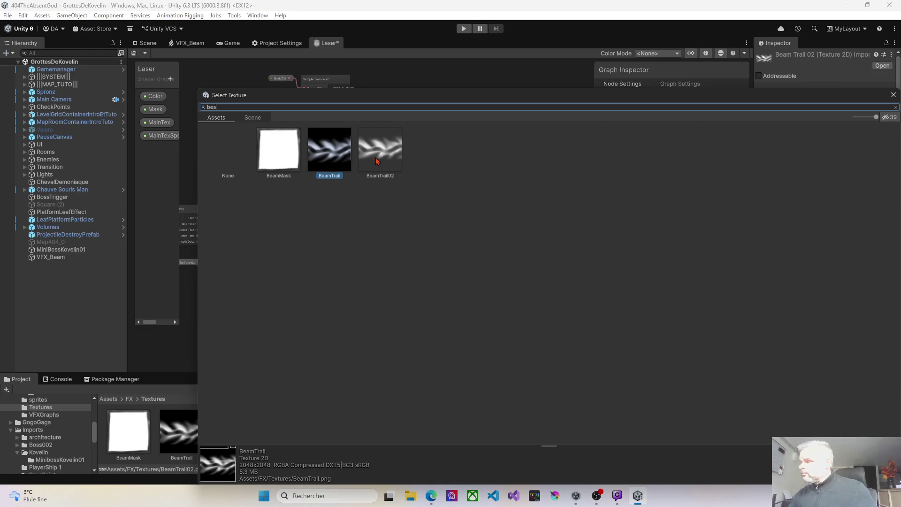
double_click(377, 161)
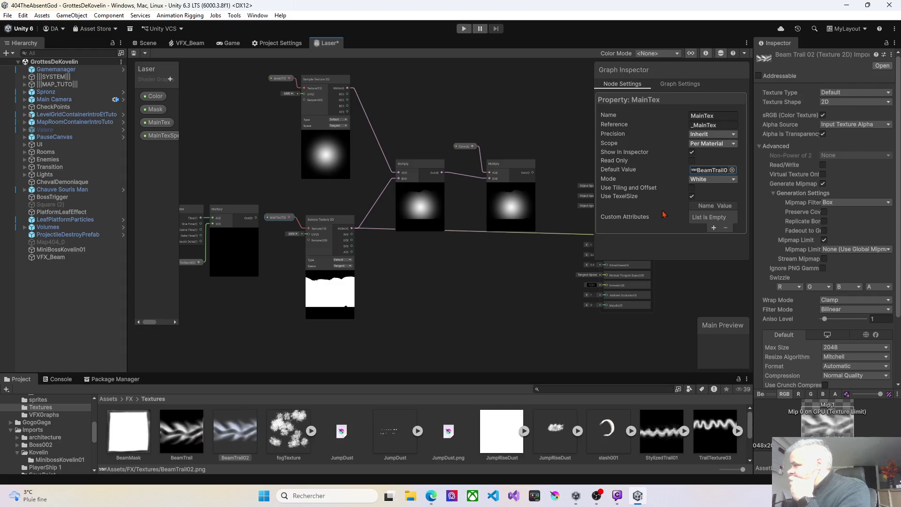
left_click(732, 170)
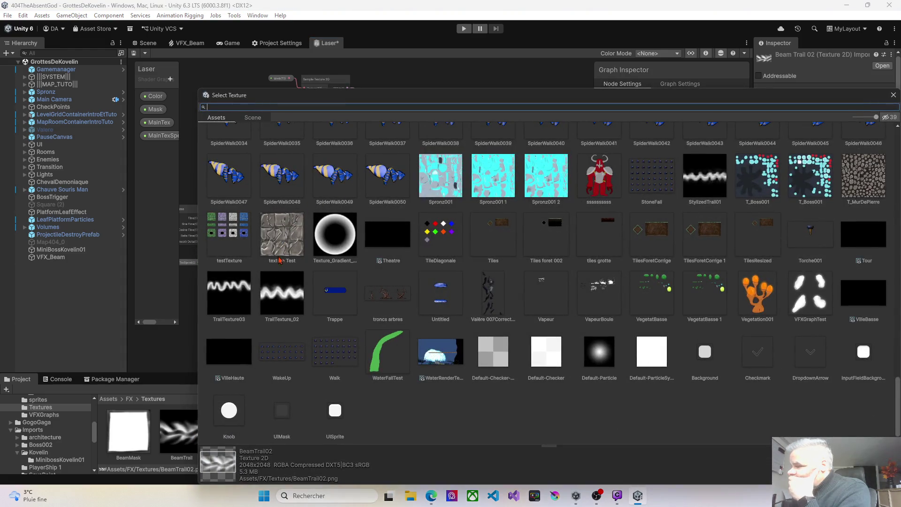
scroll(313, 295, "up", 5)
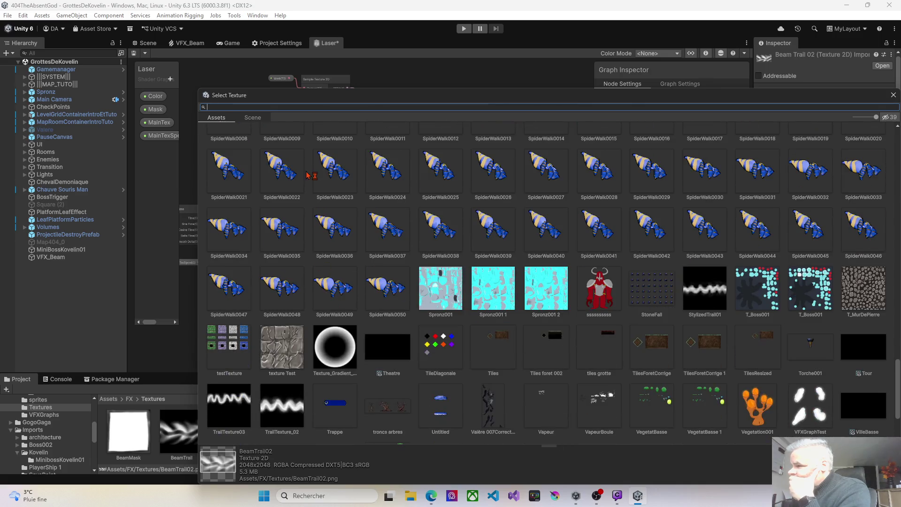
type("beam")
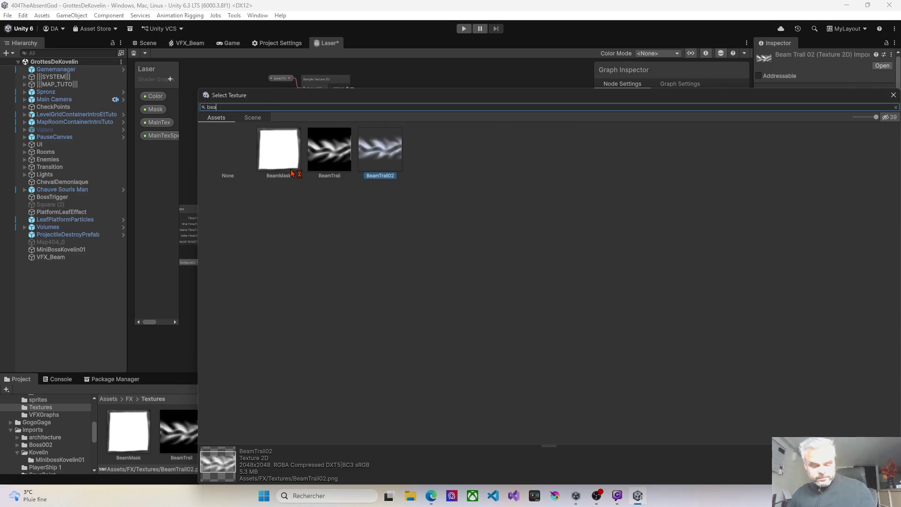
double_click(324, 150)
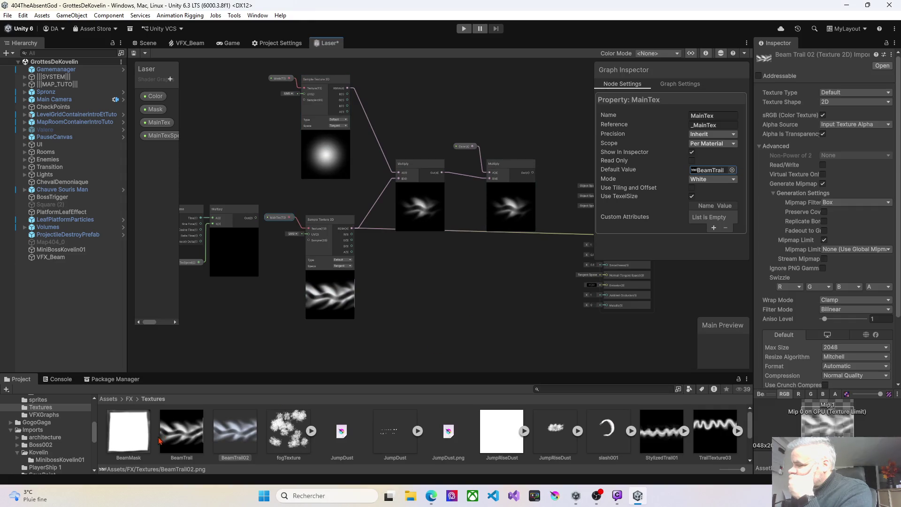
right_click(187, 439)
double_click(183, 442)
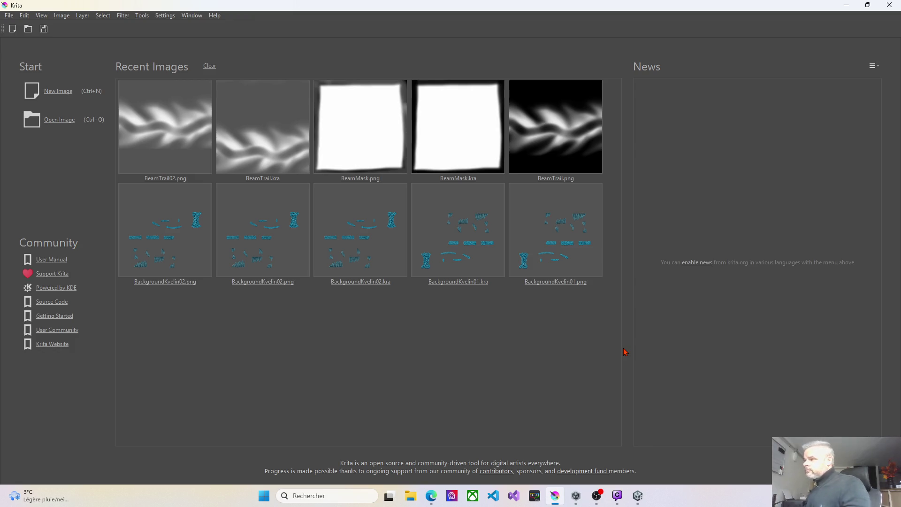
Step: Open BeamTrail.png from Krita's Recent Images
left_click(556, 137)
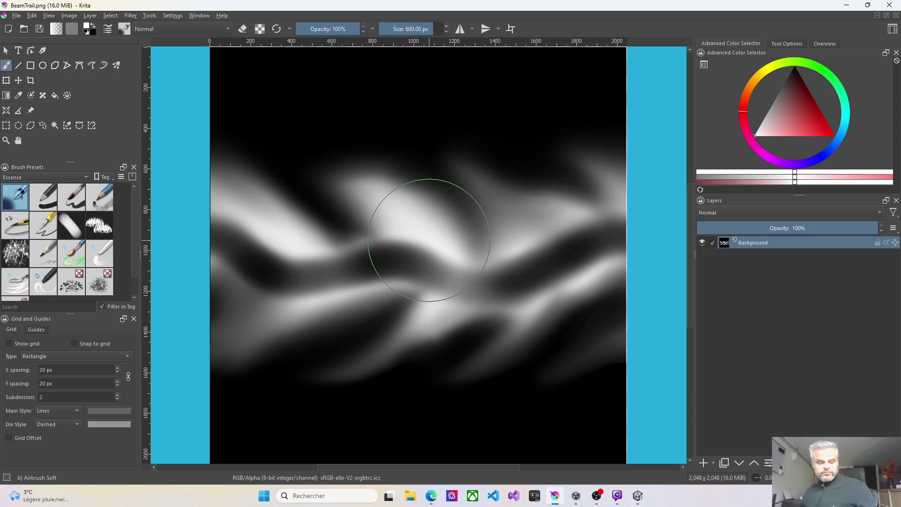
Step: Turn on wrap-around mode and test an eraser patch, then undo it
key("w")
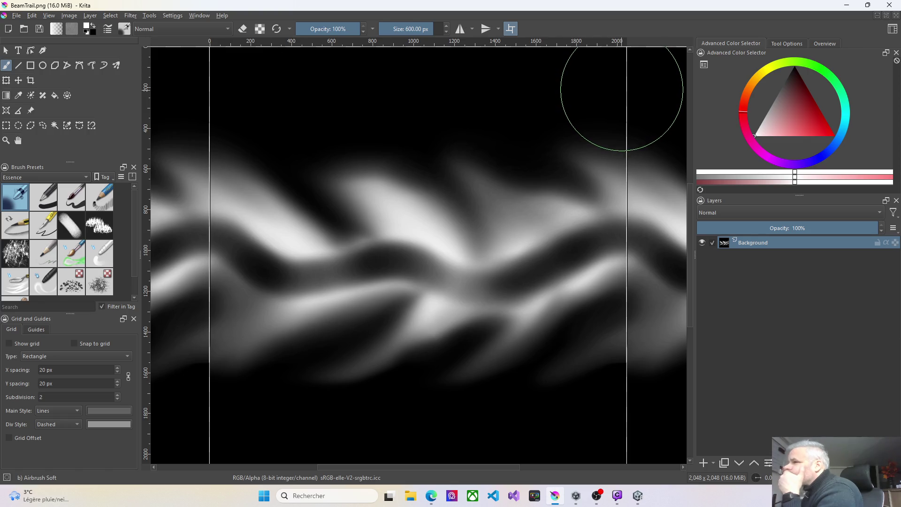
left_click(243, 32)
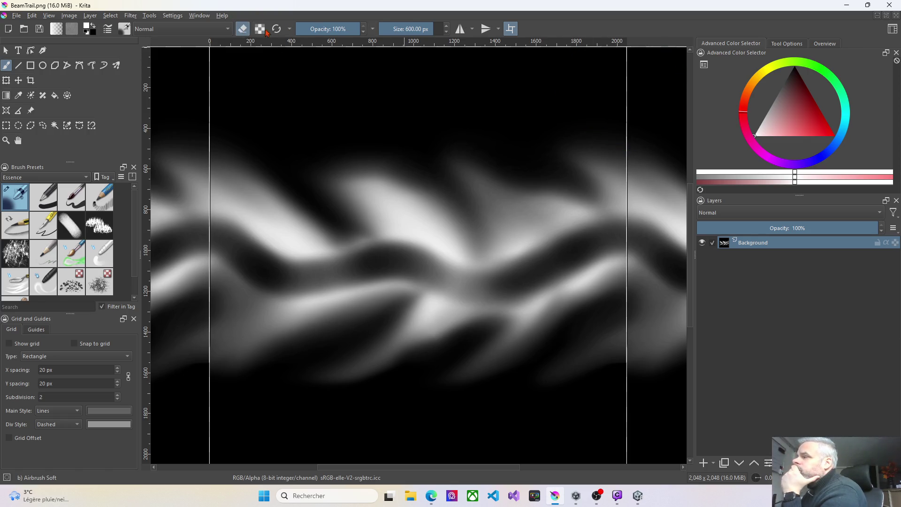
left_click(620, 75)
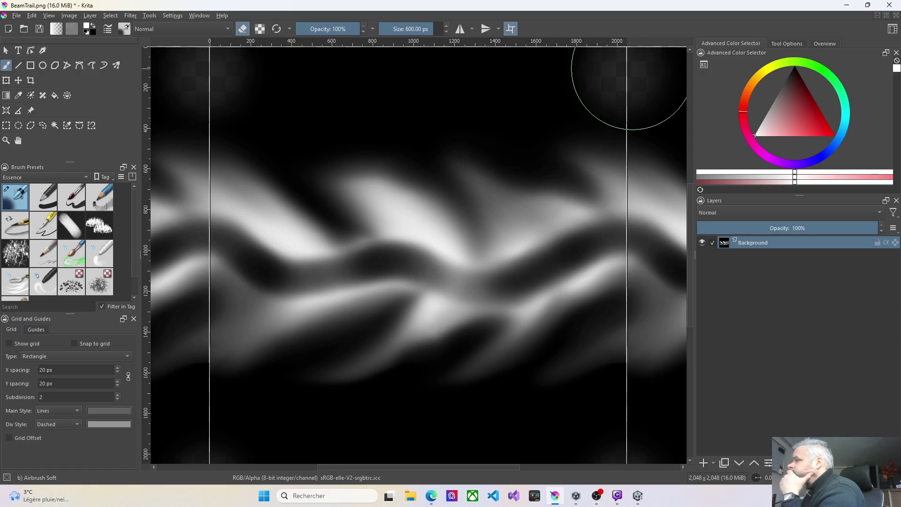
key("ctrl+z")
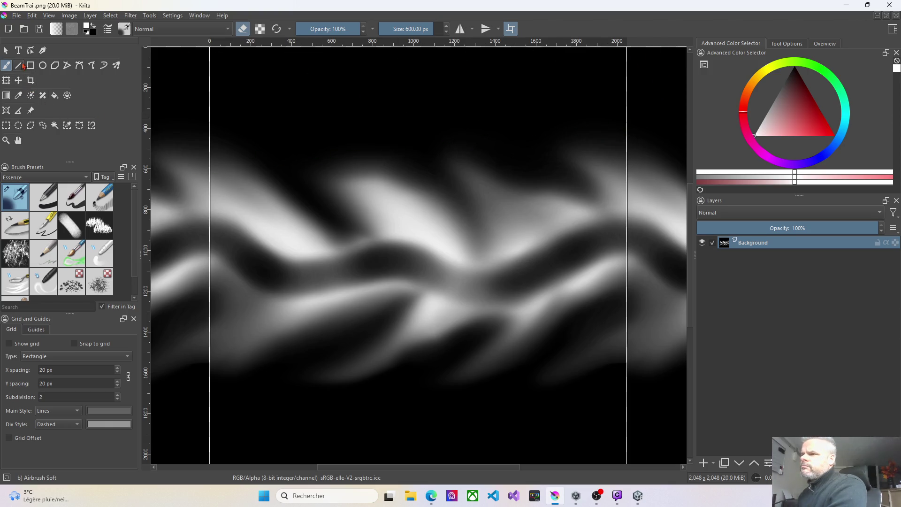
Step: With a small black brush, paint over the vertical seam lines near the band's top
left_click(95, 30)
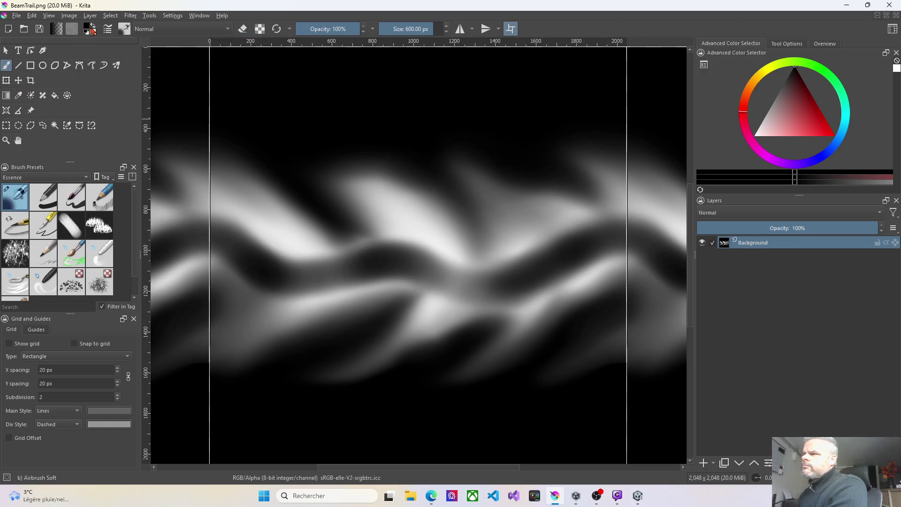
mouse_move(432, 29)
left_mouse_down()
mouse_move(386, 29)
mouse_move(420, 29)
left_mouse_up()
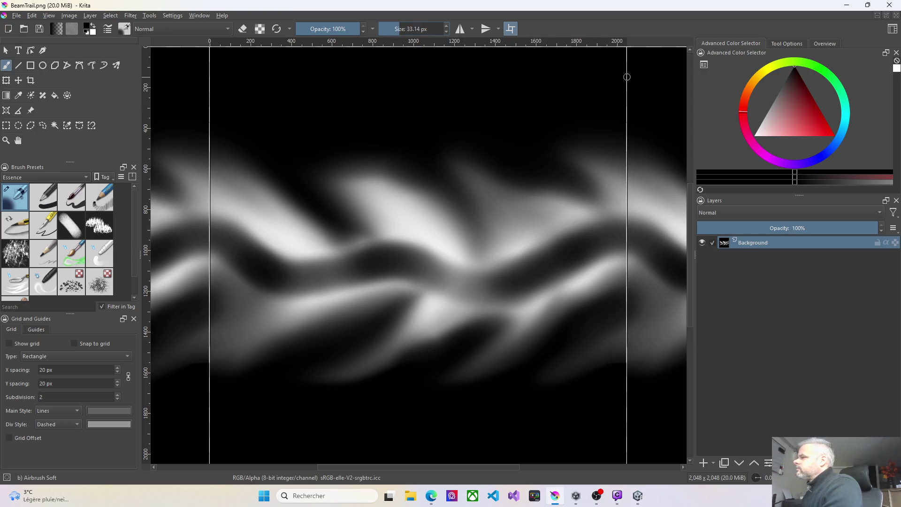
left_click(627, 60)
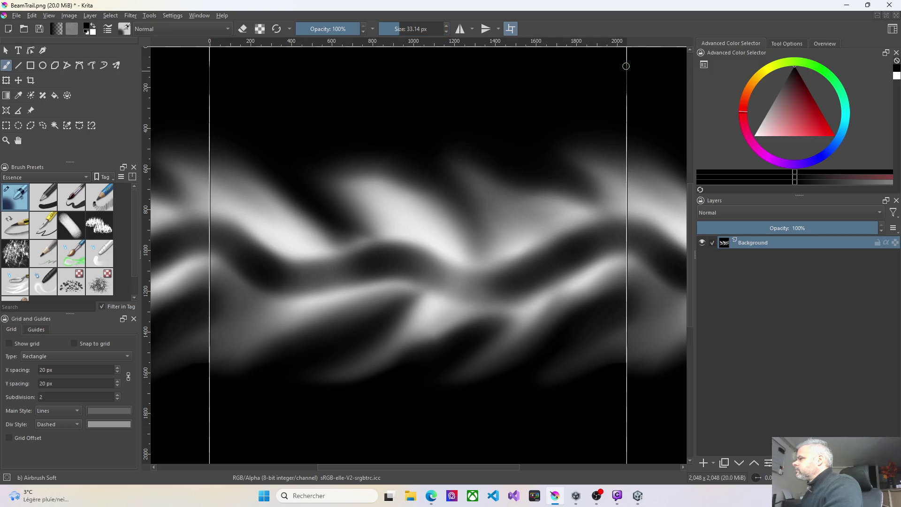
mouse_move(629, 53)
left_mouse_down()
mouse_move(627, 122)
mouse_move(626, 89)
left_mouse_up()
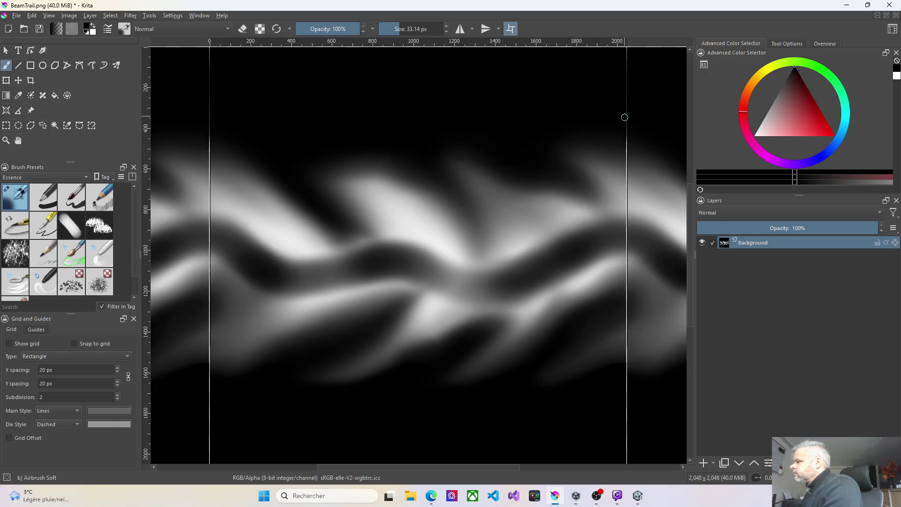
mouse_move(626, 141)
left_mouse_down()
mouse_move(626, 157)
mouse_move(626, 141)
left_mouse_up()
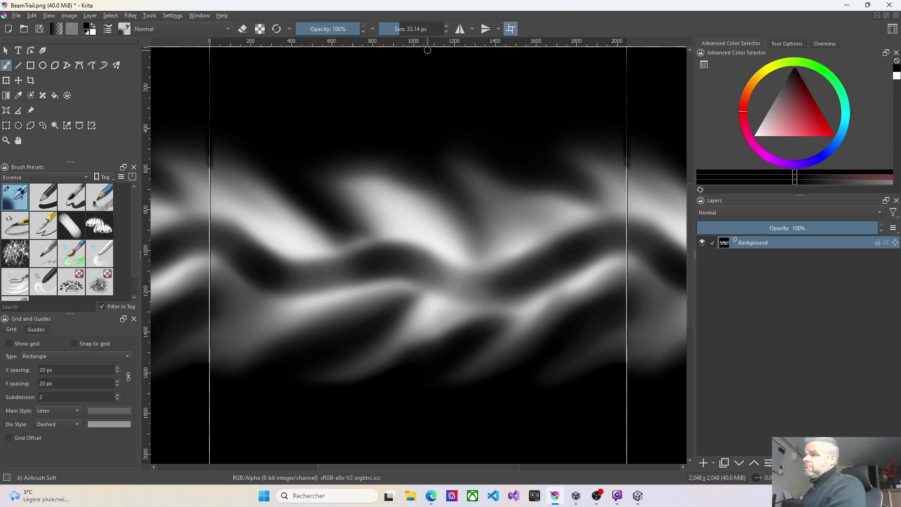
left_click(18, 16)
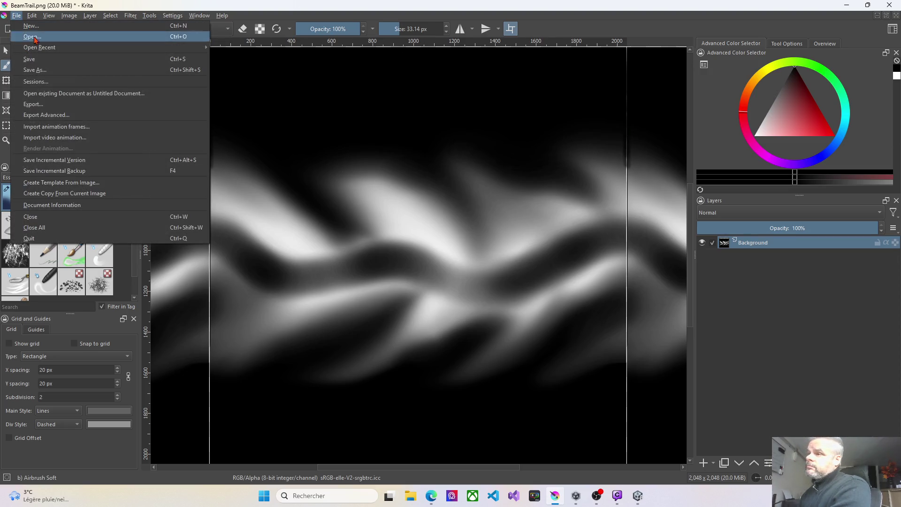
Step: Open BeamTrail02.png from recent files, tile the canvas, add an empty layer and select Background
mouse_move(70, 47)
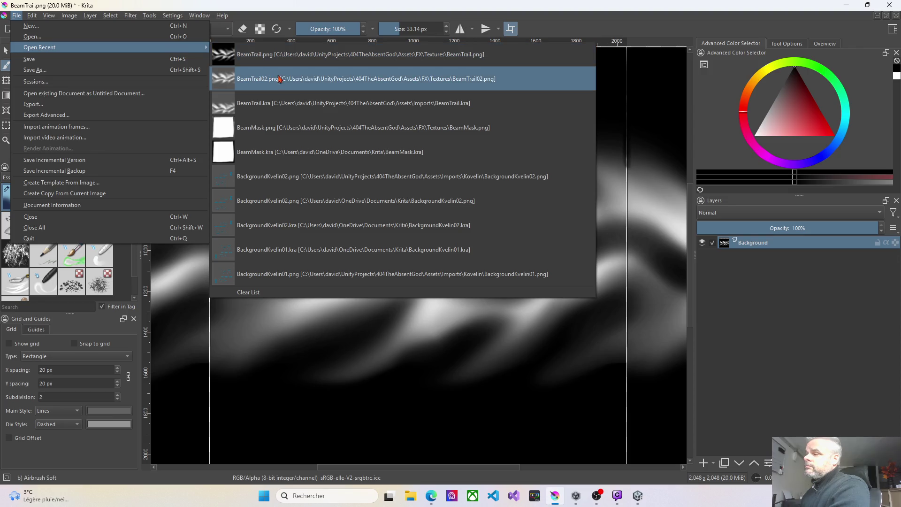
left_click(302, 82)
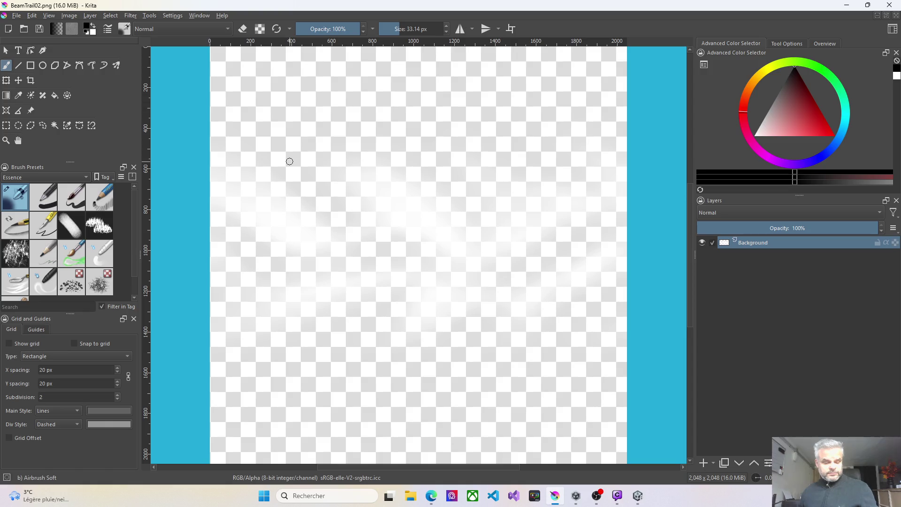
key("w")
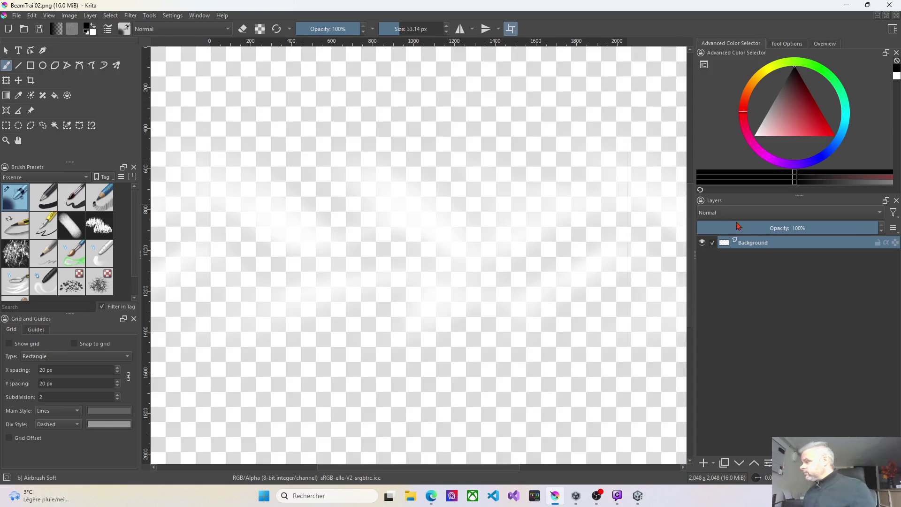
left_click(703, 463)
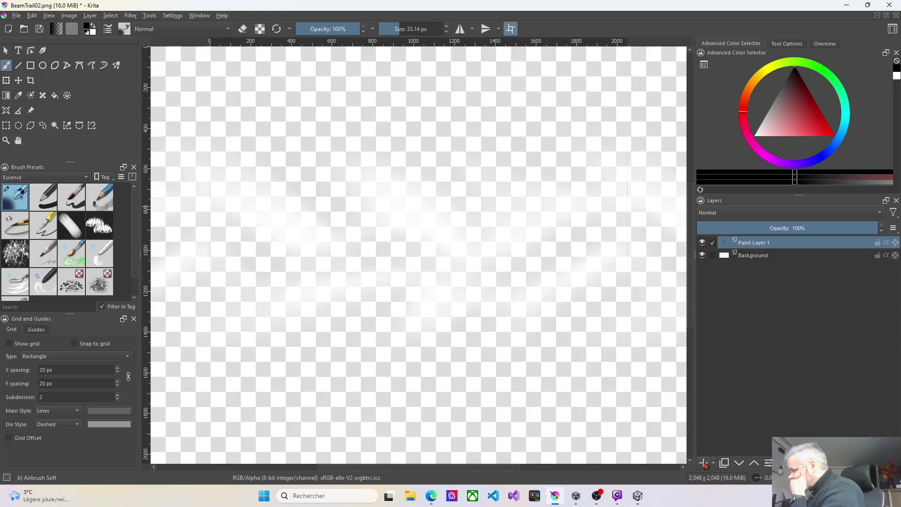
left_click(752, 258)
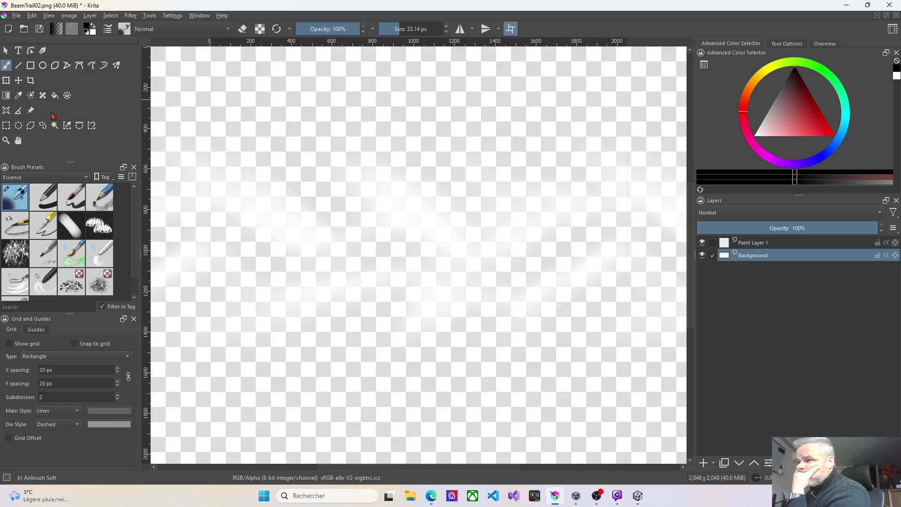
Step: Fill the area surrounding the wavy band with black, undoing an extra lower-left pocket fill
left_click(88, 28)
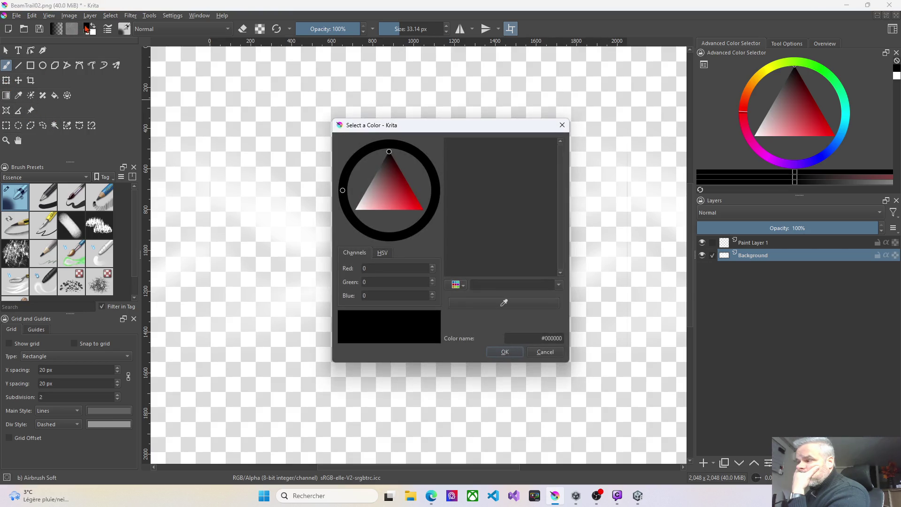
left_click(562, 125)
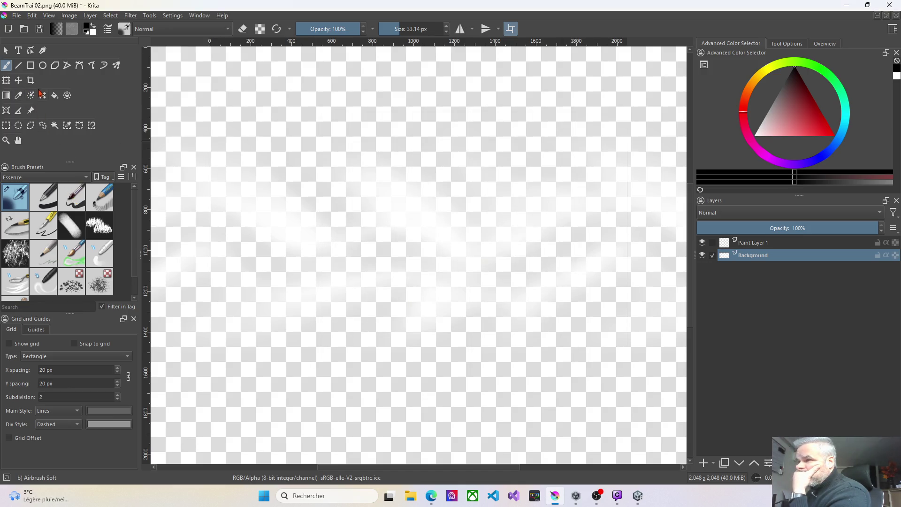
left_click(55, 96)
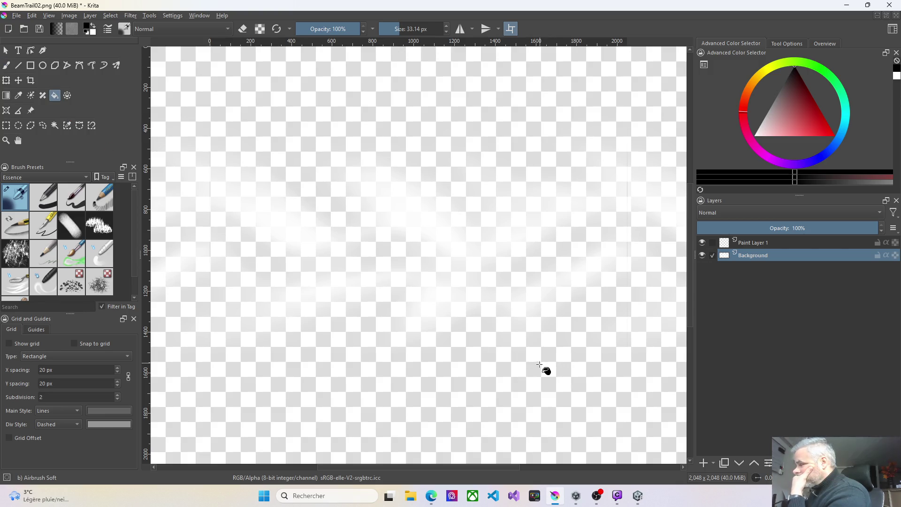
left_click(543, 365)
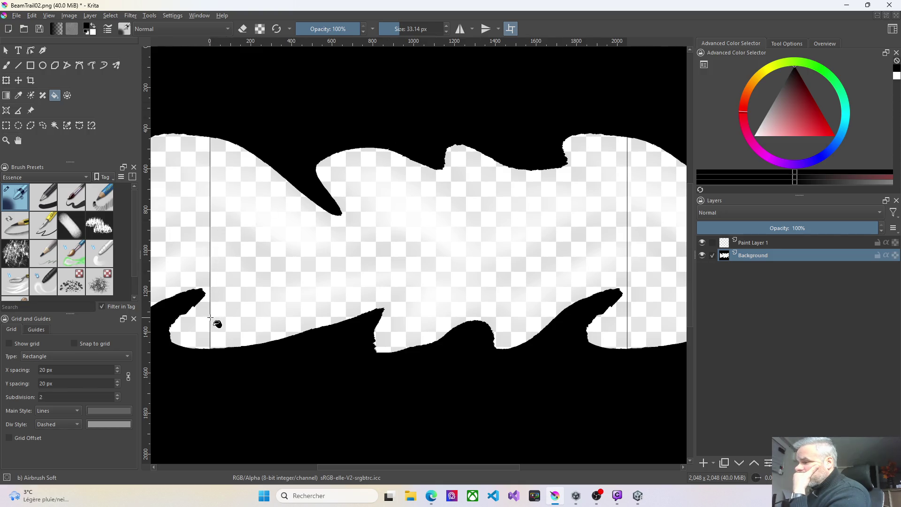
left_click(210, 319)
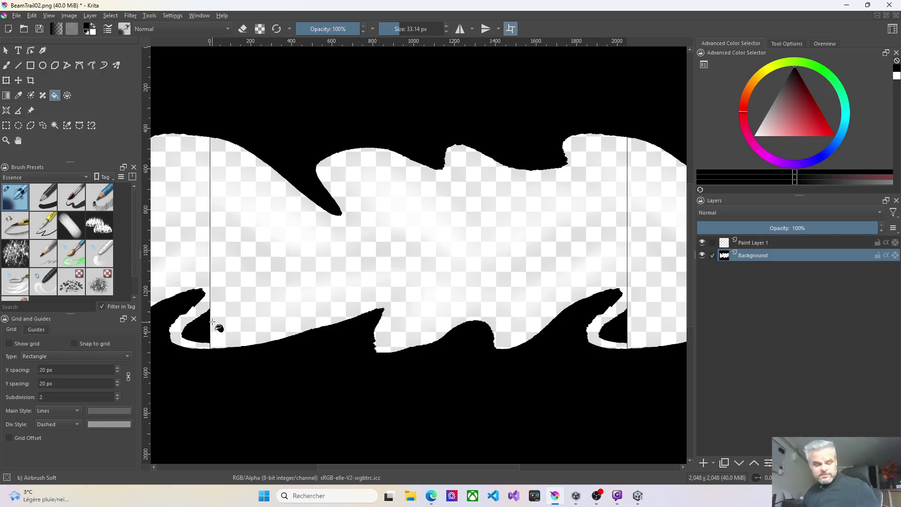
key("ctrl+z")
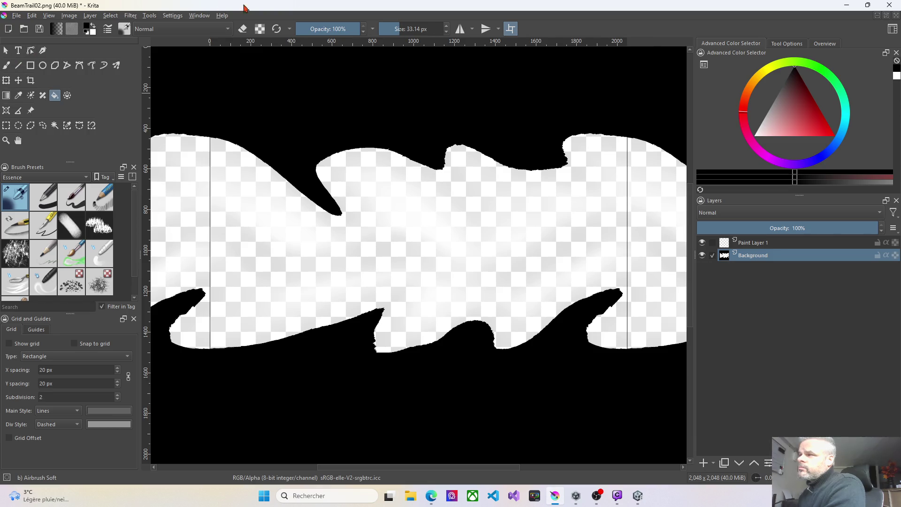
left_click(243, 29)
Step: Erase the thin vertical seam lines from the band with the Basic-1 brush
key("b")
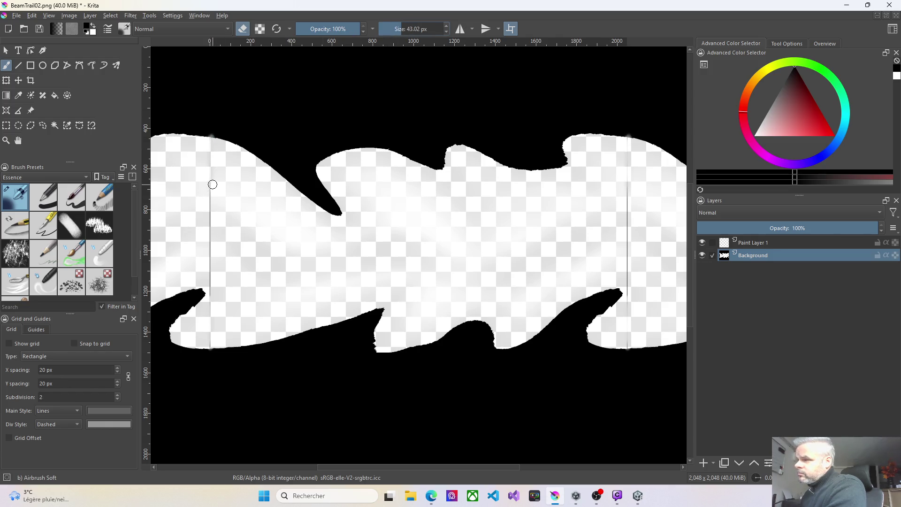
left_click(51, 205)
left_click_drag(209, 164, 207, 192)
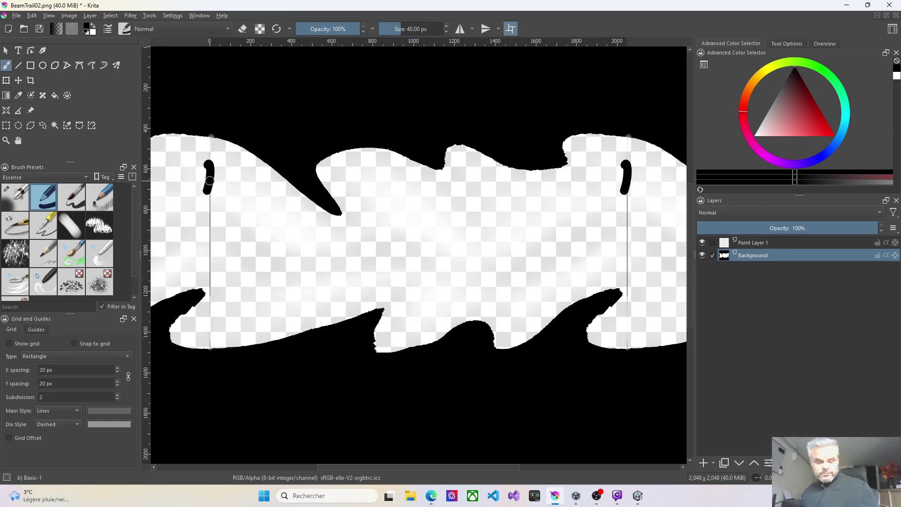
key("ctrl+z")
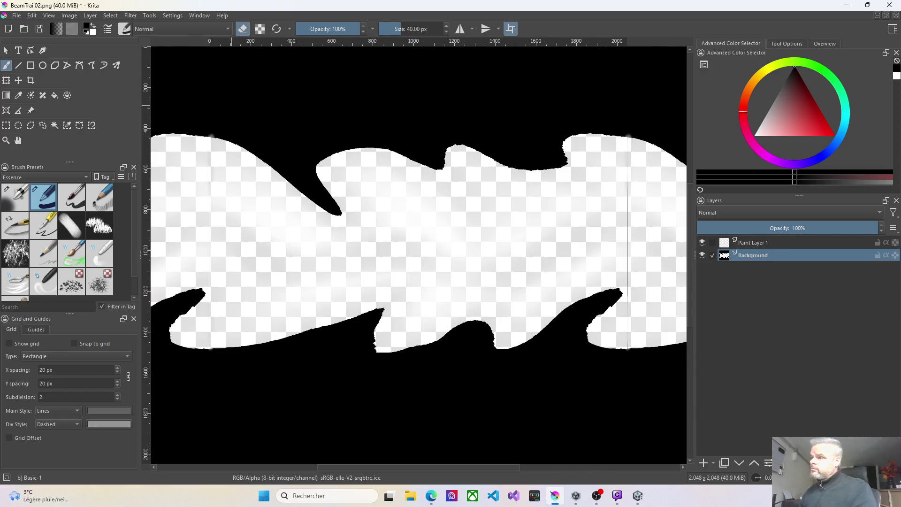
mouse_move(217, 236)
left_mouse_down()
mouse_move(209, 182)
mouse_move(212, 289)
left_mouse_up()
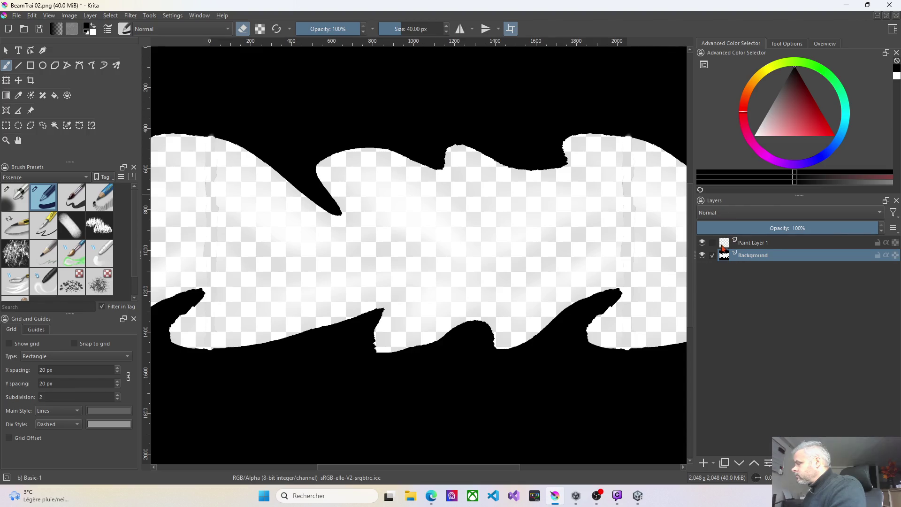
Step: Lock Paint Layer 1 and hide it
left_click(742, 243)
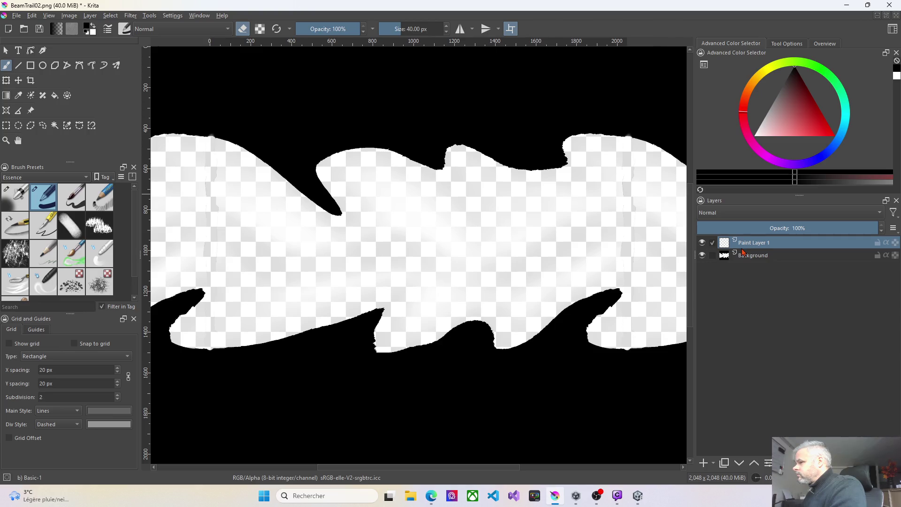
mouse_move(744, 253)
left_click(748, 259)
mouse_move(747, 259)
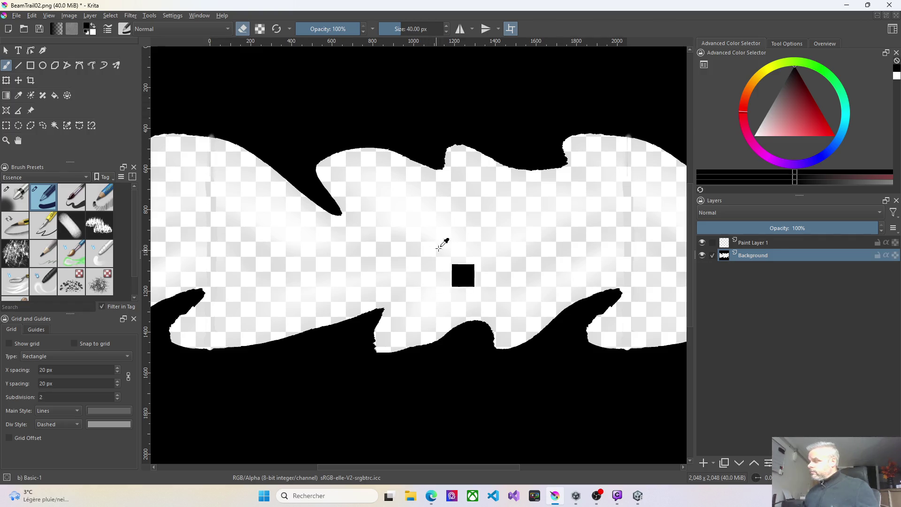
left_click(878, 243)
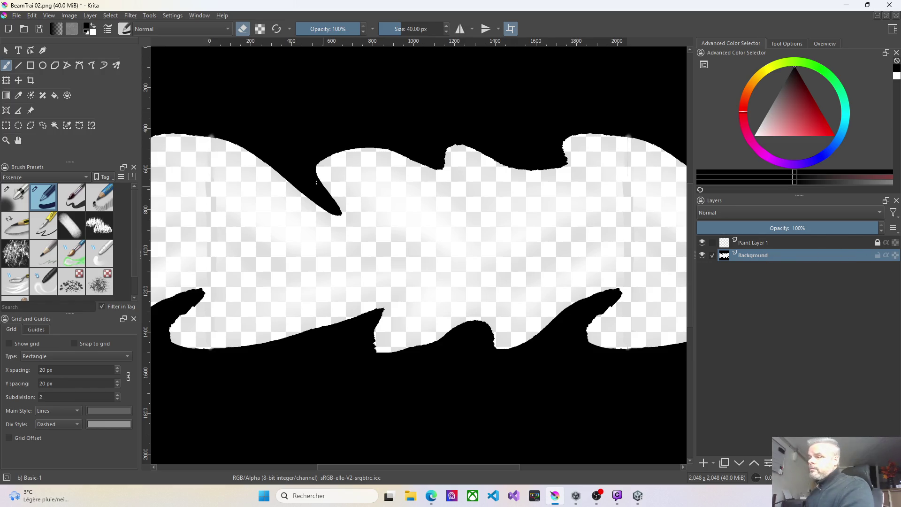
left_click(702, 242)
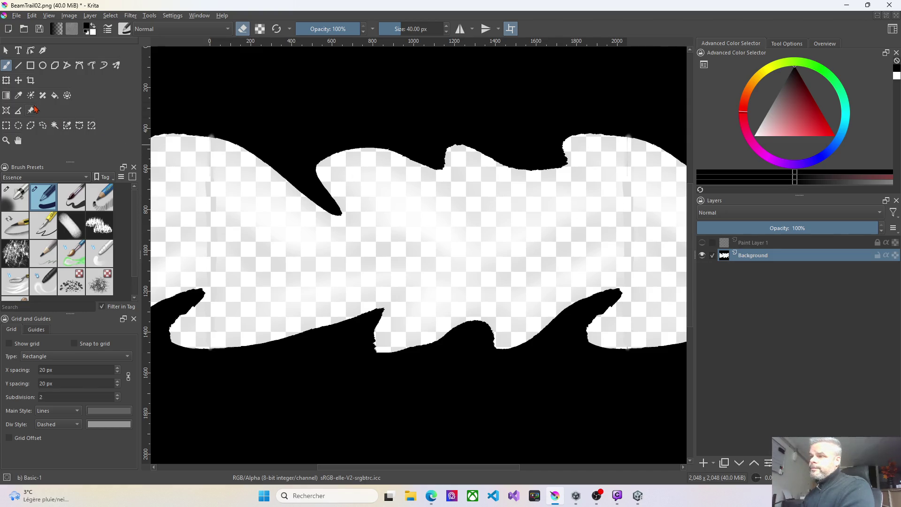
left_click(55, 95)
Step: Black out the band and the whole canvas using fills and a 1000 px brush
left_click(464, 241)
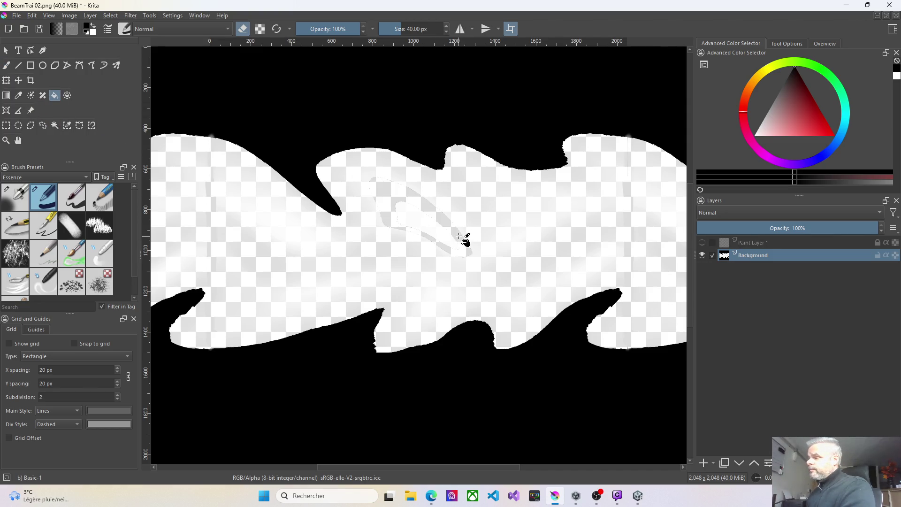
left_click(418, 258)
key("e")
mouse_move(263, 264)
left_mouse_down()
mouse_move(258, 253)
mouse_move(325, 227)
mouse_move(469, 221)
mouse_move(562, 252)
mouse_move(483, 277)
mouse_move(356, 230)
mouse_move(190, 187)
mouse_move(221, 131)
mouse_move(202, 141)
mouse_move(252, 74)
left_mouse_up()
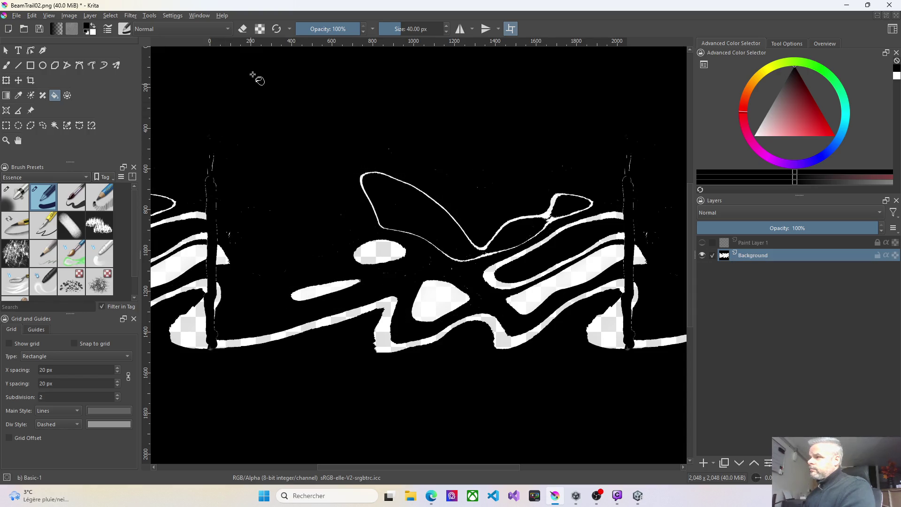
left_click(6, 67)
left_click_drag(399, 27, 445, 53)
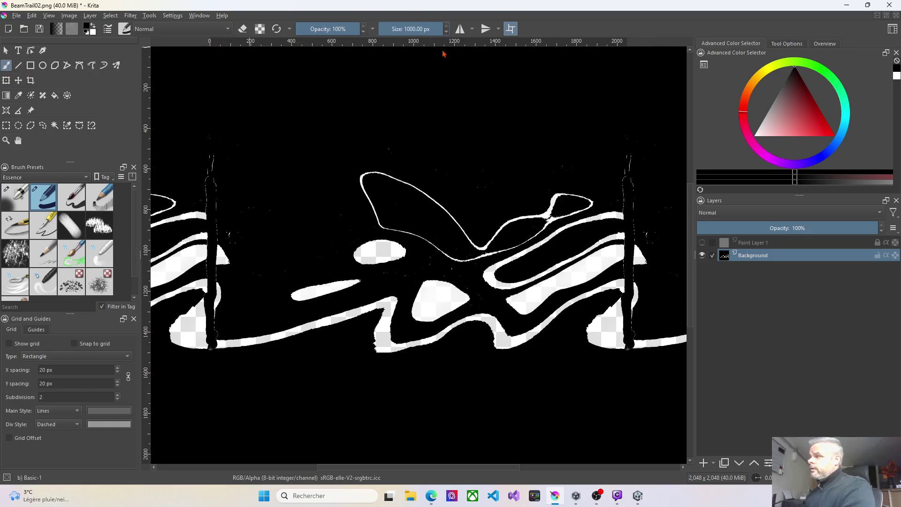
mouse_move(493, 121)
left_mouse_down()
mouse_move(594, 282)
mouse_move(323, 392)
mouse_move(369, 191)
left_mouse_up()
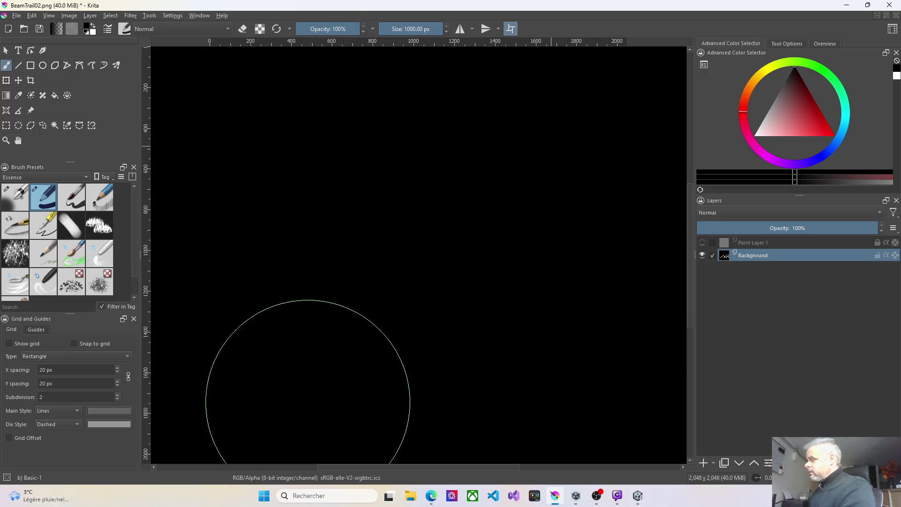
Step: Show Paint Layer 1 again, reorder the two layers, and make Background the active layer
left_click(703, 243)
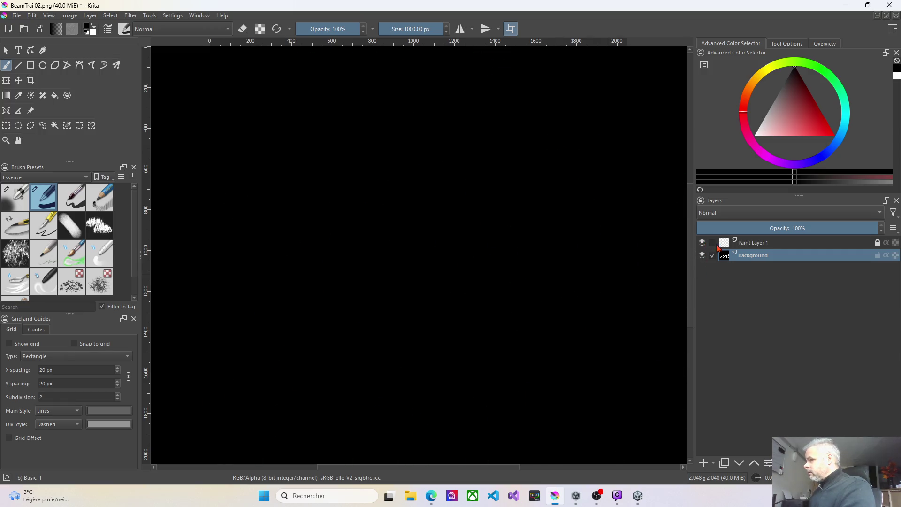
left_click(713, 243)
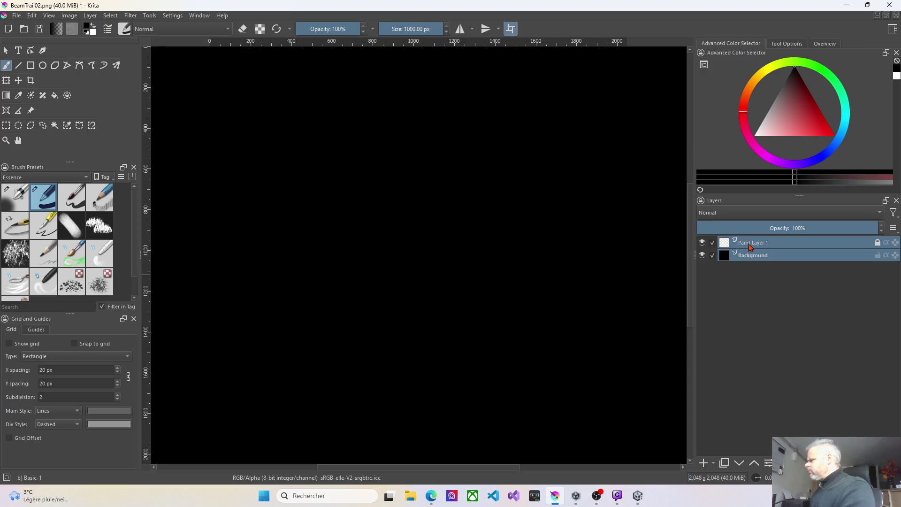
left_click_drag(749, 244, 750, 264)
left_click(749, 259)
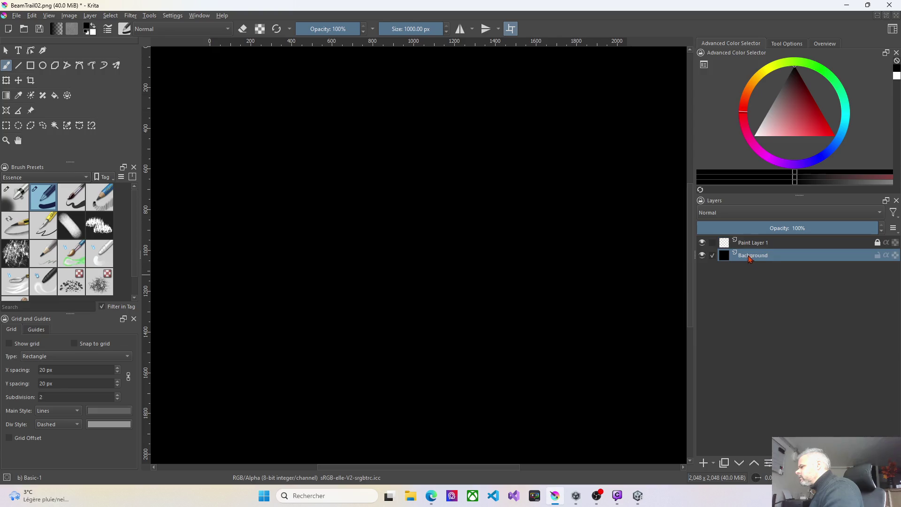
left_click(752, 243)
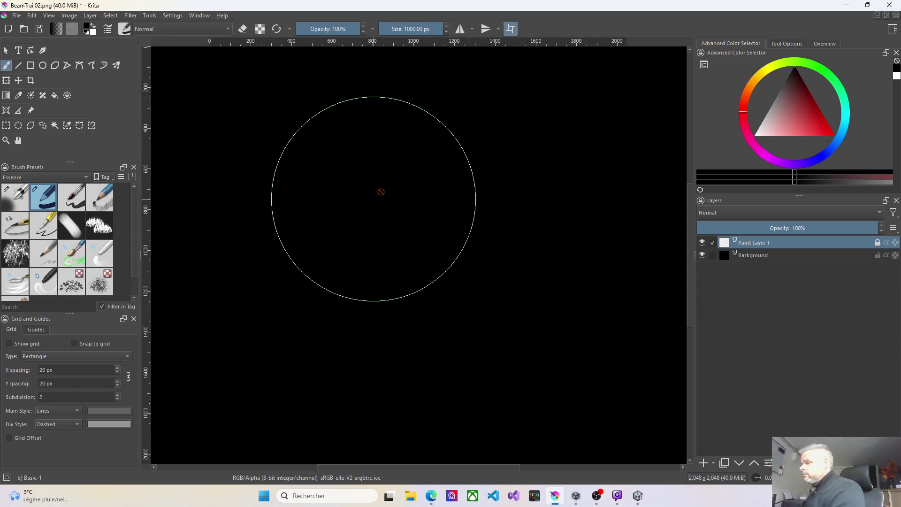
scroll(383, 193, "down", 3)
scroll(403, 202, "up", 3)
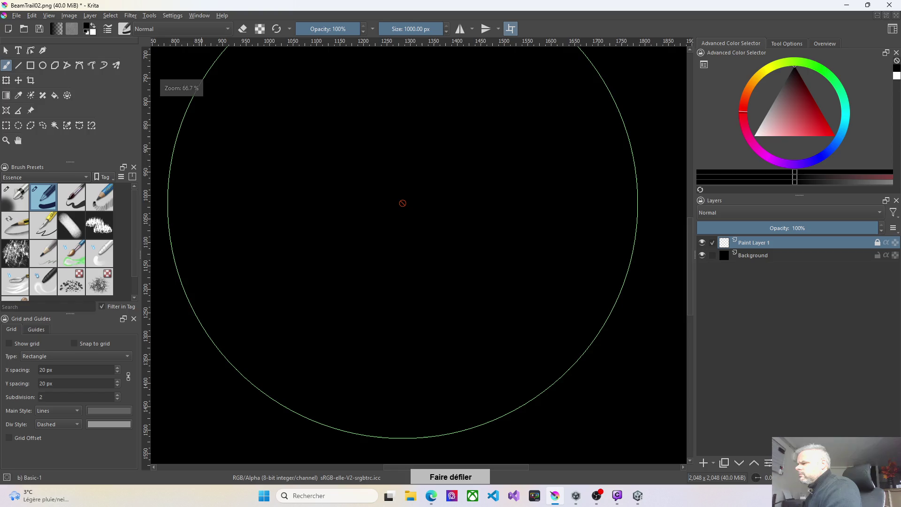
scroll(404, 204, "down", 4)
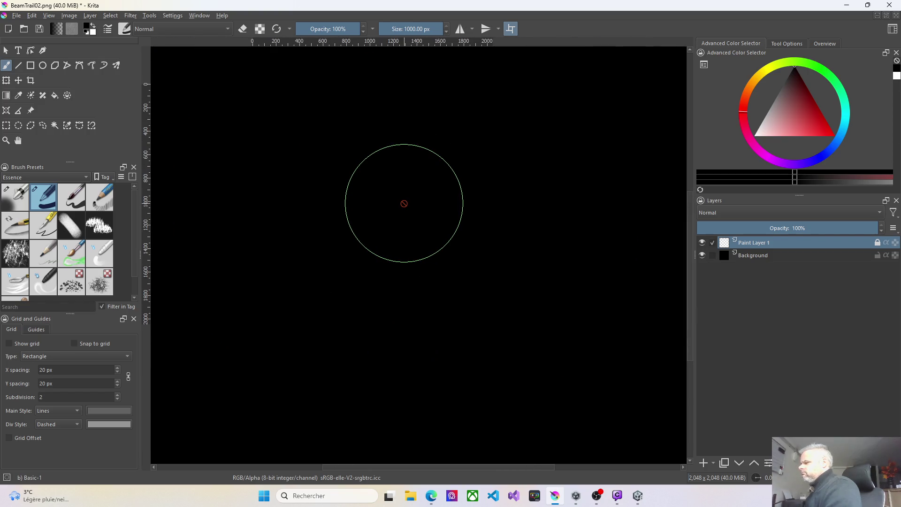
left_click(764, 260)
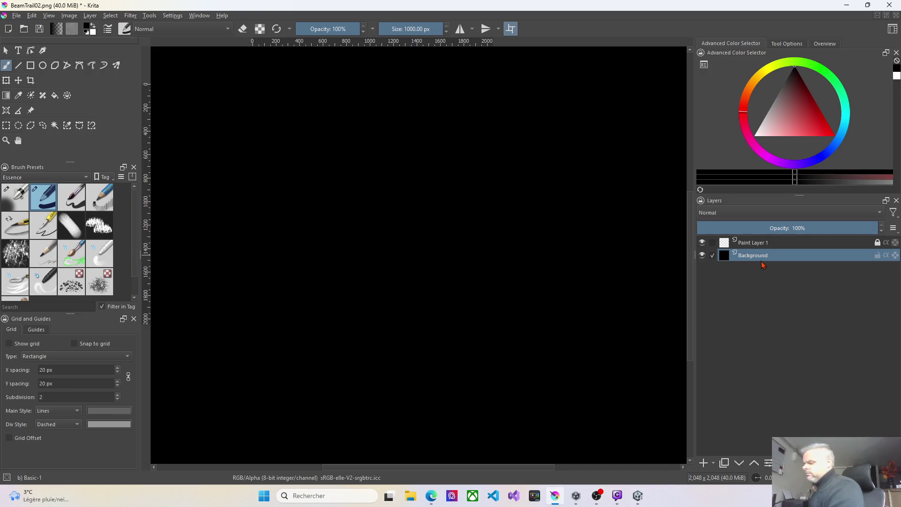
Step: Undo four times to get back to a transparent canvas with only Paint Layer 1
key("ctrl+z")
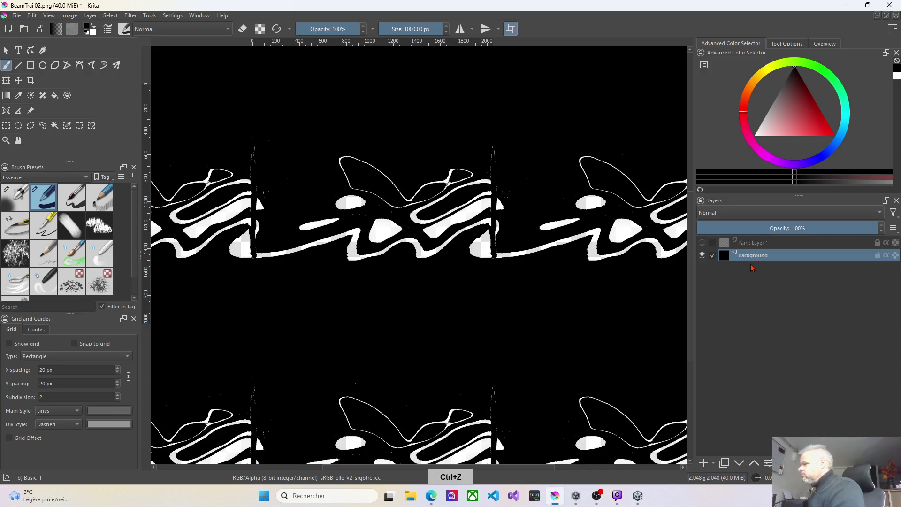
key("ctrl+z")
key("ctrl+z")
key("ctrl+z")
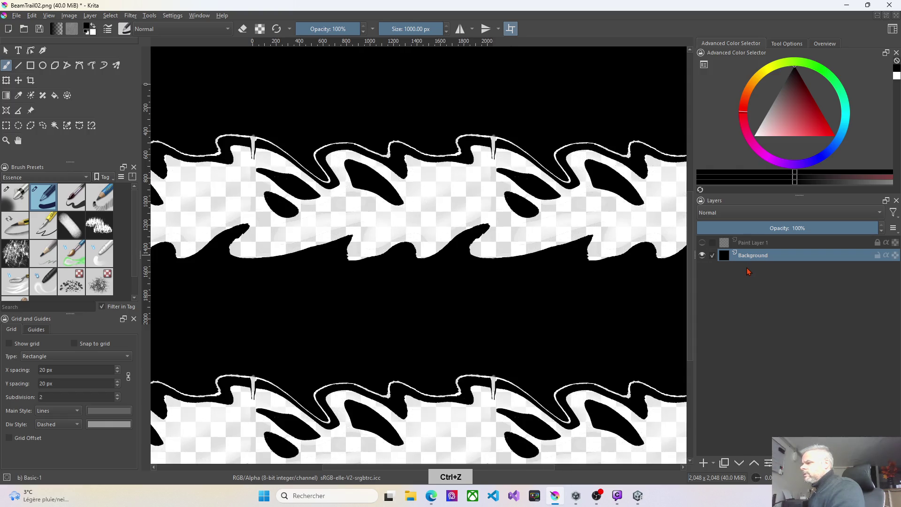
key("ctrl+z")
key("ctrl+z")
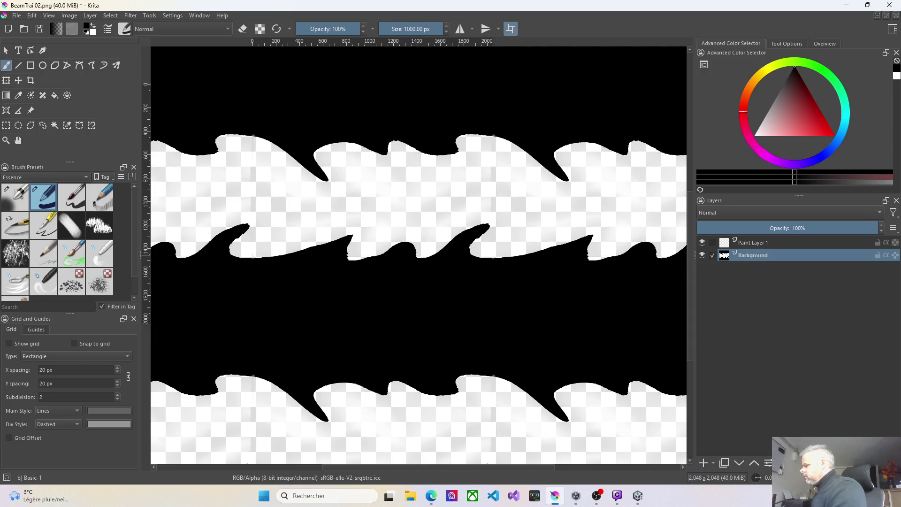
key("ctrl+z")
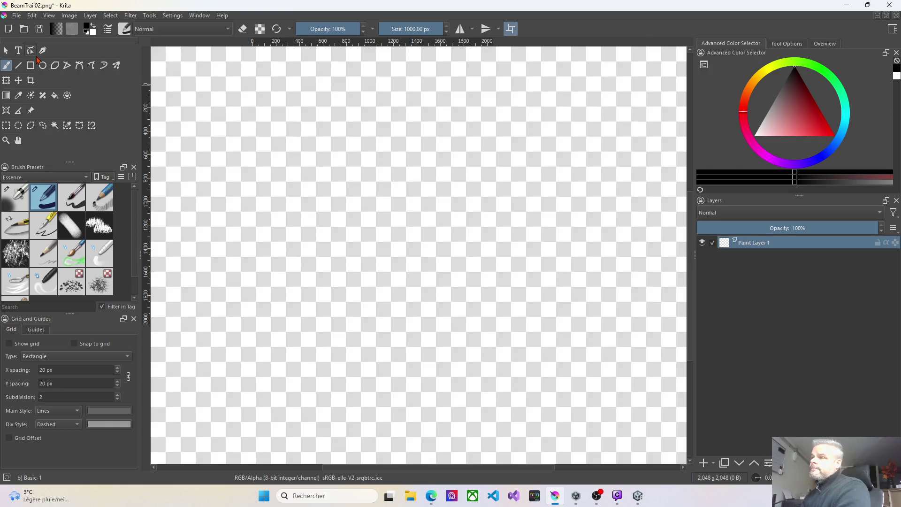
left_click(15, 16)
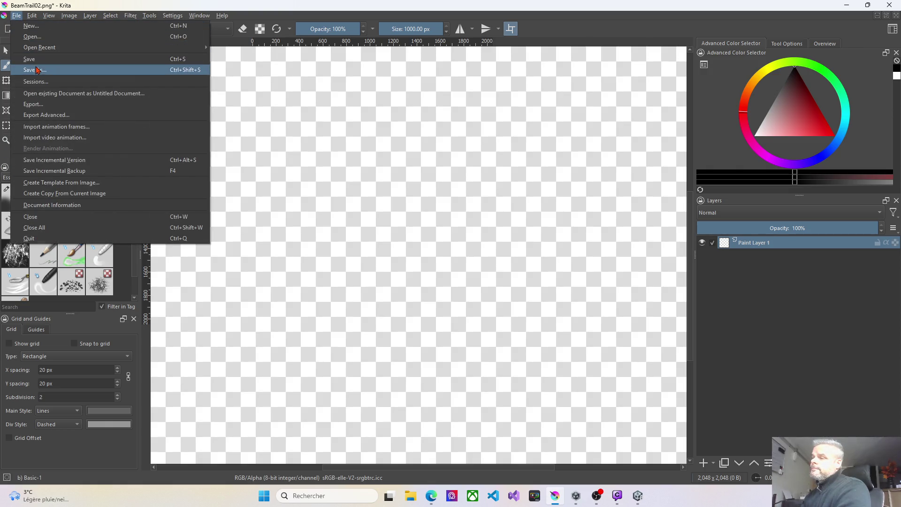
Step: Reopen BeamTrail02.png and add a new empty layer beneath the existing one
mouse_move(35, 50)
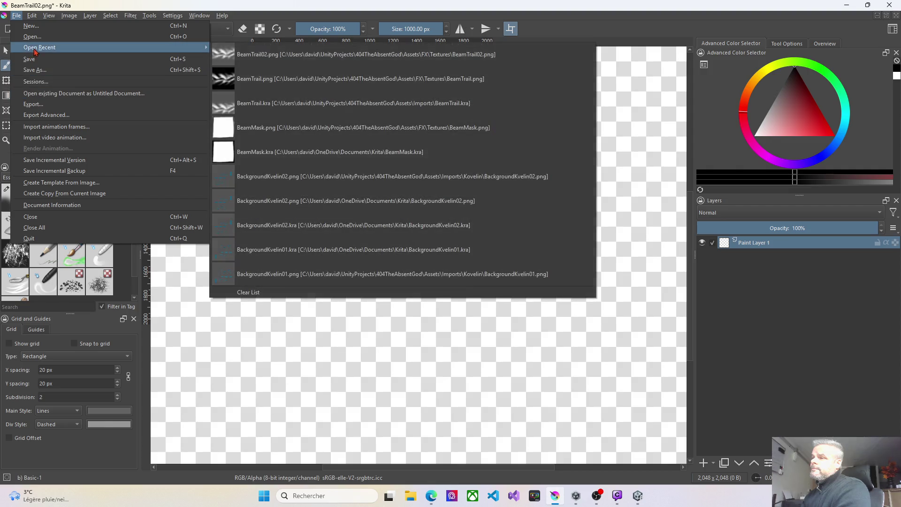
left_click(317, 56)
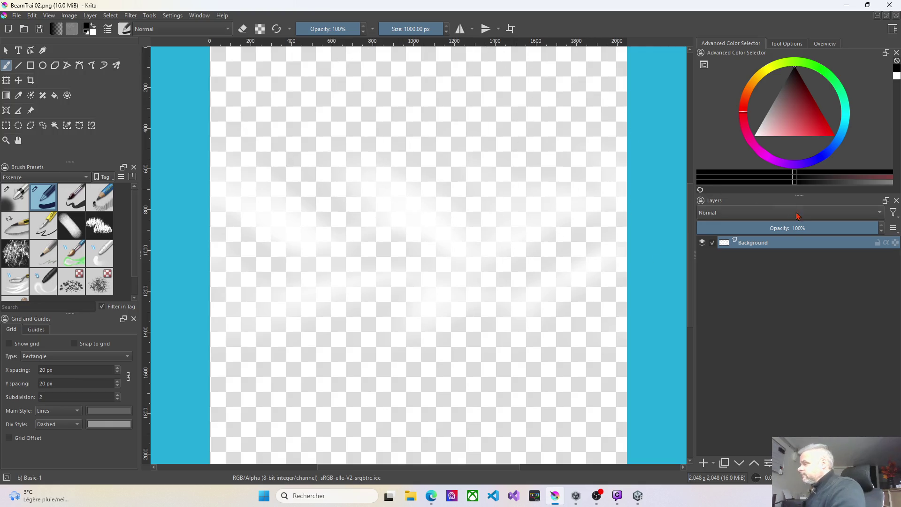
left_click(703, 463)
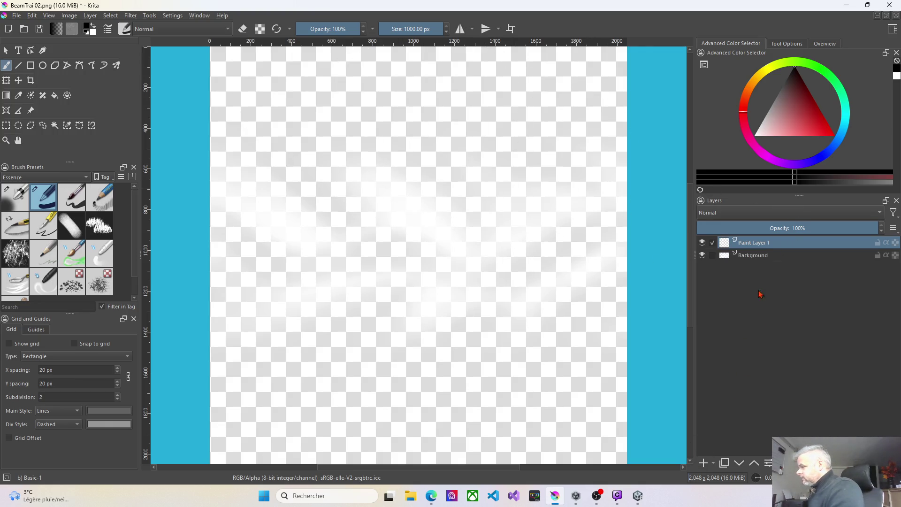
left_click_drag(762, 246, 757, 269)
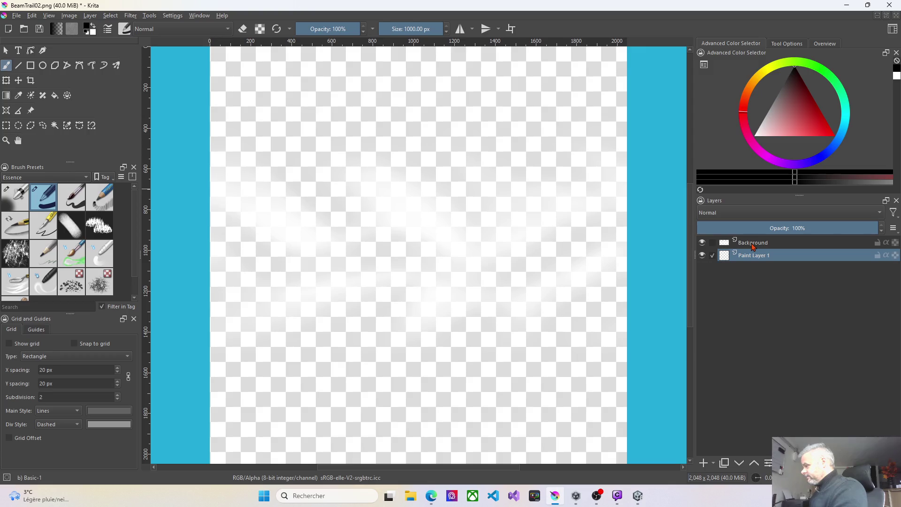
Step: Rename the top layer Main and the lower layer Background
left_click(754, 247)
key("F2")
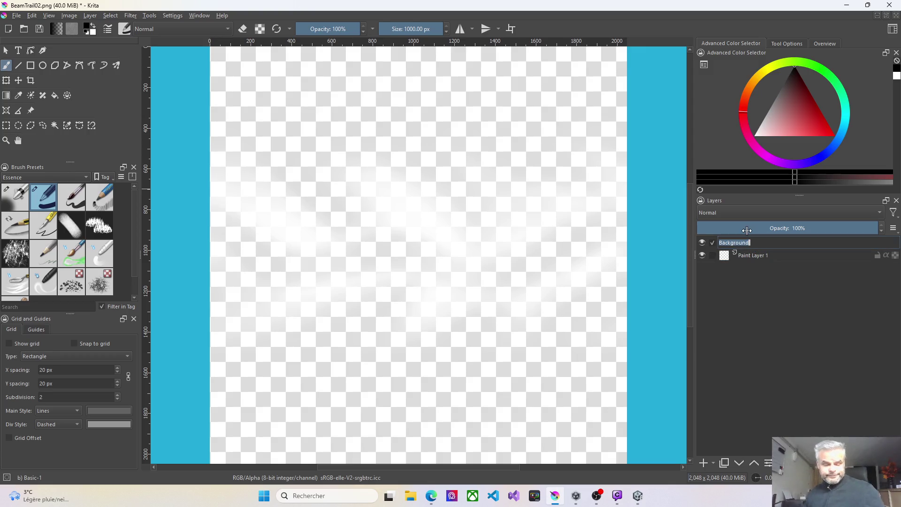
type("Main")
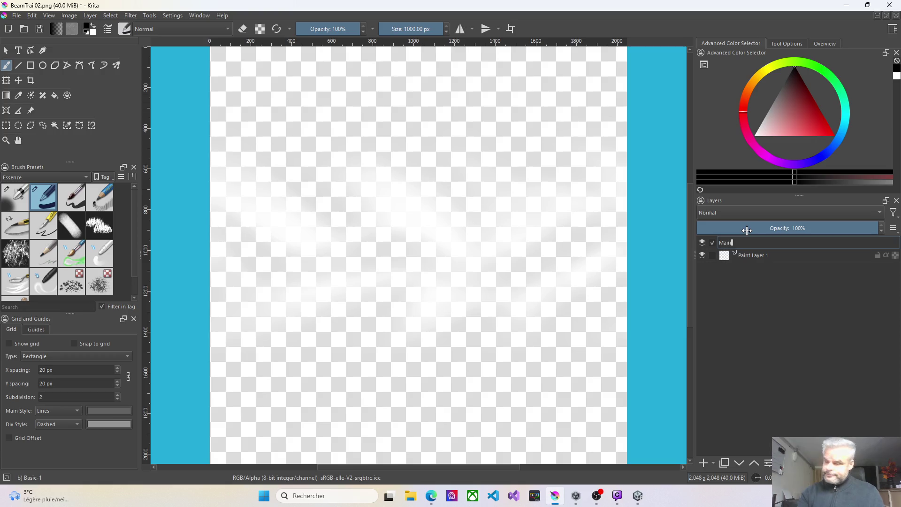
key("Return")
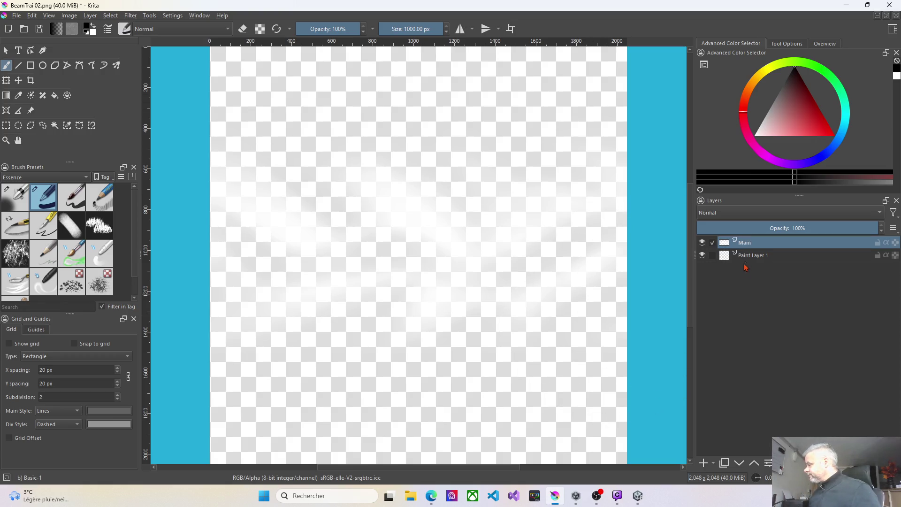
left_click(752, 258)
key("F2")
type("Background")
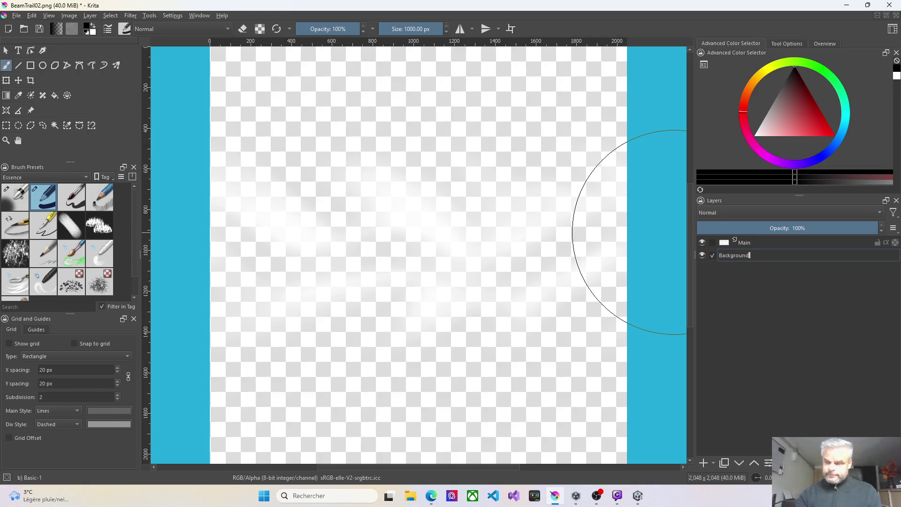
key("Return")
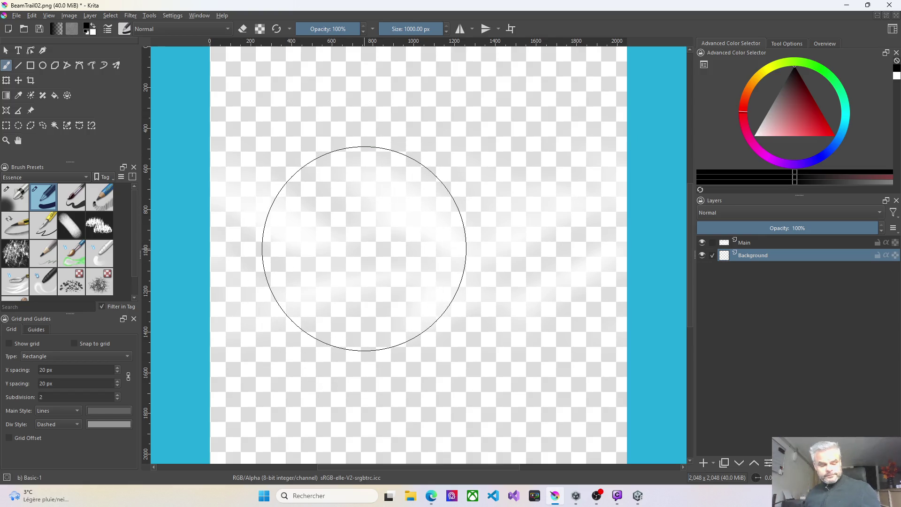
Step: With wrap-around tiling on, paint the Background layer solid black
key("w")
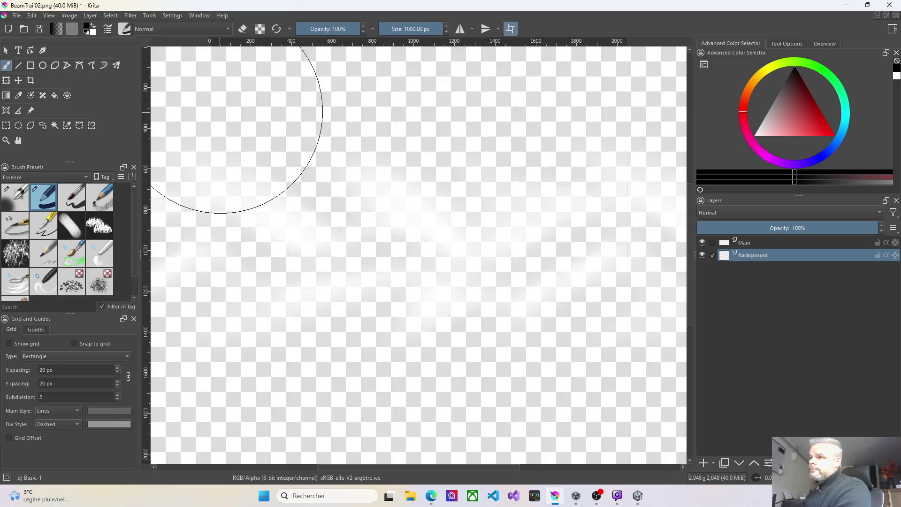
mouse_move(249, 103)
left_mouse_down()
mouse_move(338, 80)
mouse_move(258, 242)
mouse_move(264, 382)
mouse_move(274, 389)
mouse_move(615, 372)
mouse_move(564, 433)
left_mouse_up()
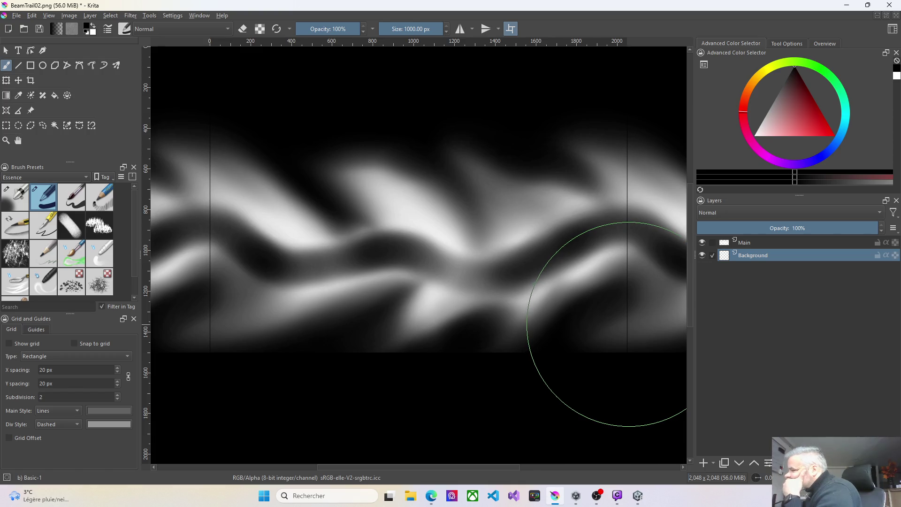
left_click(746, 244)
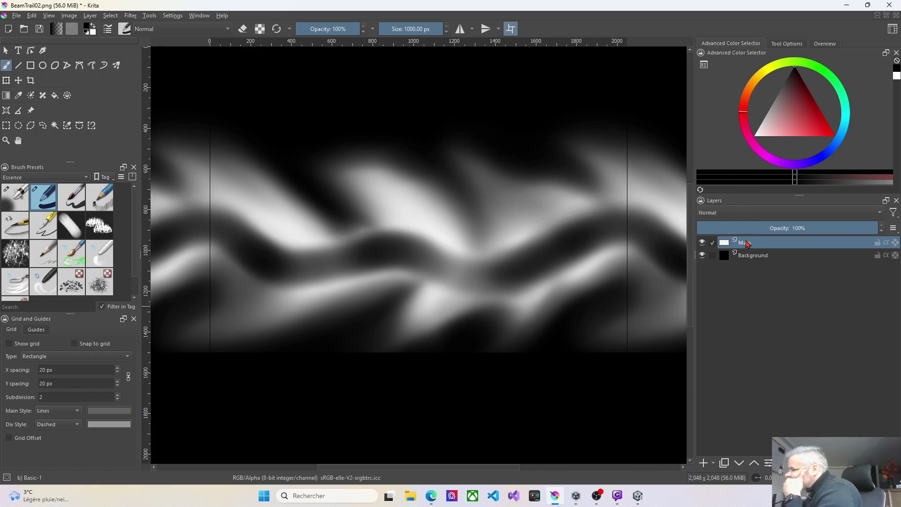
Step: Smear the wave's lower edge, upper right and dark seam with a 207 px Blender Smear brush
left_click(54, 287)
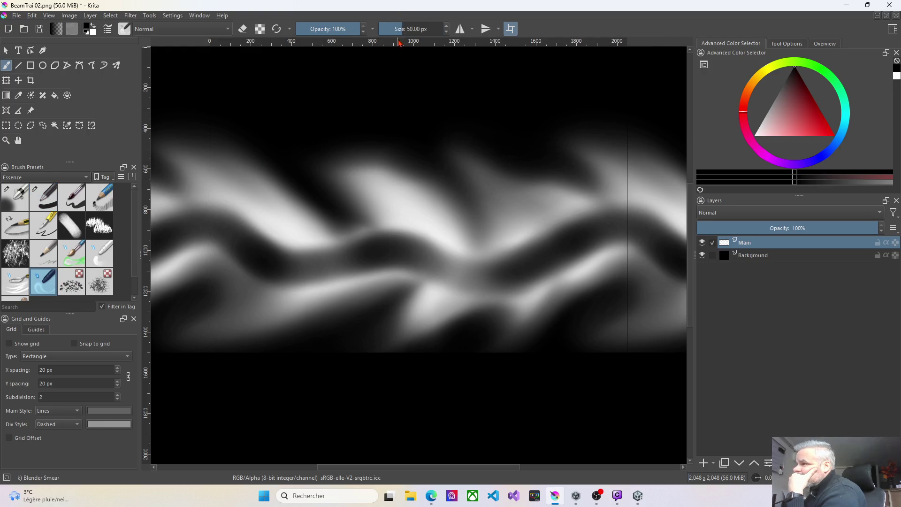
left_click_drag(403, 29, 417, 29)
mouse_move(418, 324)
left_mouse_down()
mouse_move(392, 348)
mouse_move(402, 322)
mouse_move(336, 383)
left_mouse_up()
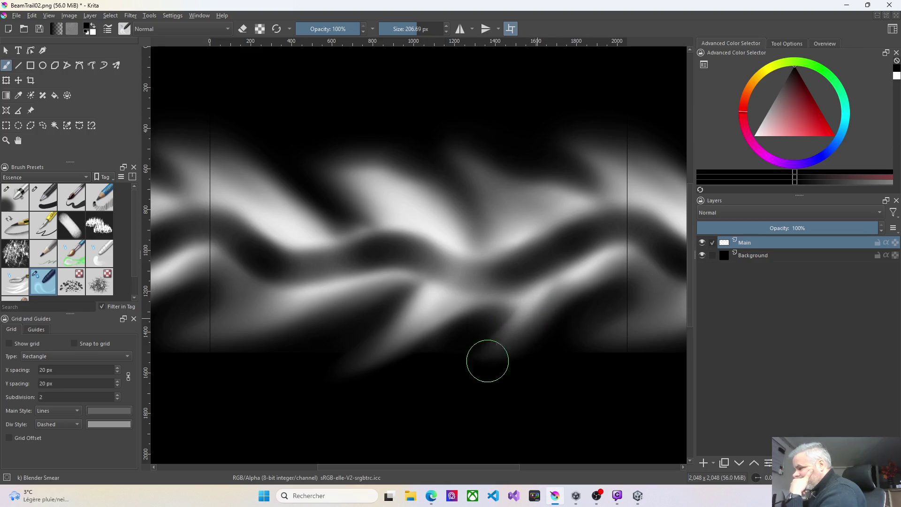
mouse_move(620, 272)
left_mouse_down()
mouse_move(614, 264)
mouse_move(630, 273)
mouse_move(632, 266)
left_mouse_up()
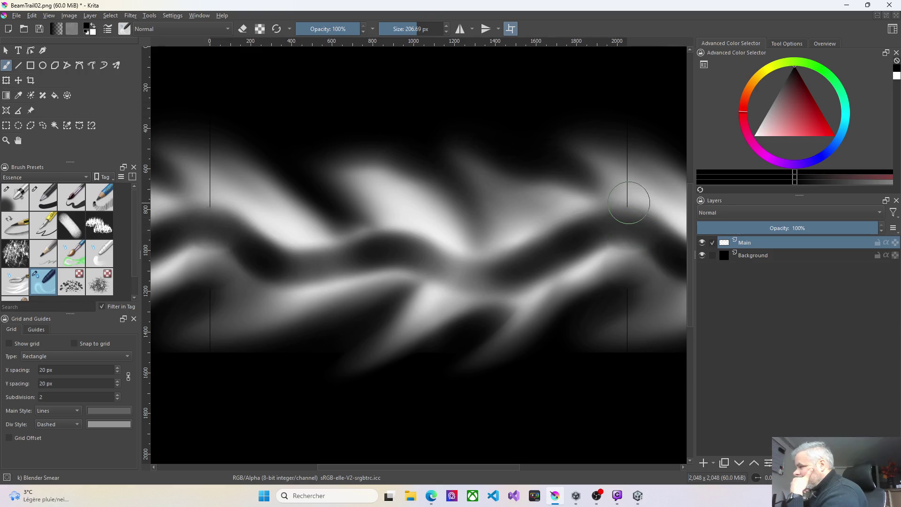
left_click_drag(624, 171, 633, 172)
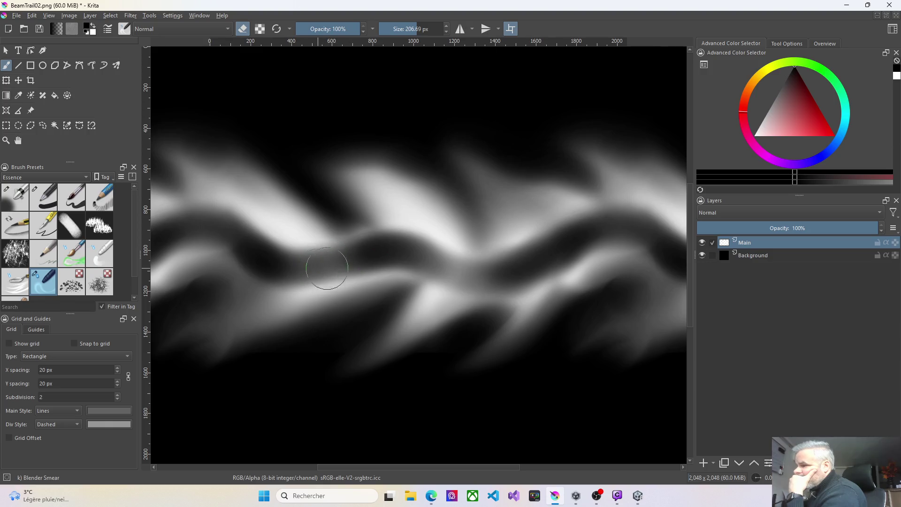
Step: Lower the opacity and airbrush black along the wave's lower edge with Airbrush Soft
left_click_drag(348, 30, 333, 31)
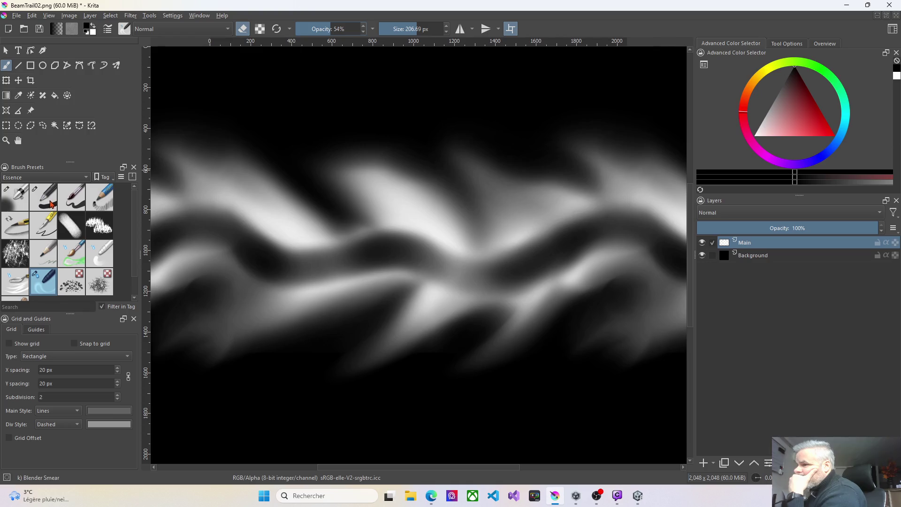
left_click(21, 204)
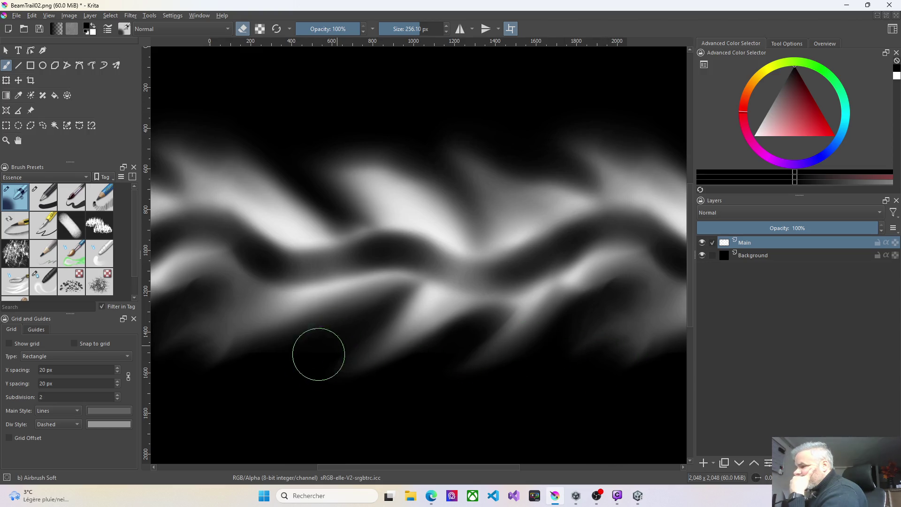
mouse_move(312, 358)
left_mouse_down()
mouse_move(352, 332)
mouse_move(280, 376)
mouse_move(329, 346)
left_mouse_up()
Step: Redo the soft black airbrushing over the bright centre streak and lower wave, then switch to Unity
key("ctrl+z")
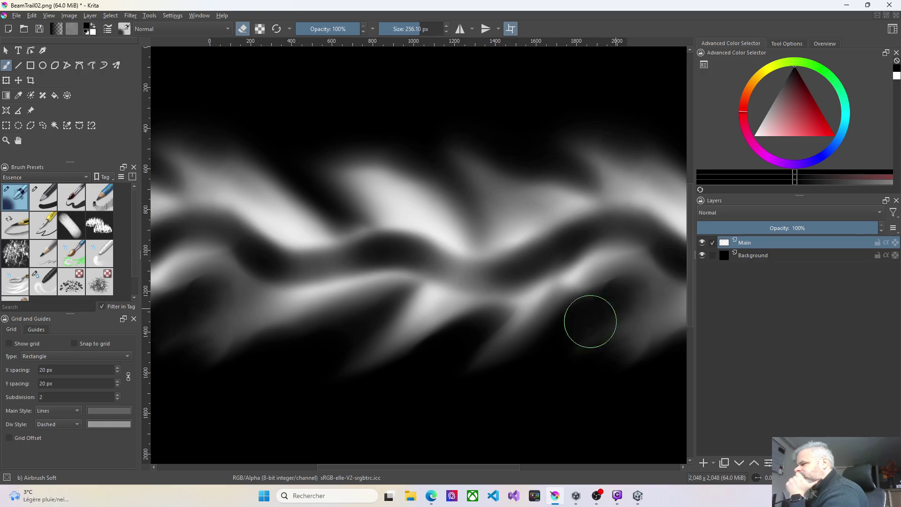
mouse_move(446, 274)
left_mouse_down()
mouse_move(573, 244)
mouse_move(560, 249)
left_mouse_up()
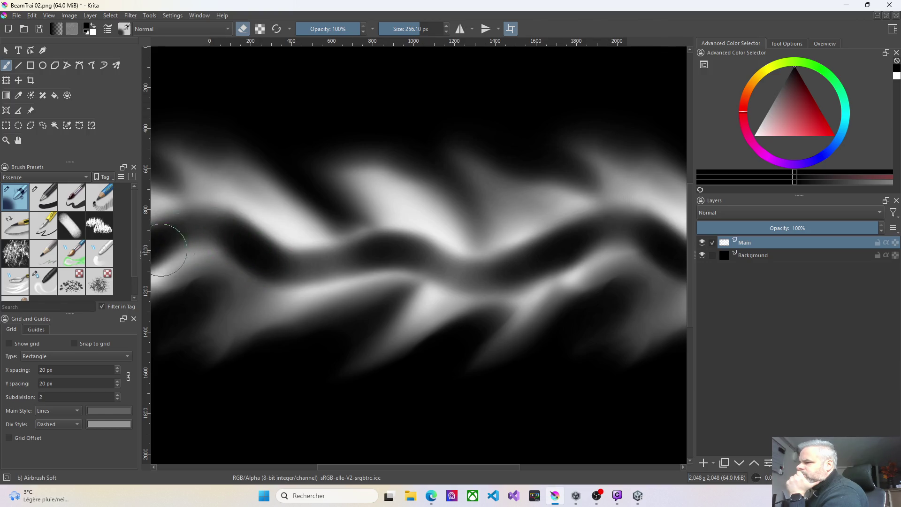
left_click(294, 271)
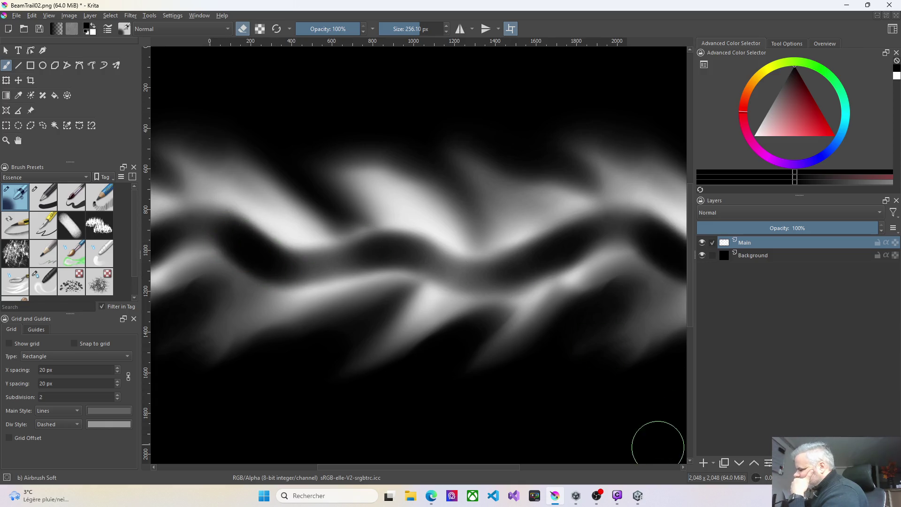
left_click(638, 498)
mouse_move(639, 502)
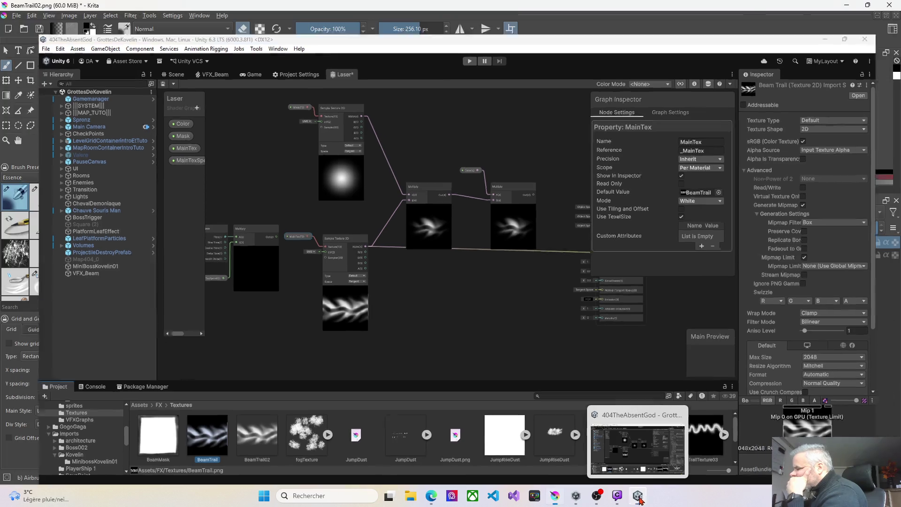
left_click(640, 501)
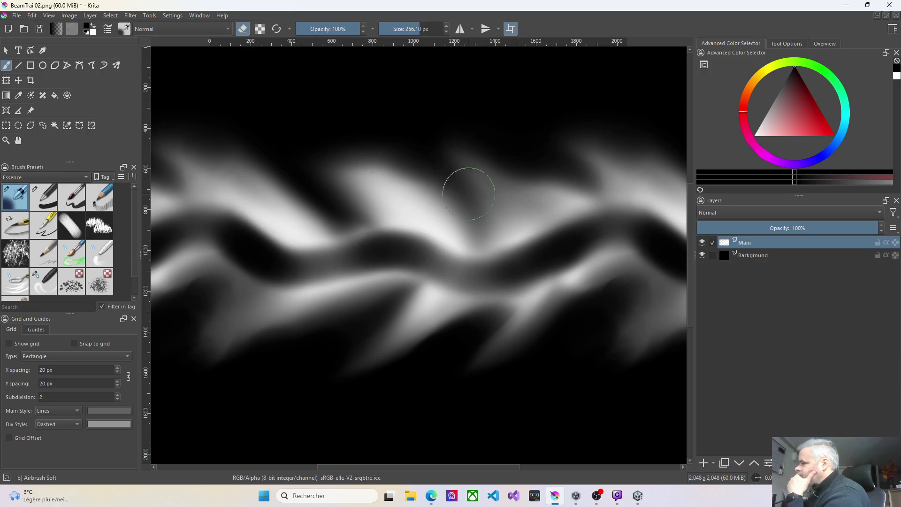
left_click(703, 256)
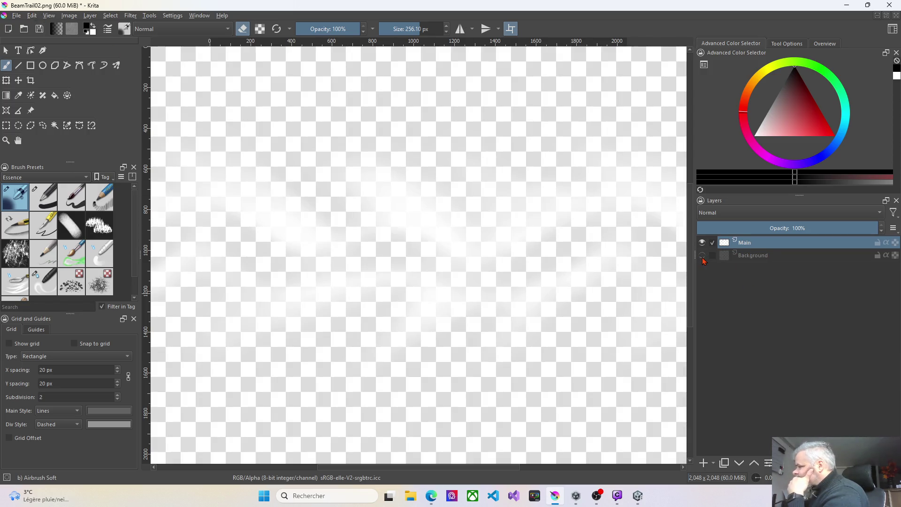
left_click(18, 16)
left_click(18, 16)
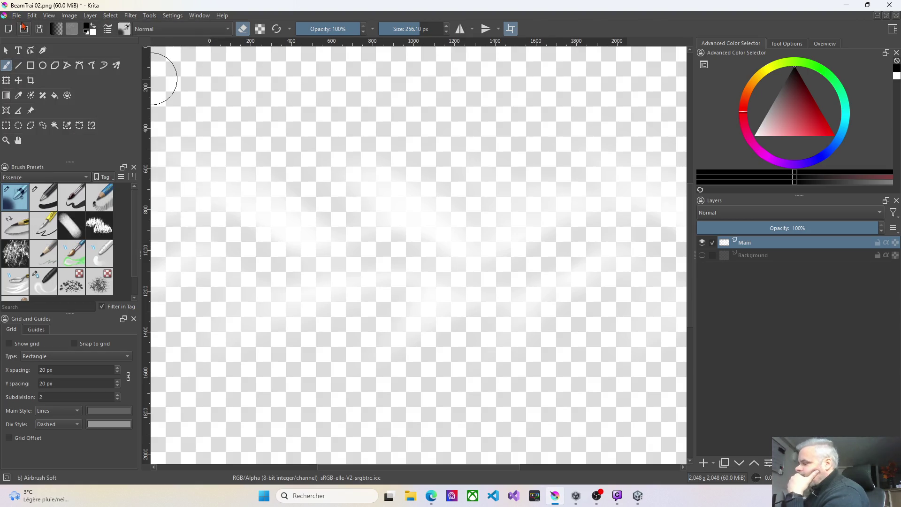
left_click(639, 503)
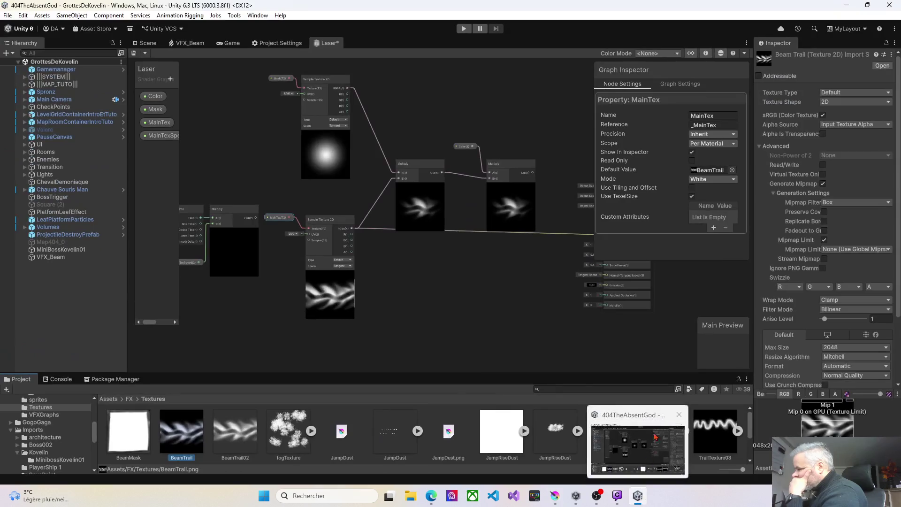
left_click(712, 172)
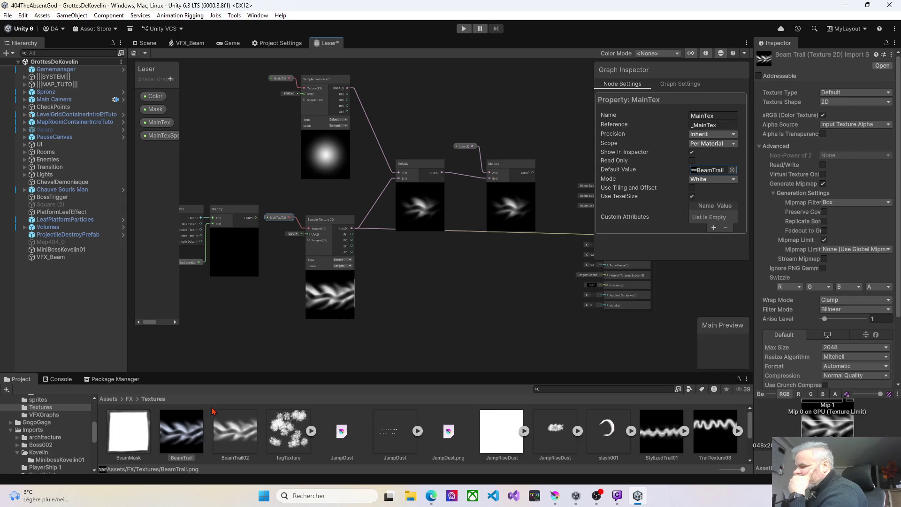
left_click(638, 504)
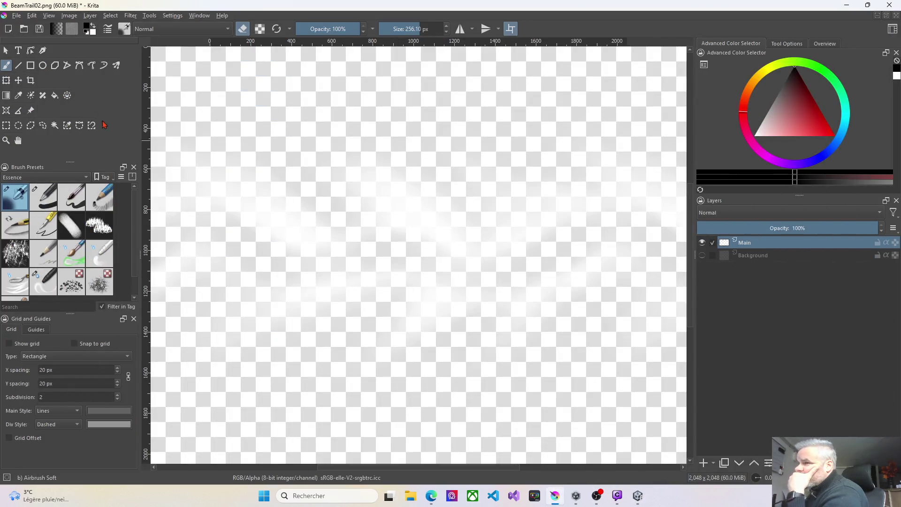
left_click(16, 15)
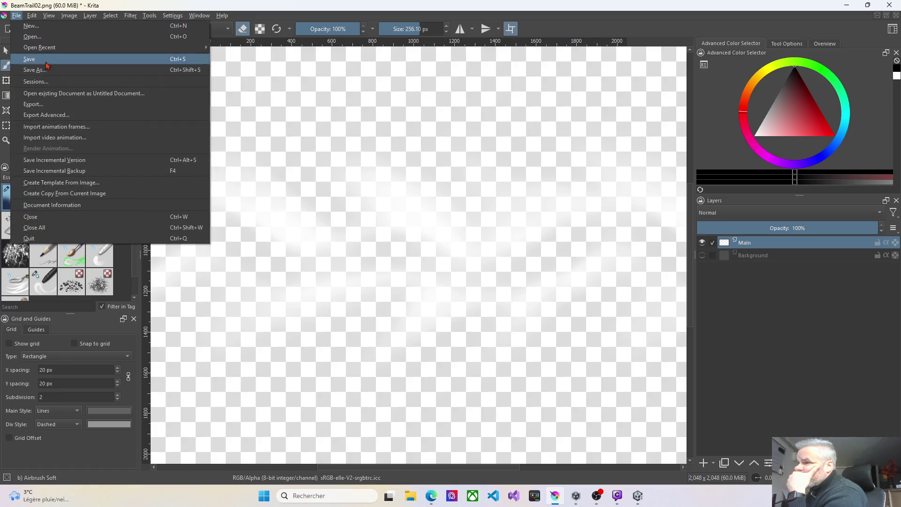
Step: Save the image over BeamTrail.png with default PNG options, then minimise Krita
mouse_move(39, 49)
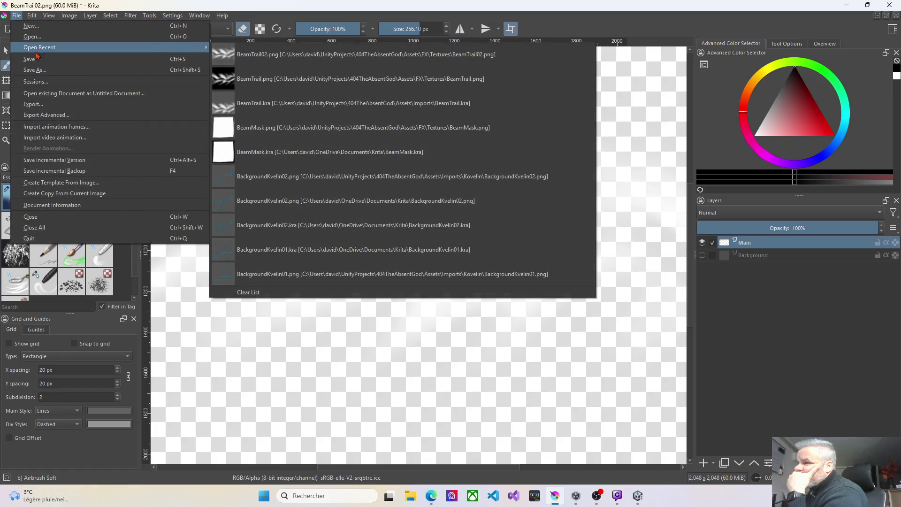
left_click(40, 71)
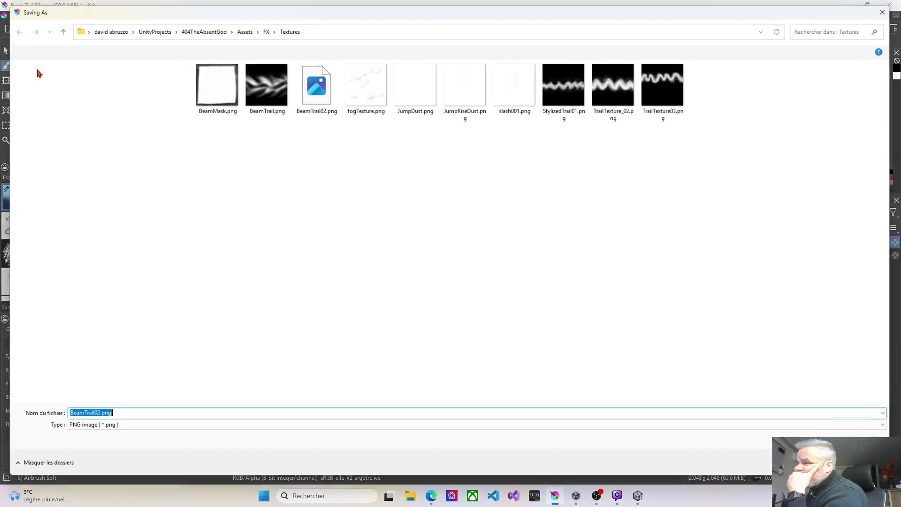
left_click(270, 93)
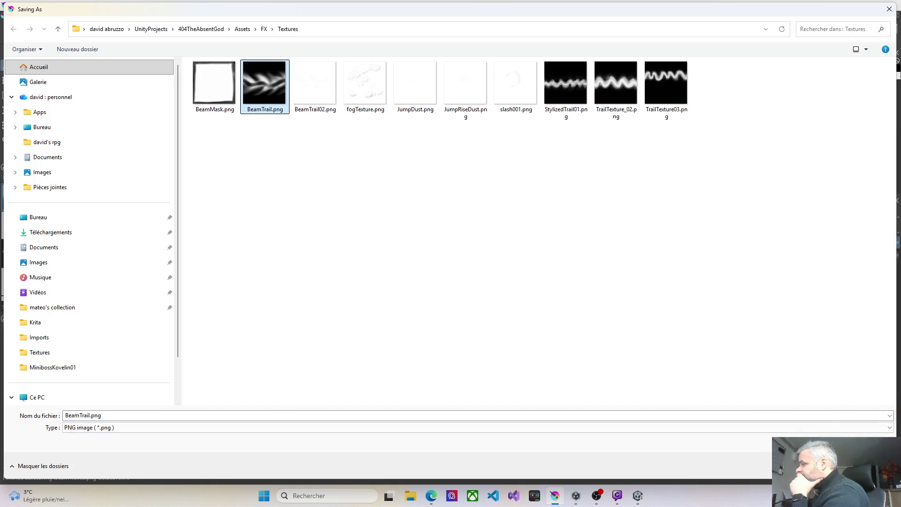
left_click(819, 465)
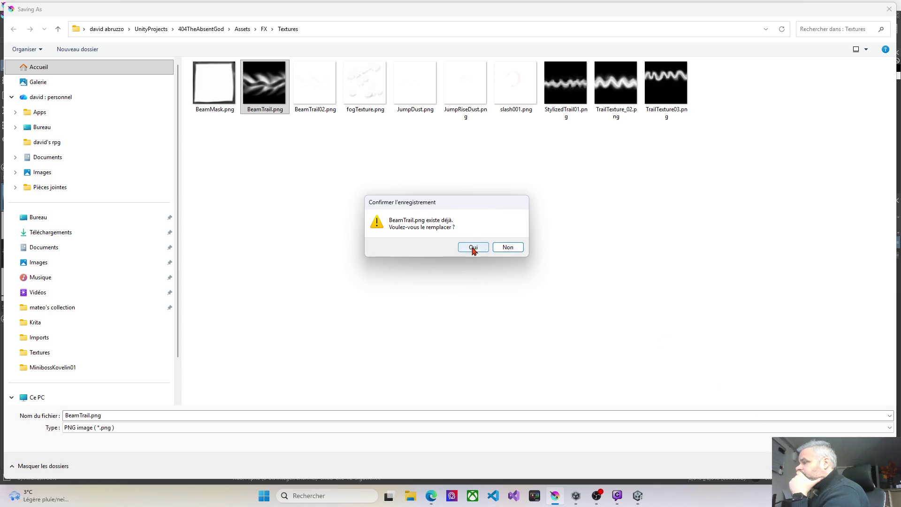
left_click(474, 249)
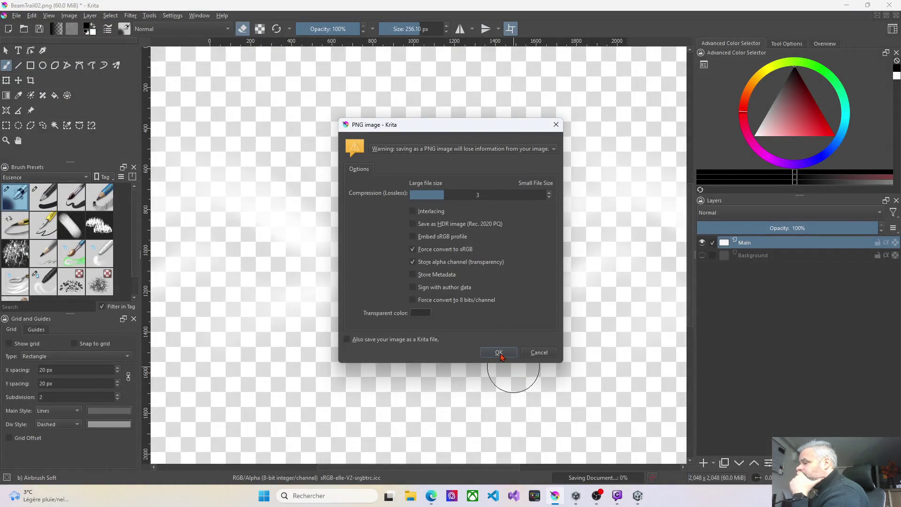
left_click(499, 353)
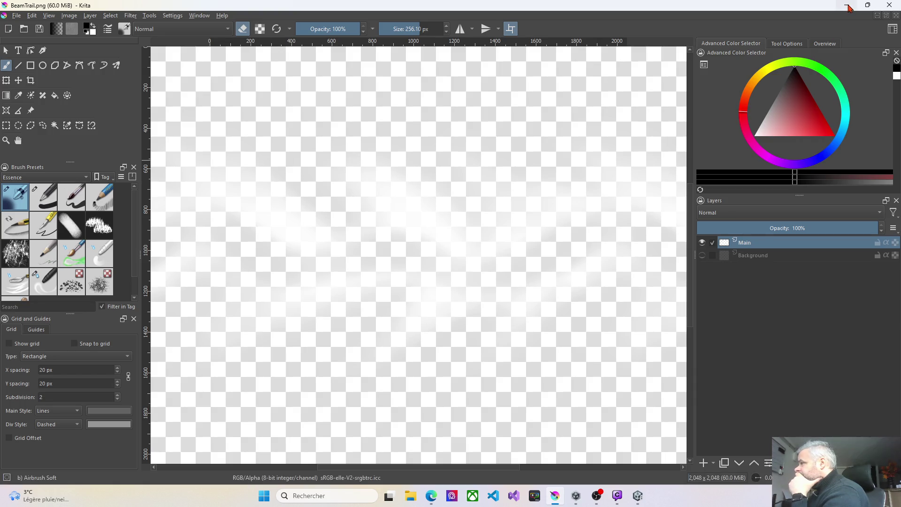
left_click(848, 6)
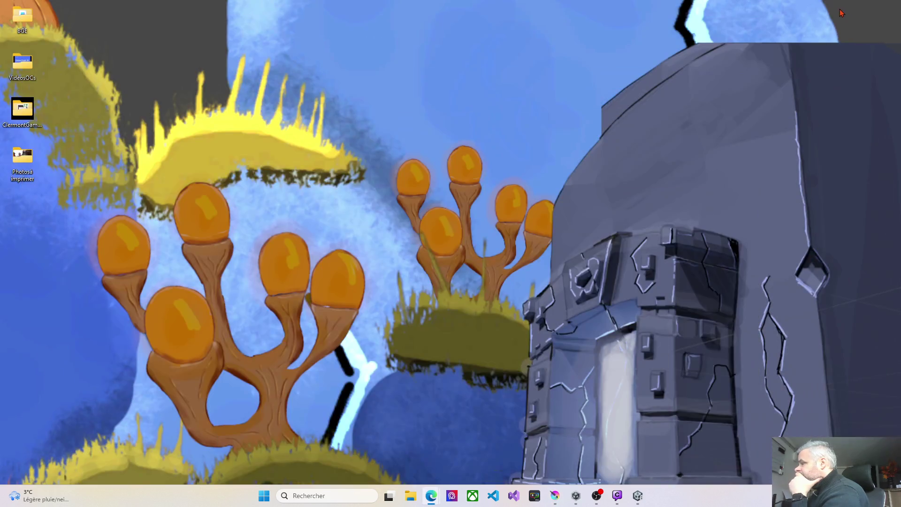
Step: Check the updated BeamTrail preview in Unity's Laser graph, then return to Krita
left_click(639, 492)
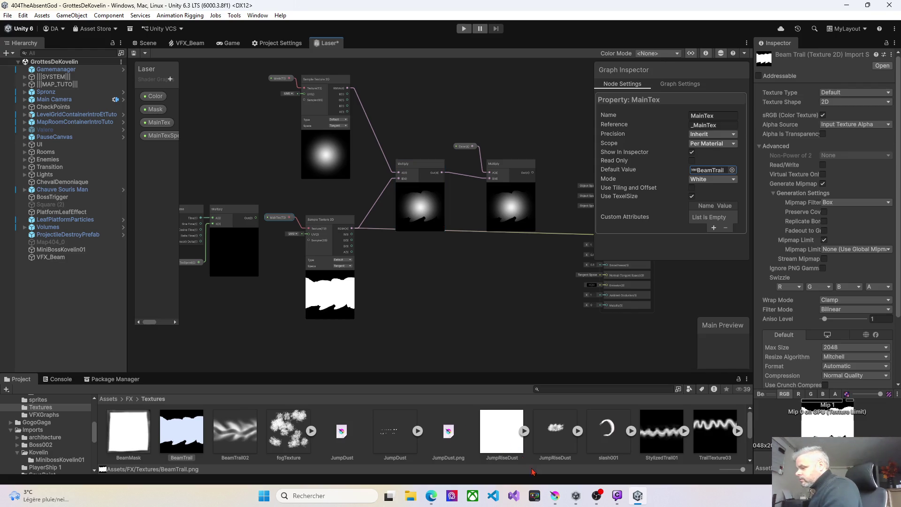
left_click(640, 498)
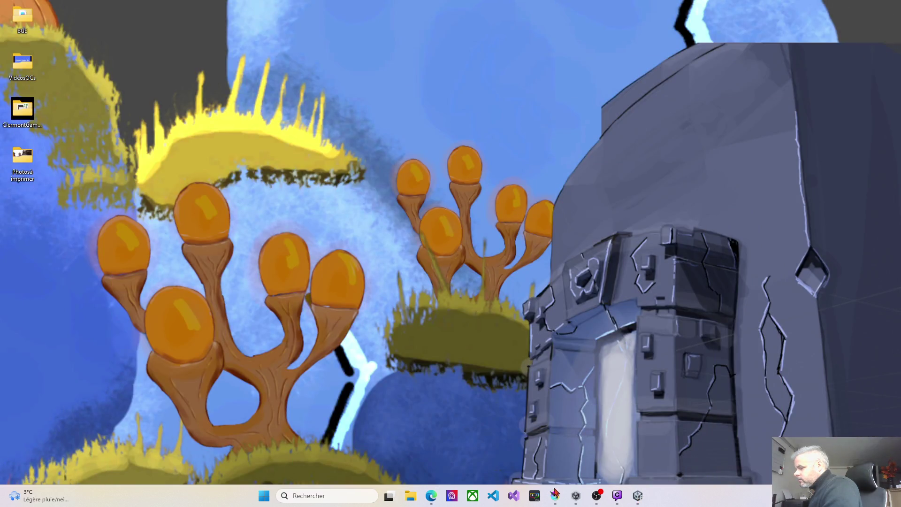
mouse_move(557, 497)
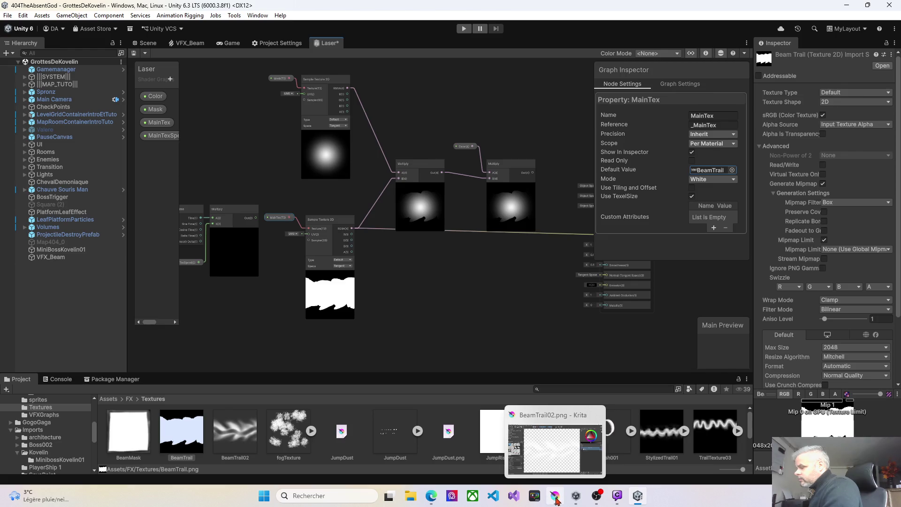
left_click(557, 499)
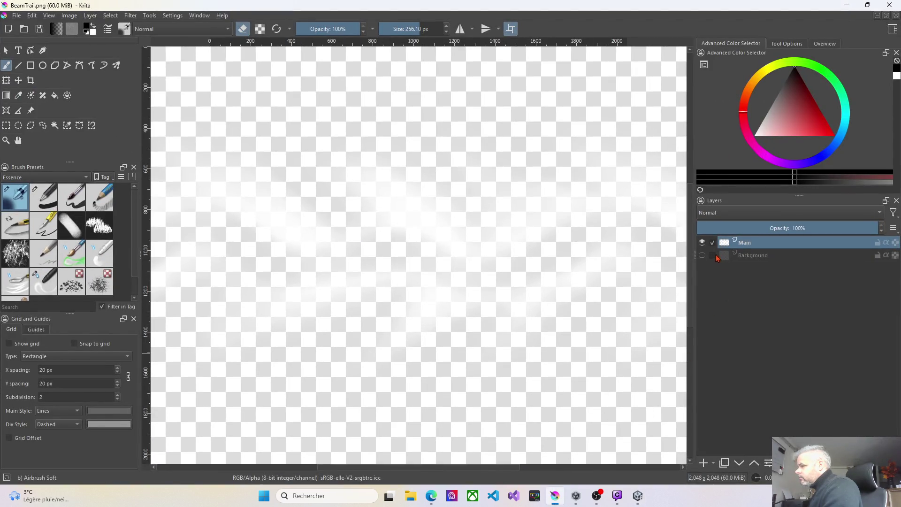
Step: Make the black Background layer visible and save over BeamTrail02.png, then minimise Krita
left_click(701, 255)
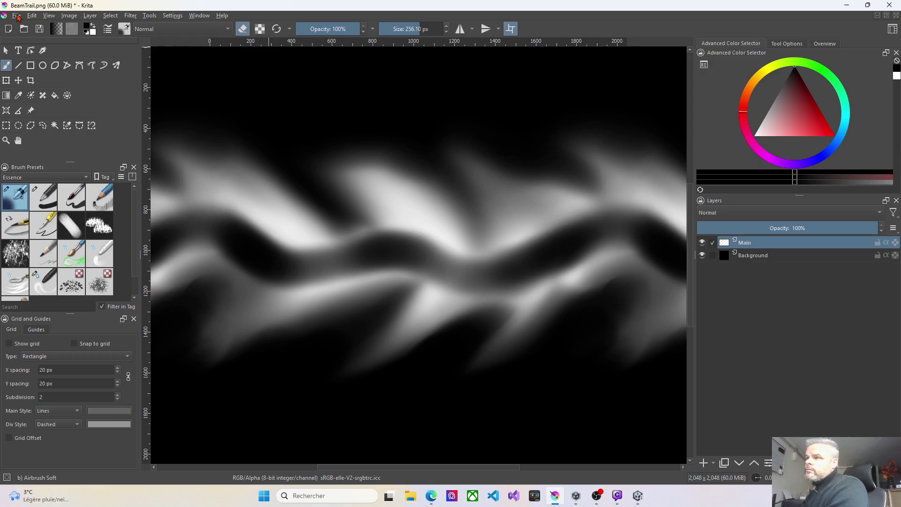
left_click(16, 15)
left_click(33, 70)
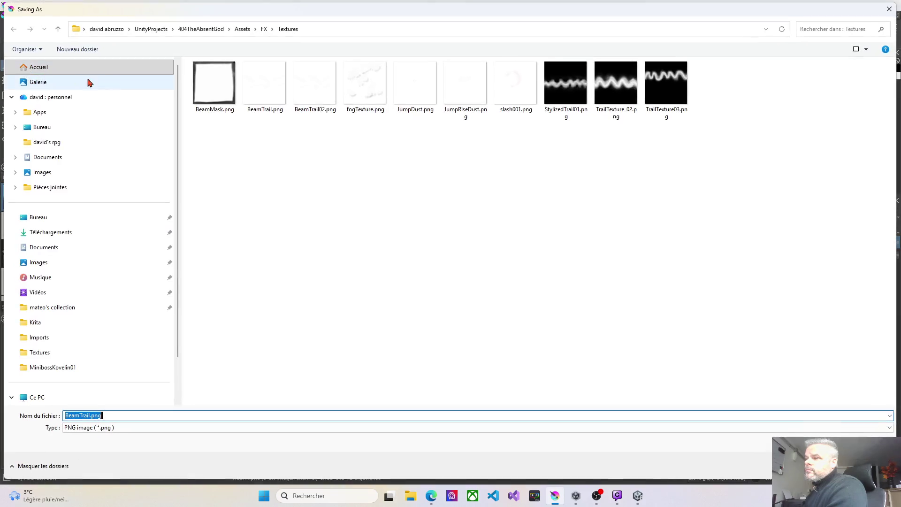
left_click(314, 97)
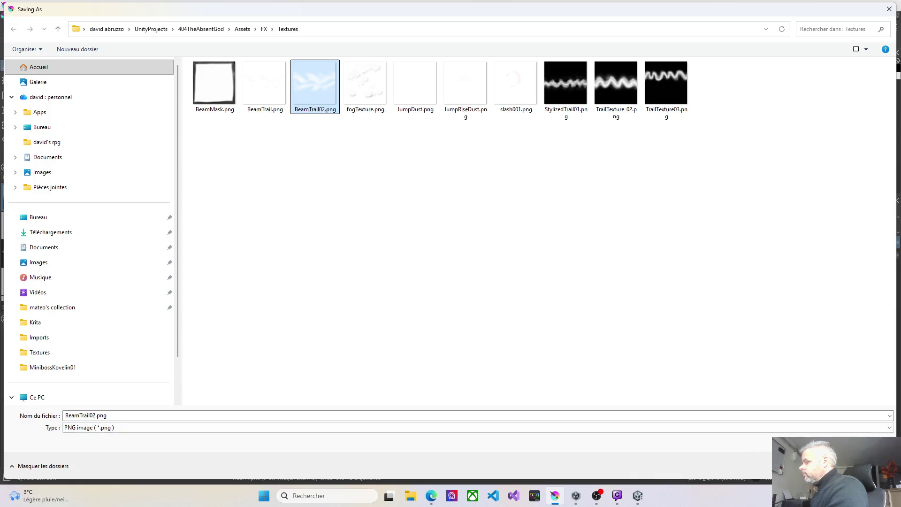
key("Return")
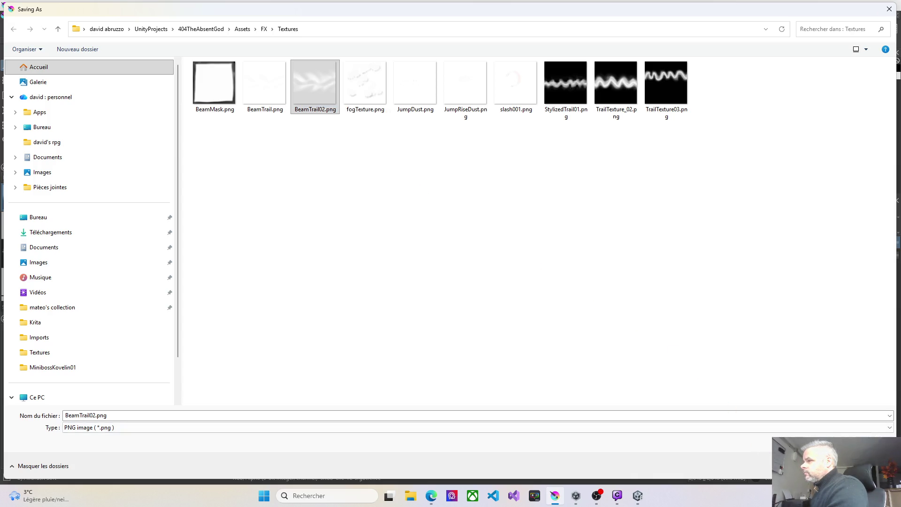
left_click(474, 248)
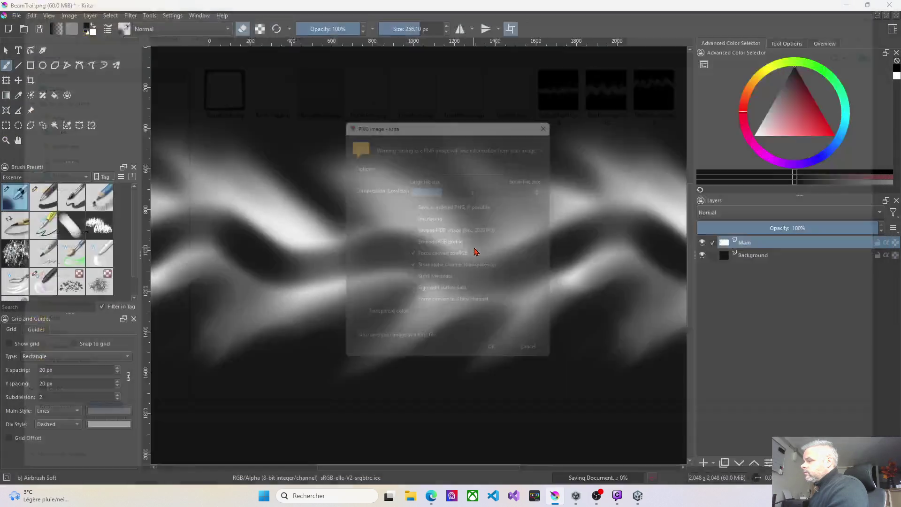
left_click(506, 362)
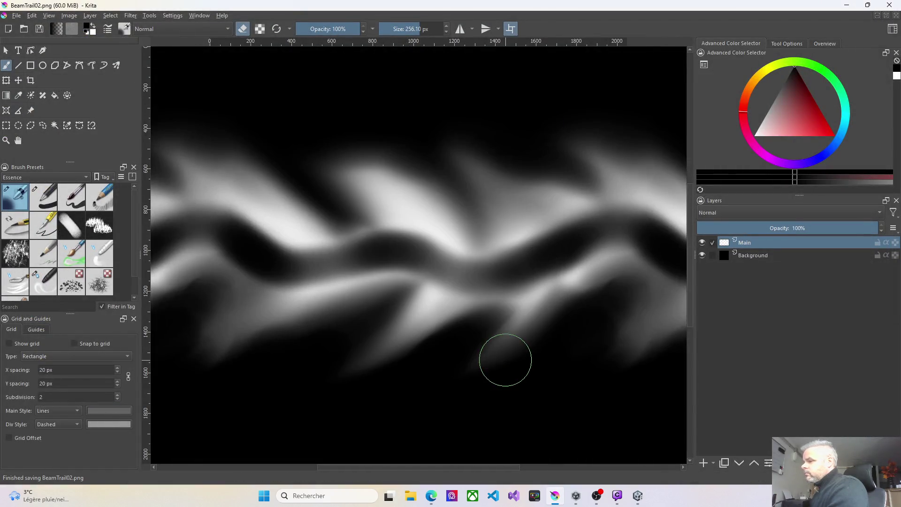
left_click(853, 5)
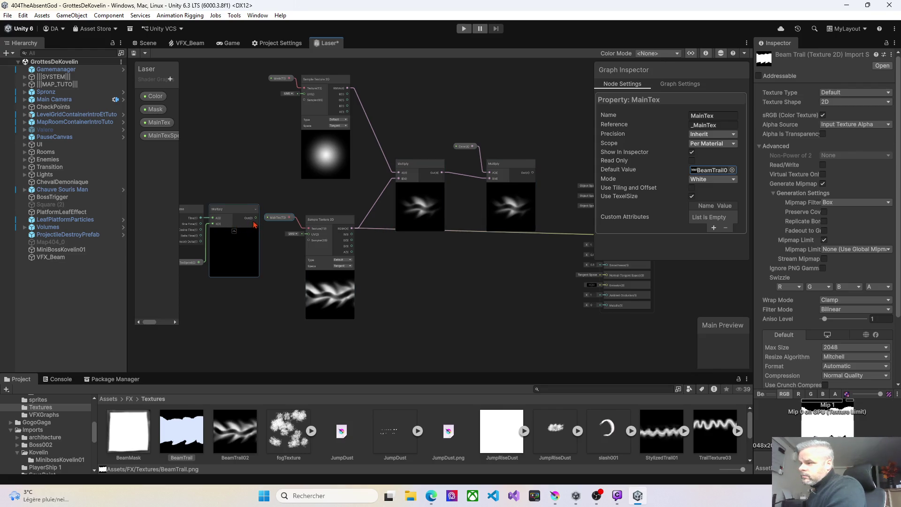
Step: Disconnect the Multiply output from the Sample Texture 2D's UV port
left_click_drag(256, 222, 308, 235)
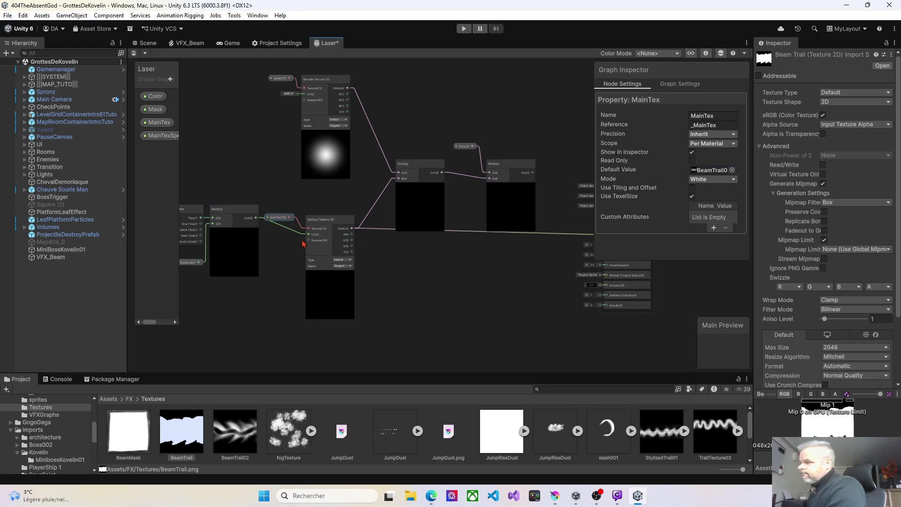
left_click(290, 237)
key("Delete")
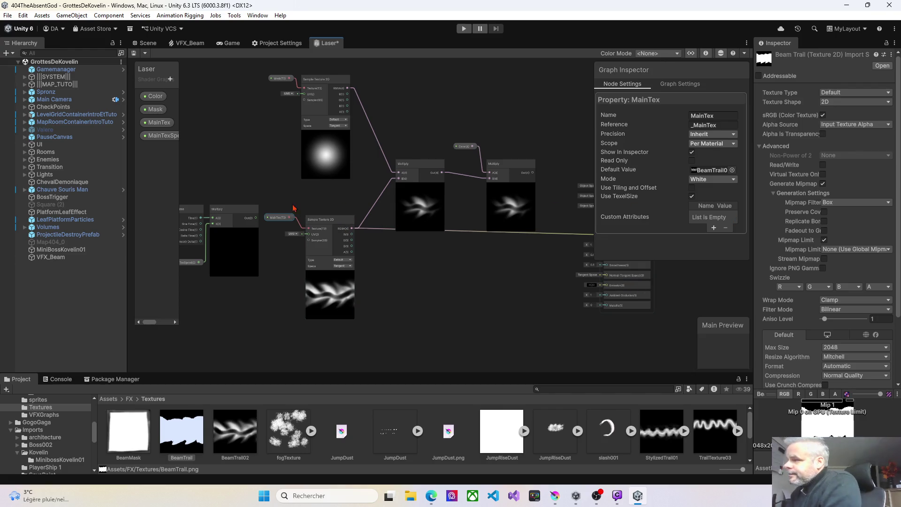
Step: Pan the graph to find the Time and Multiply nodes and inspect the Color property
scroll(274, 225, "up", 5)
mouse_move(274, 224)
left_mouse_down()
mouse_move(322, 167)
mouse_move(358, 155)
mouse_move(350, 177)
mouse_move(405, 154)
left_mouse_up()
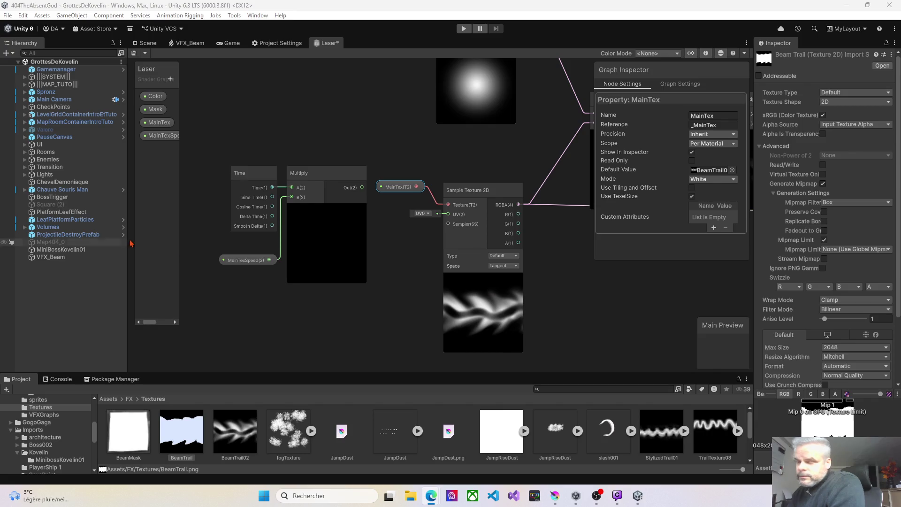
left_click_drag(577, 277, 329, 280)
scroll(362, 312, "up", 2)
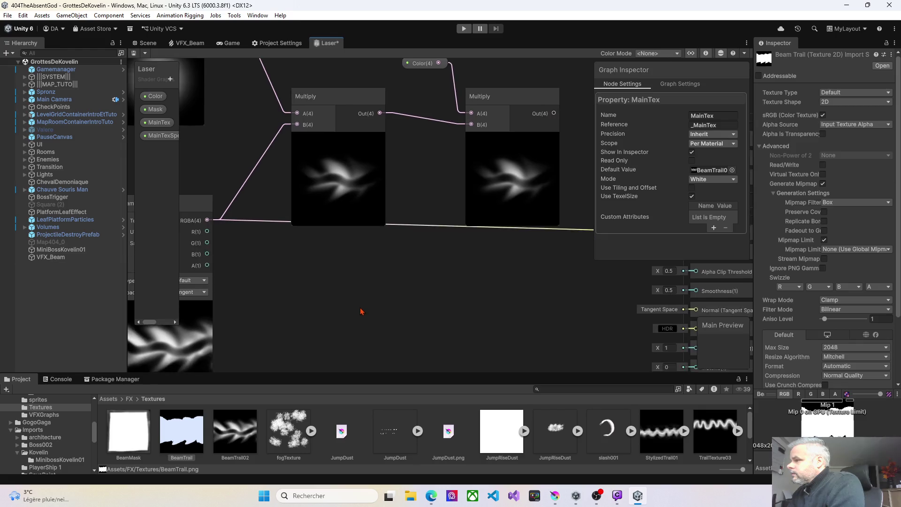
scroll(332, 350, "down", 2)
scroll(333, 343, "up", 2)
scroll(333, 344, "down", 1)
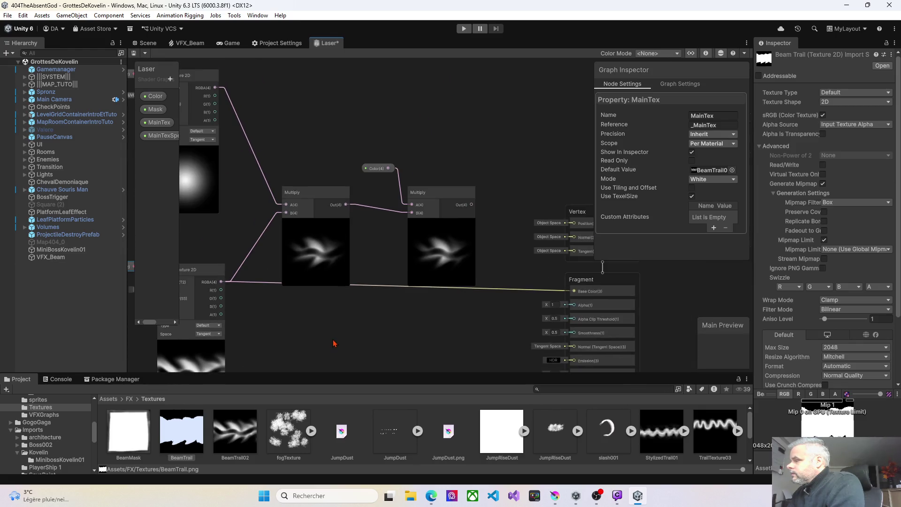
left_click(376, 169)
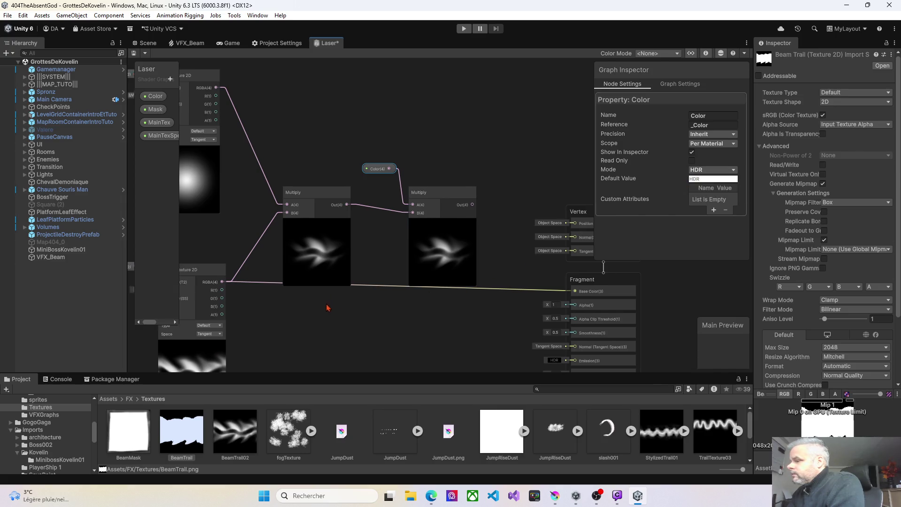
Step: Box-select Time, Multiply and MainTexSpeed and move them lower left beside the texture sampler
left_click_drag(327, 306, 425, 210)
scroll(428, 245, "down", 3)
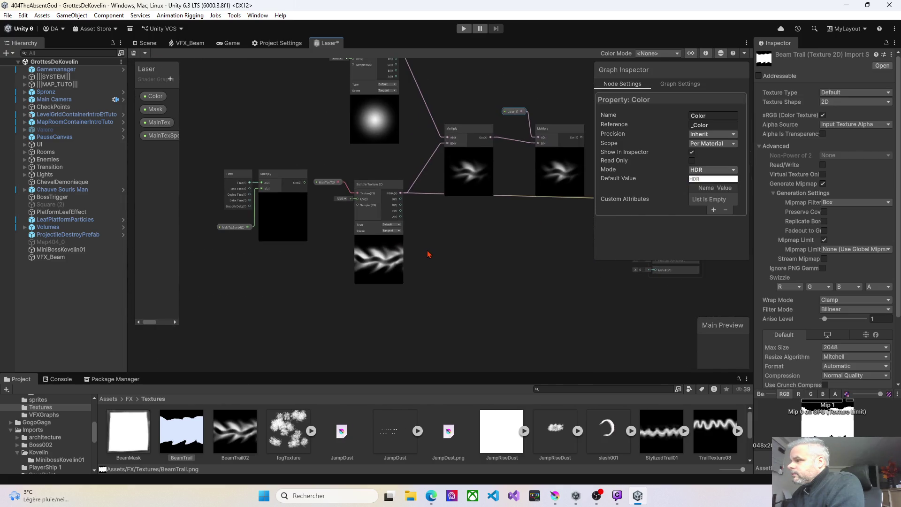
scroll(428, 254, "up", 1)
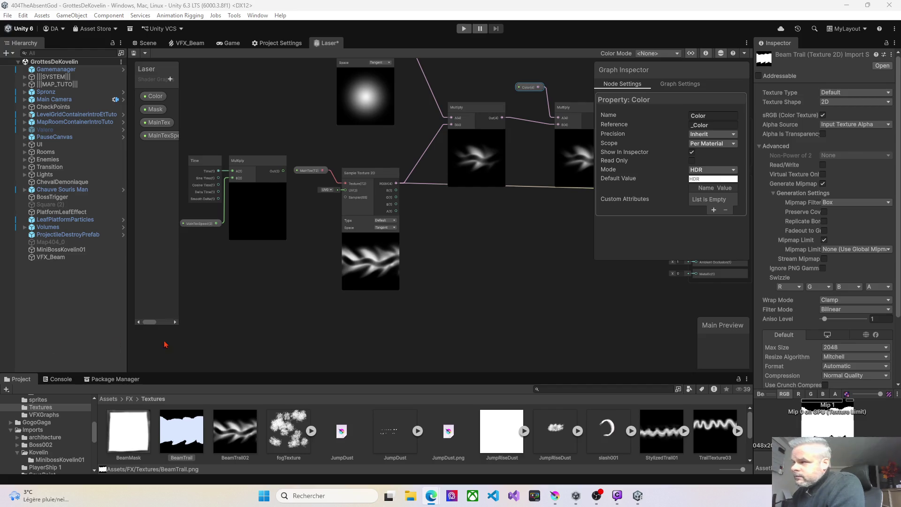
left_click_drag(316, 245, 409, 244)
mouse_move(258, 138)
left_mouse_down()
mouse_move(324, 228)
mouse_move(376, 274)
left_mouse_up()
left_click_drag(350, 161, 249, 203)
Step: Add a Tiling And Offset node, wire it into the texture's UV, and nudge Offset X
right_click(335, 240)
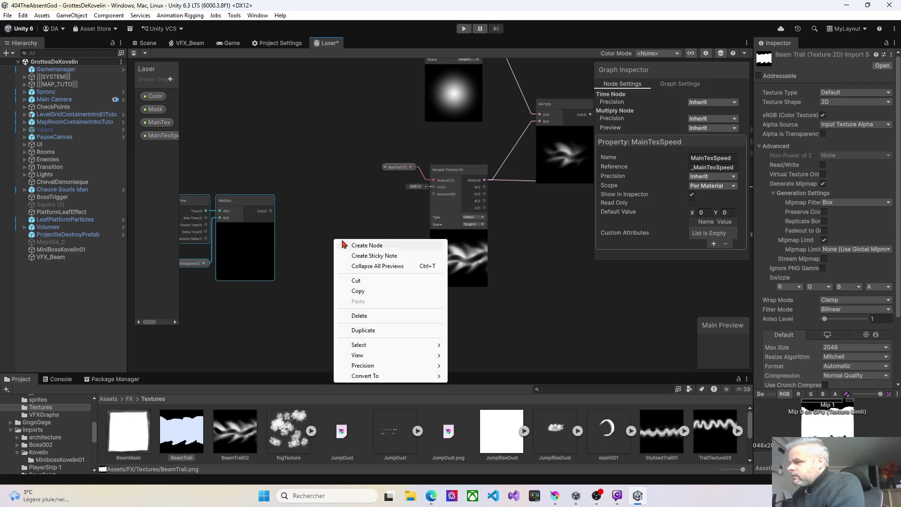
left_click(371, 245)
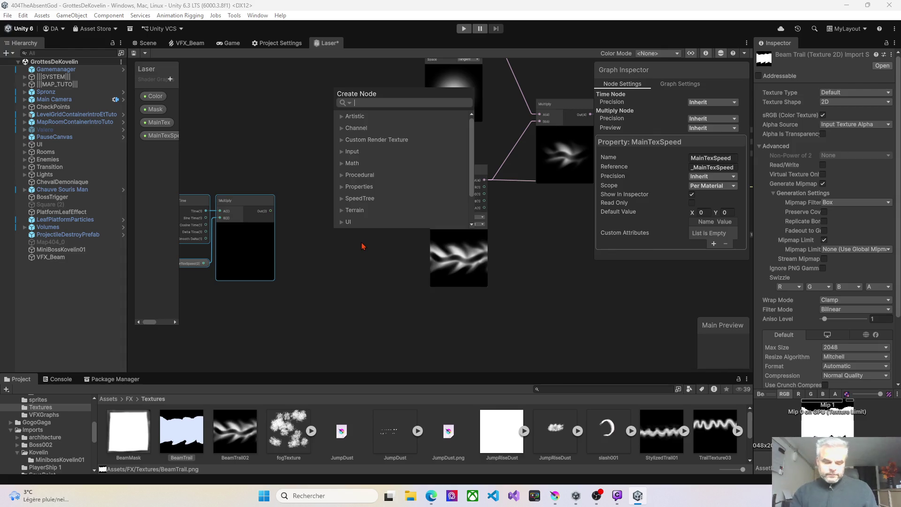
type("tiling")
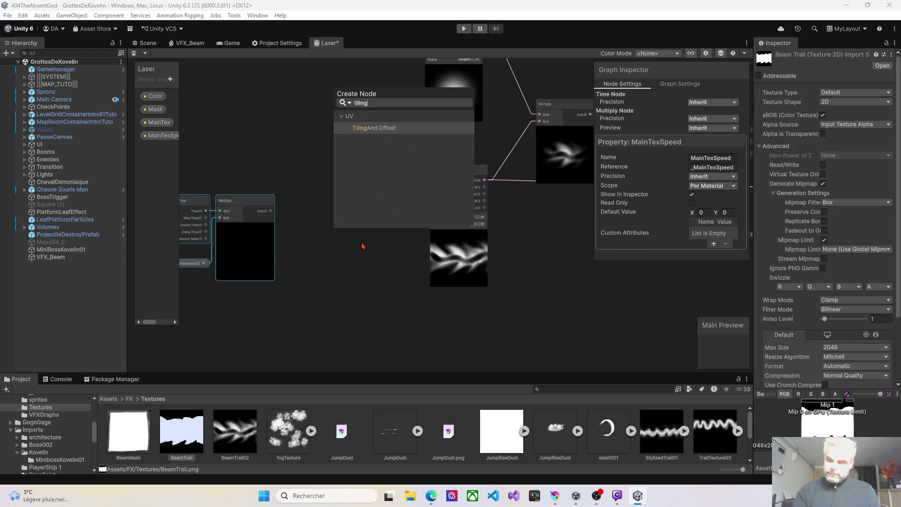
left_click(383, 134)
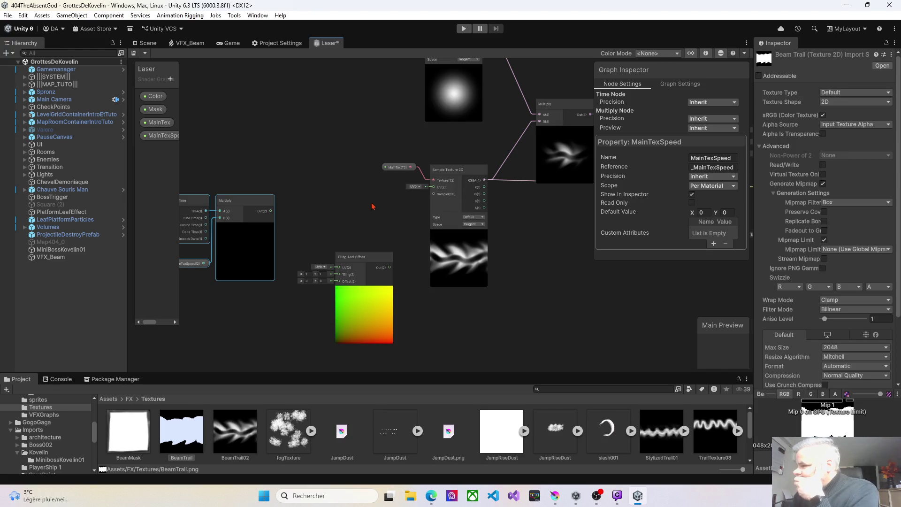
mouse_move(383, 256)
left_mouse_down()
mouse_move(359, 187)
mouse_move(364, 199)
left_mouse_up()
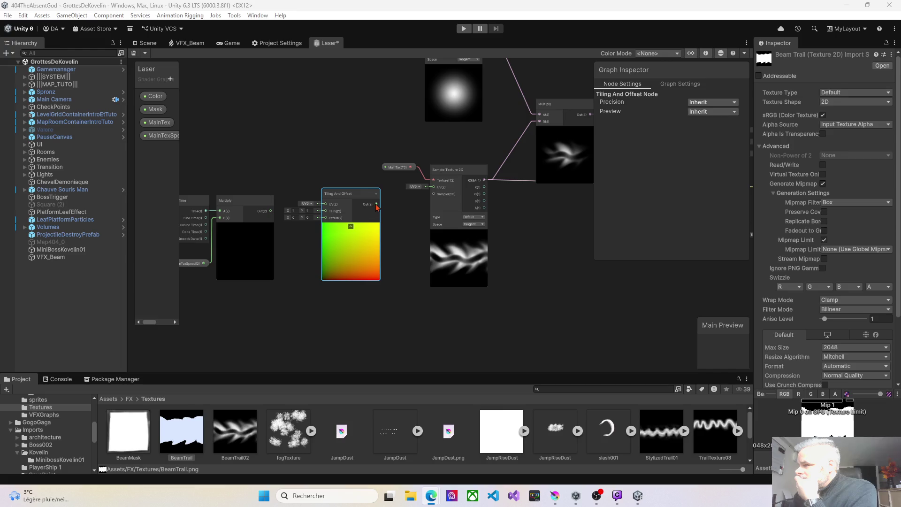
left_click_drag(377, 205, 434, 188)
key("alt+Tab")
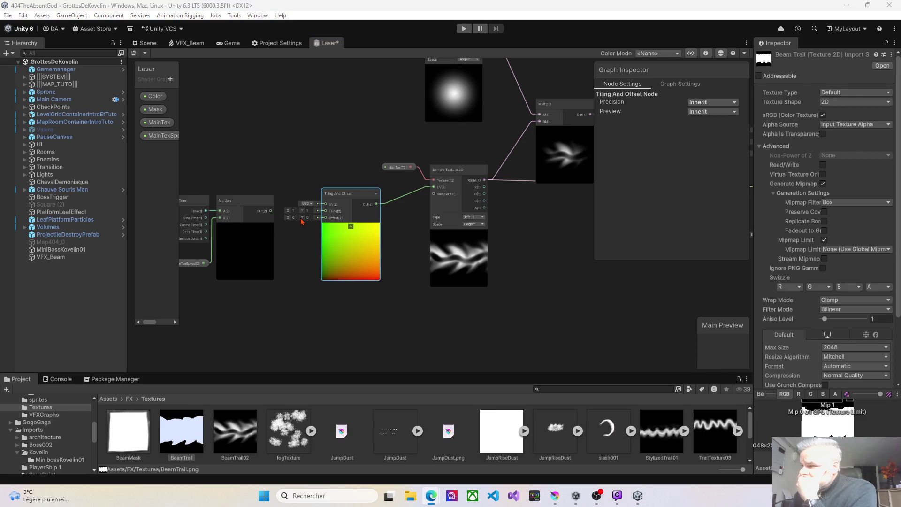
mouse_move(291, 219)
left_mouse_down()
mouse_move(310, 220)
mouse_move(270, 215)
mouse_move(306, 213)
mouse_move(275, 216)
mouse_move(303, 215)
mouse_move(277, 220)
mouse_move(303, 221)
mouse_move(289, 229)
mouse_move(306, 230)
left_mouse_up()
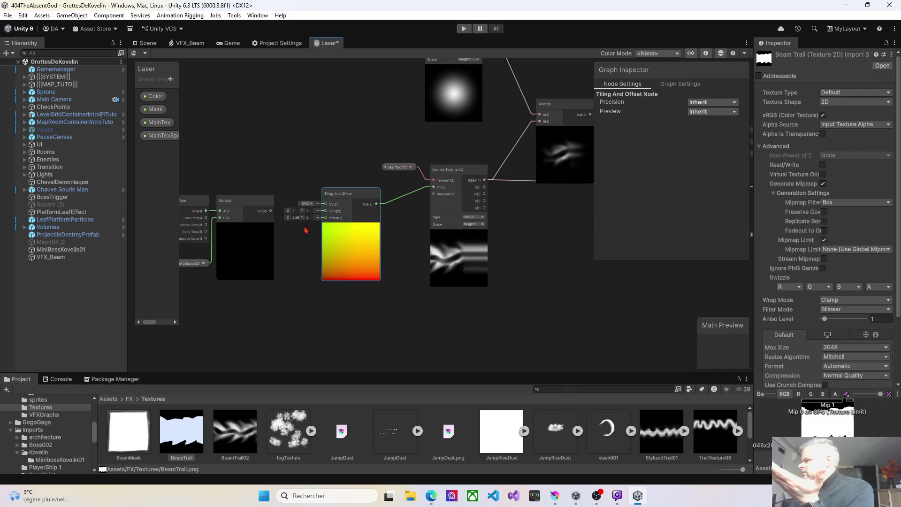
Step: Keep the Graph Settings workflow mode on Metallic, then bring up BeamTrail02 in Krita
left_click(681, 85)
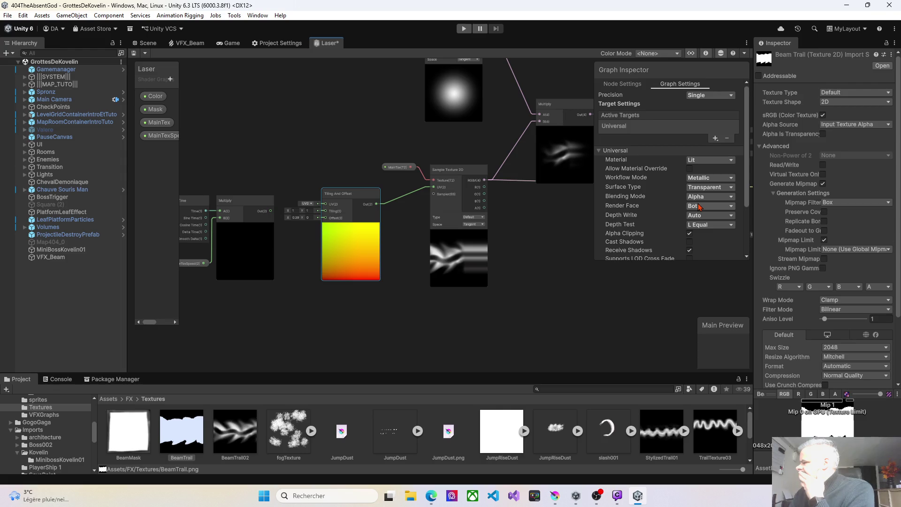
left_click(699, 180)
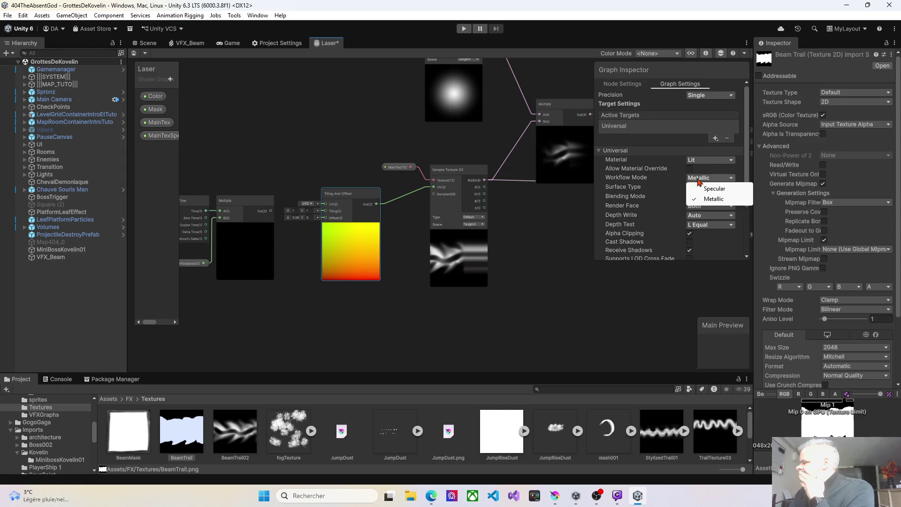
left_click(708, 191)
left_click(709, 177)
left_click(713, 199)
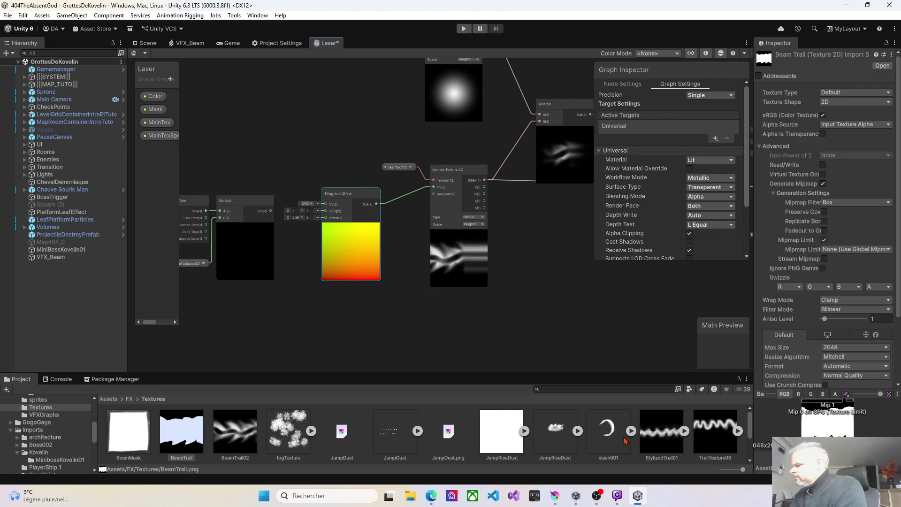
left_click(556, 495)
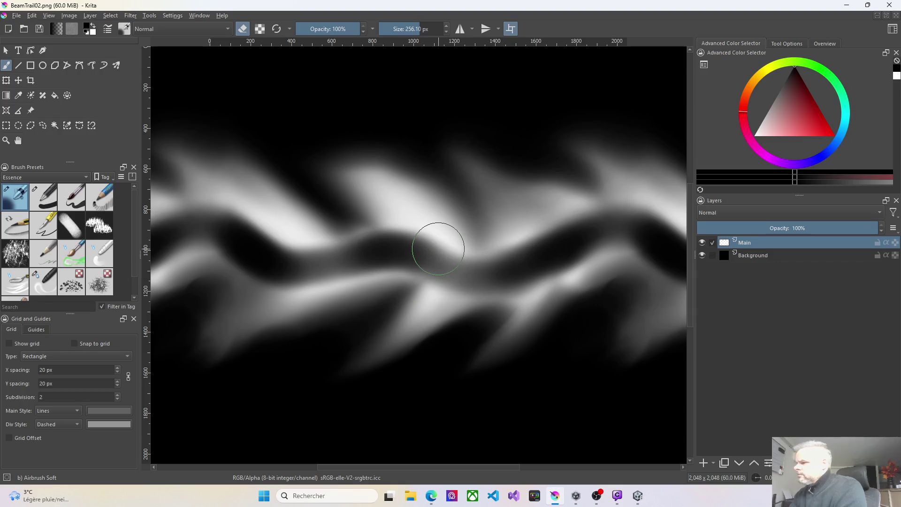
Step: Turn off wrap-around mode and save over BeamTrail02.png in Assets/FX/Textures, then return to Unity
key("w")
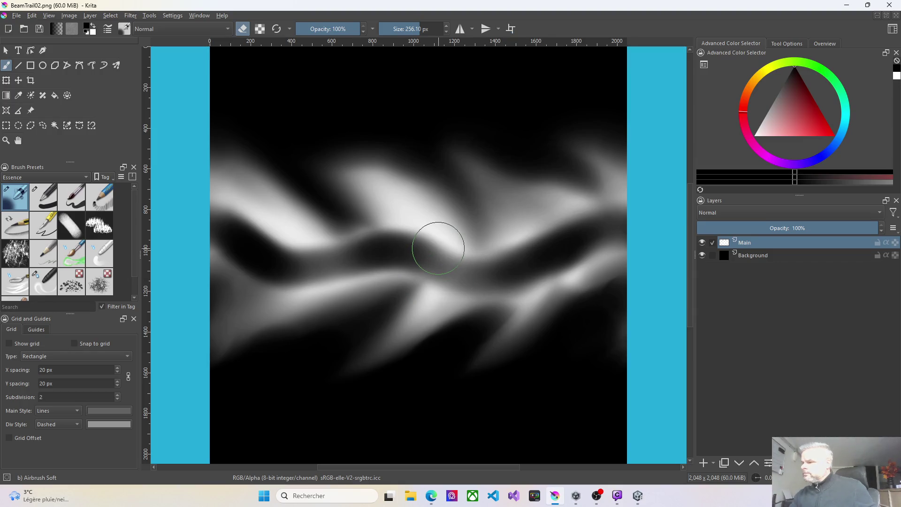
left_click(17, 15)
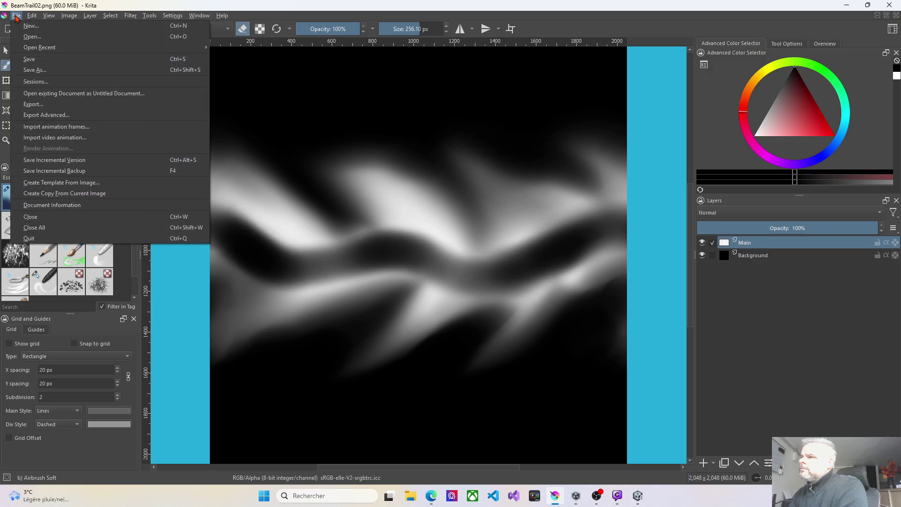
left_click(30, 70)
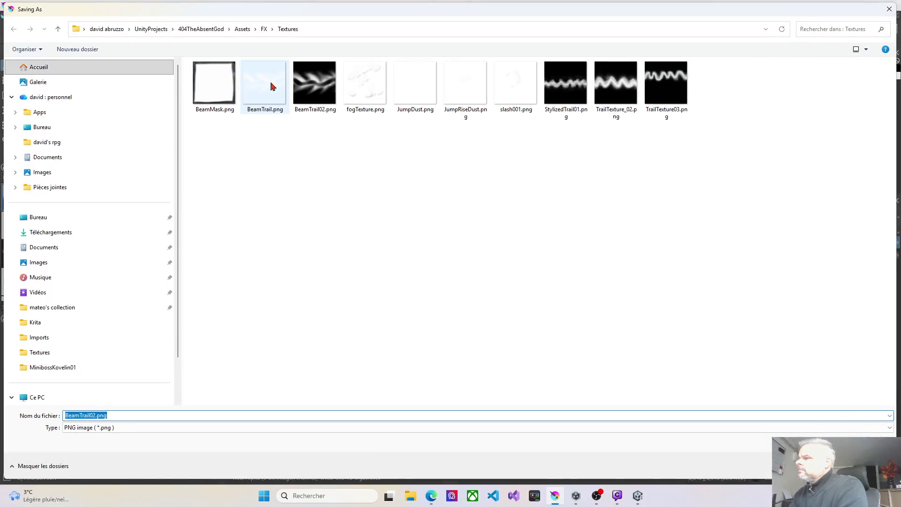
left_click(302, 91)
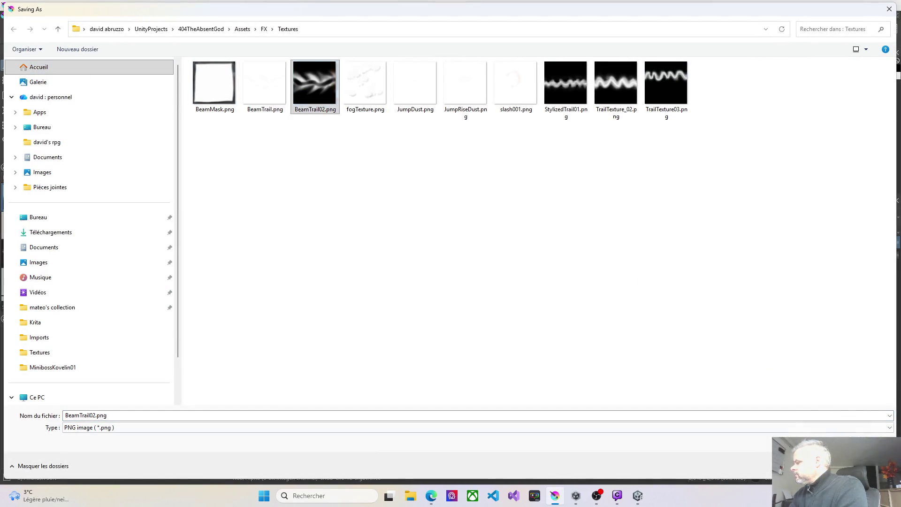
left_click(817, 465)
left_click(473, 247)
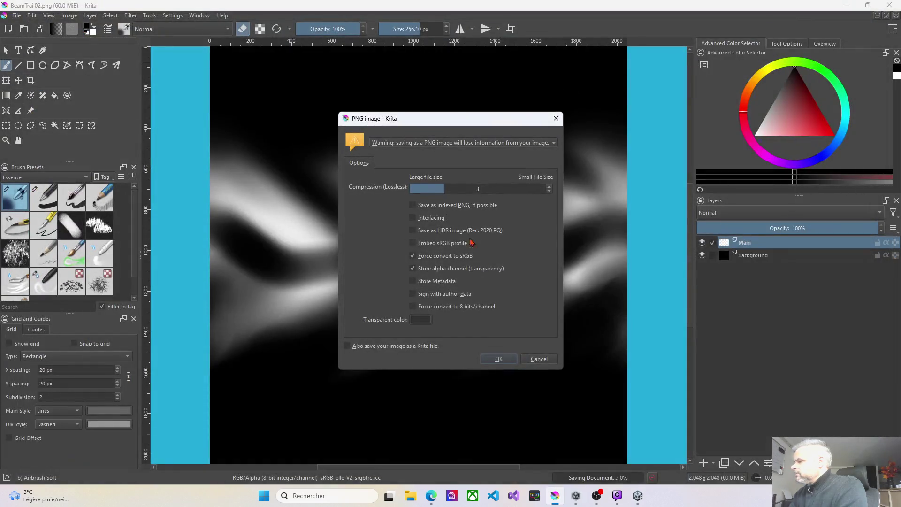
left_click(499, 359)
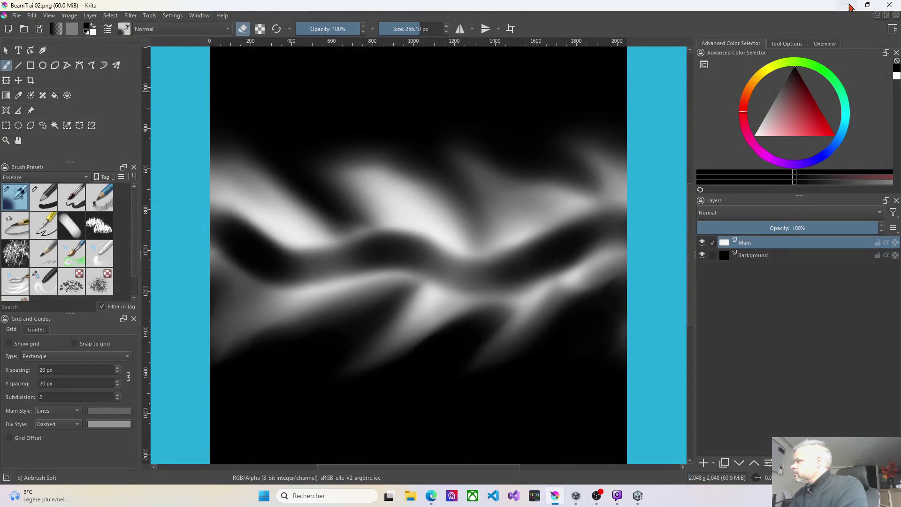
key("alt+Tab")
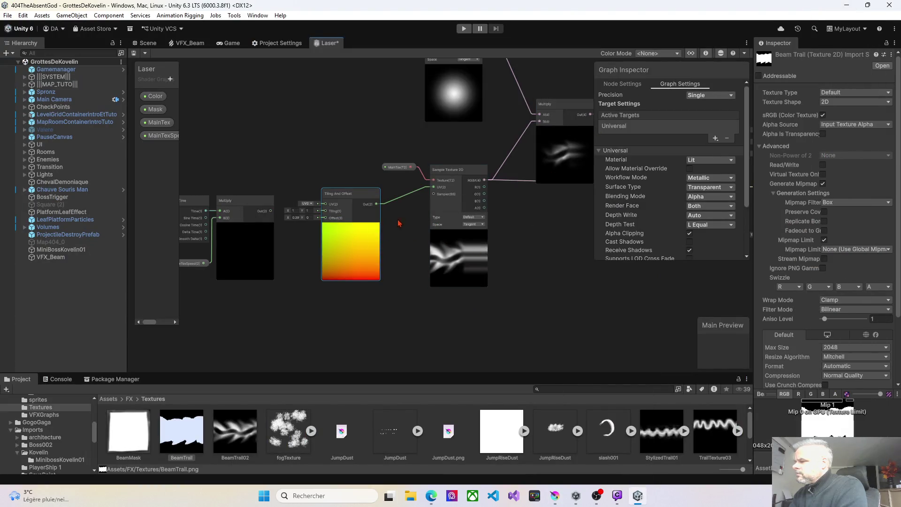
Step: Edit the Tiling And Offset node's Tiling X and Offset X, ending at Tiling 1, 1 and Offset 0, 0
left_click(291, 213)
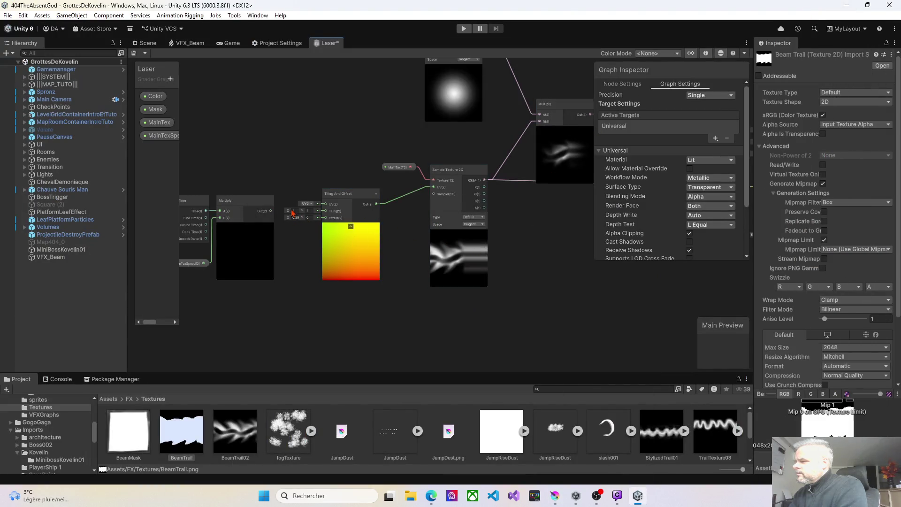
mouse_move(290, 214)
left_mouse_down()
mouse_move(269, 213)
mouse_move(297, 218)
left_mouse_up()
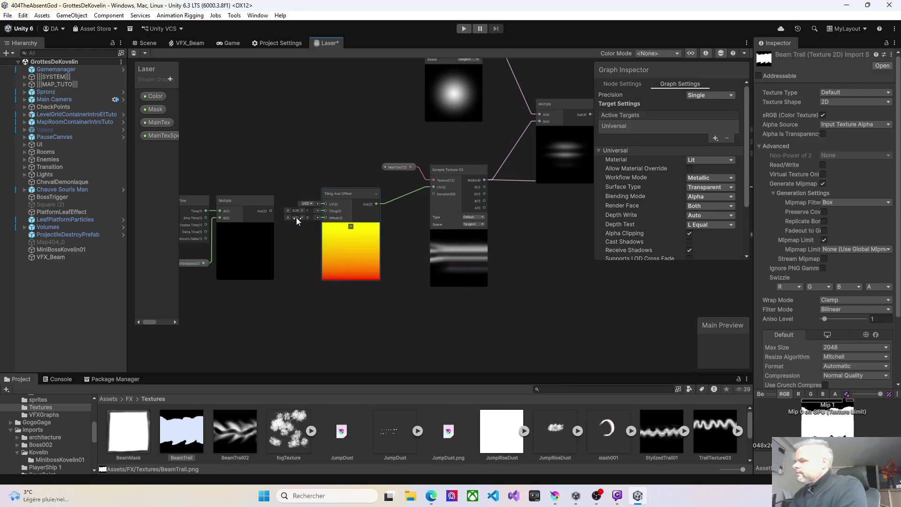
scroll(287, 213, "up", 4)
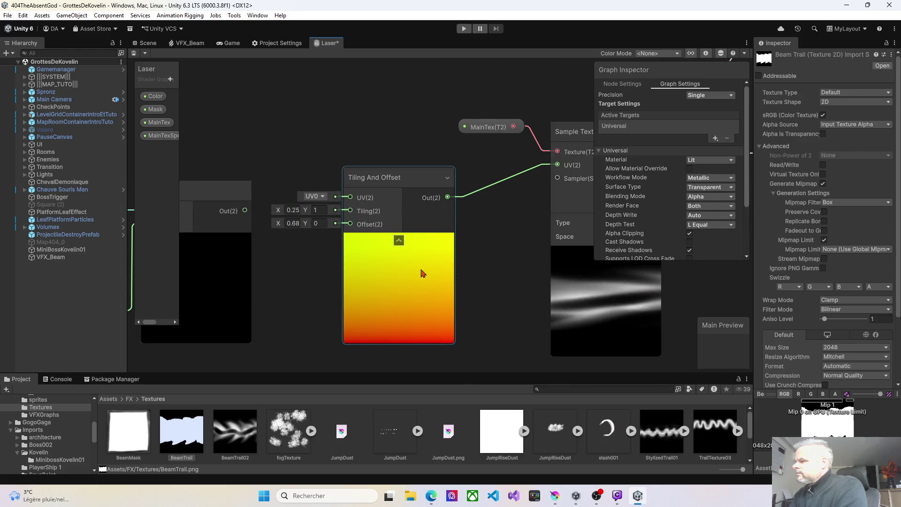
scroll(506, 280, "down", 4)
mouse_move(328, 226)
left_mouse_down()
mouse_move(340, 234)
mouse_move(308, 231)
mouse_move(346, 234)
left_mouse_up()
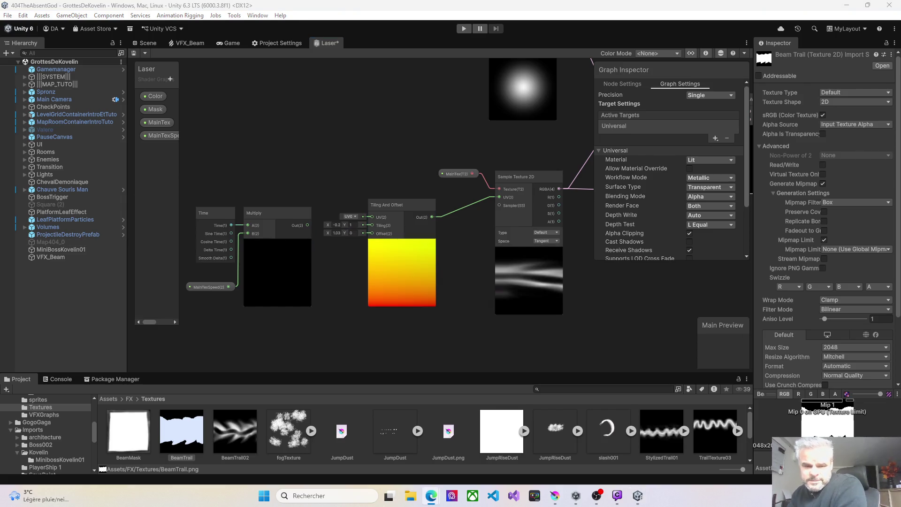
left_click(337, 233)
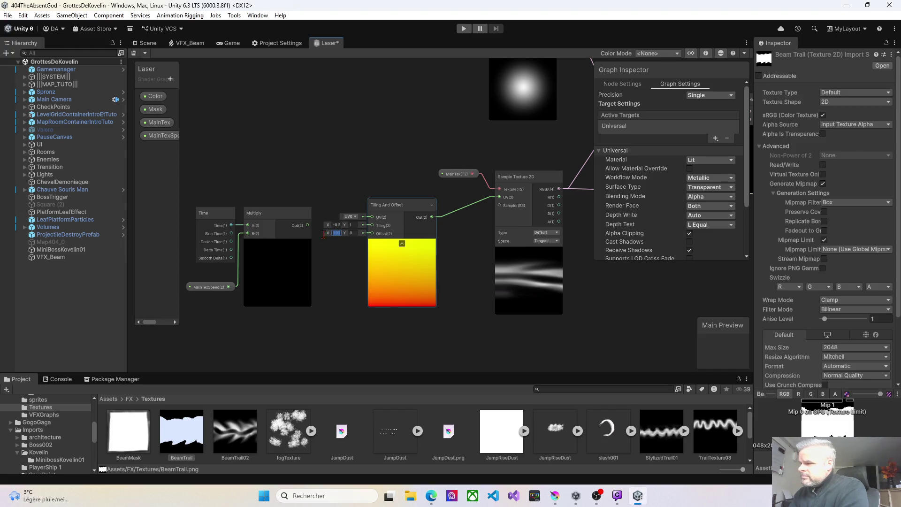
type("0")
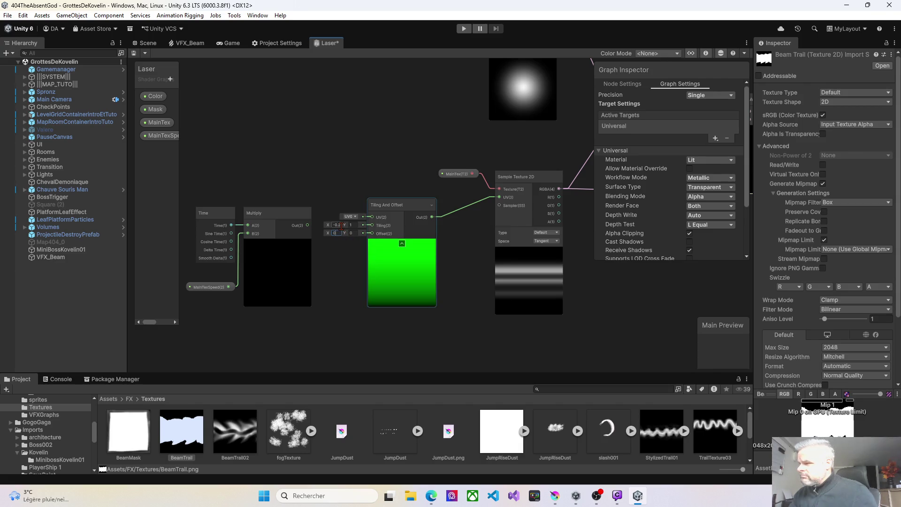
type("1")
key("Return")
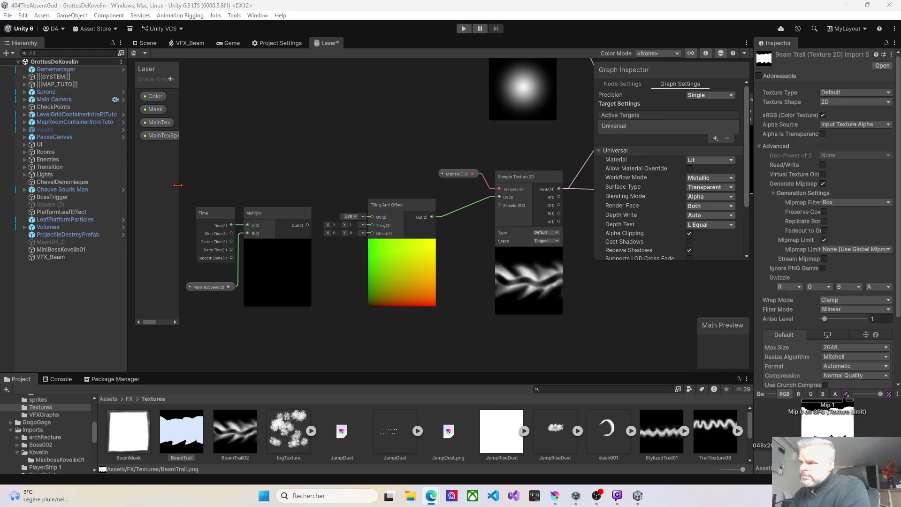
Step: Wire the Time × MainTexSpeed Multiply output into Tiling And Offset's Offset and reposition it
left_click_drag(314, 231, 331, 203)
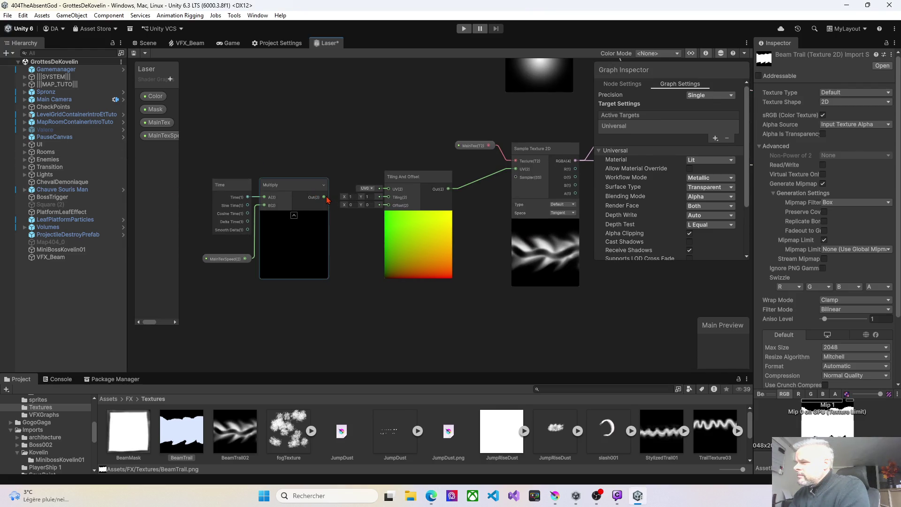
left_click_drag(389, 210, 389, 209)
left_click_drag(316, 189, 318, 214)
mouse_move(375, 251)
left_mouse_down()
mouse_move(315, 250)
mouse_move(255, 277)
mouse_move(360, 257)
left_mouse_up()
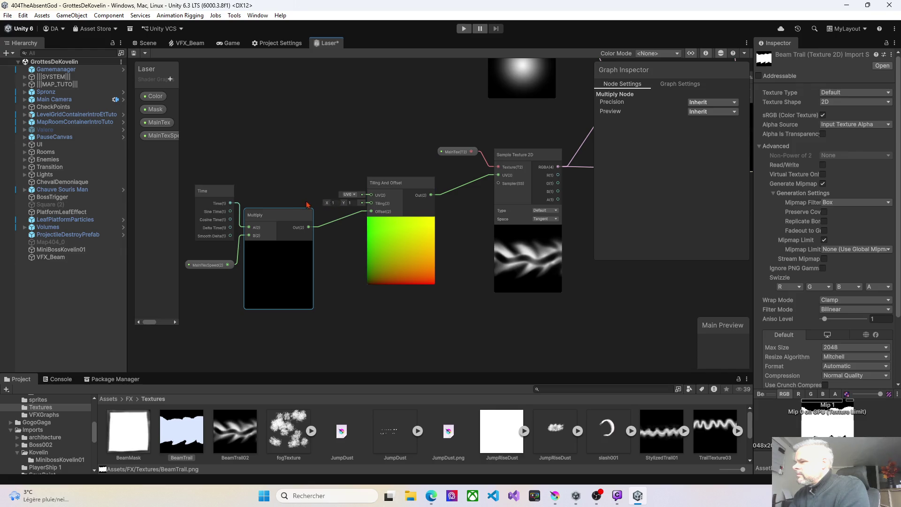
Step: Edit MainTexSpeed's default X speed and set its default Y value to 0
left_click(219, 266)
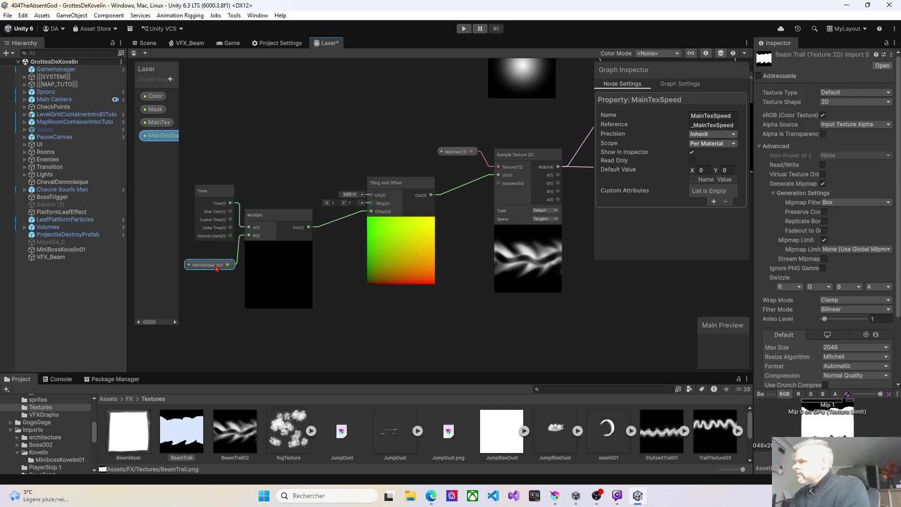
left_click_drag(694, 171, 695, 171)
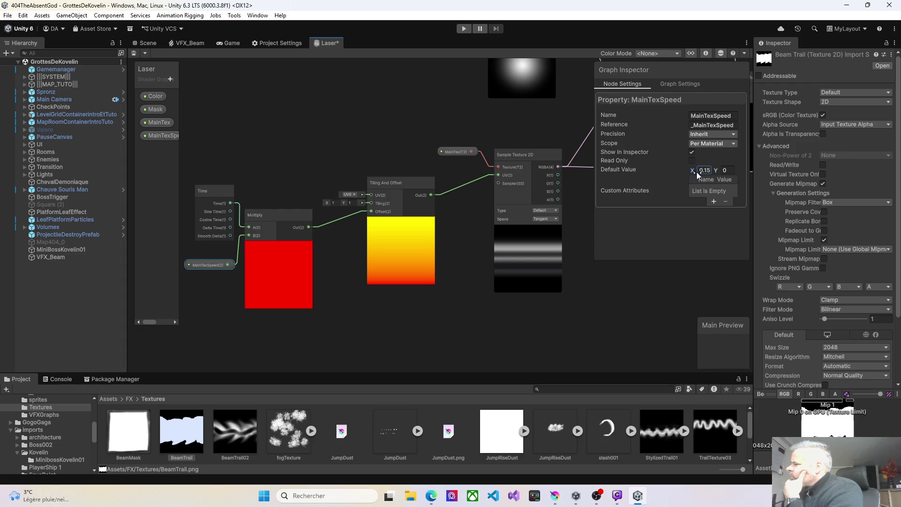
type("-")
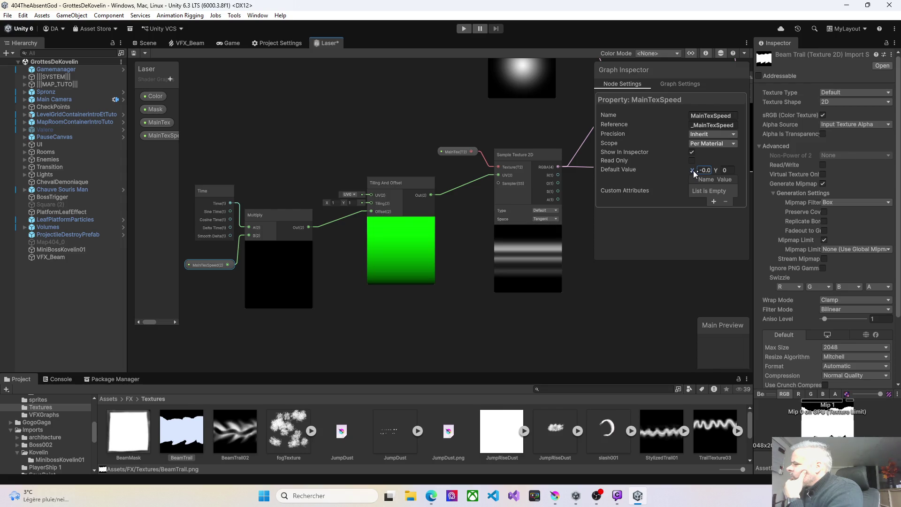
key("Return")
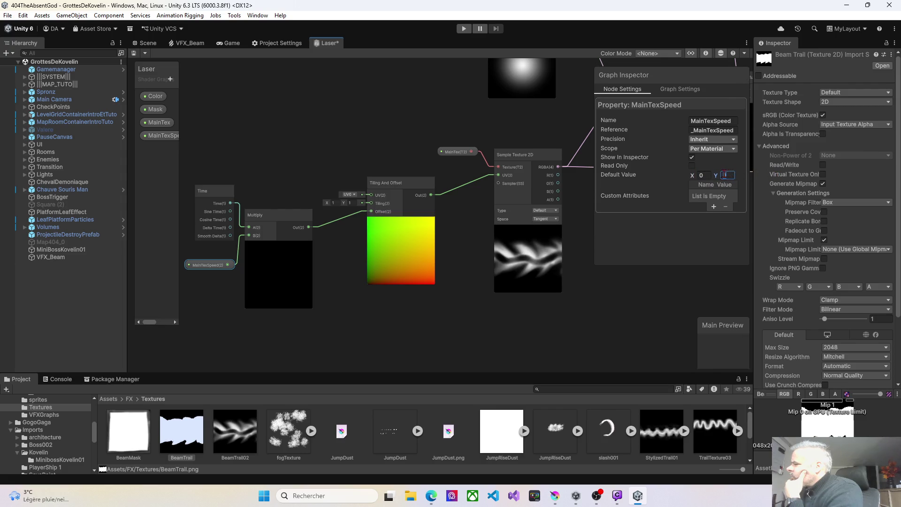
left_click_drag(720, 180, 713, 176)
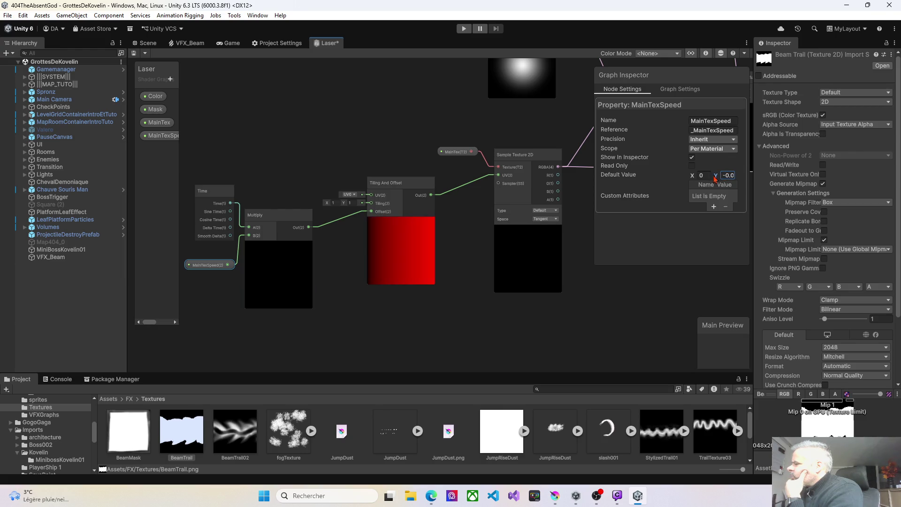
left_click(723, 175)
type("0")
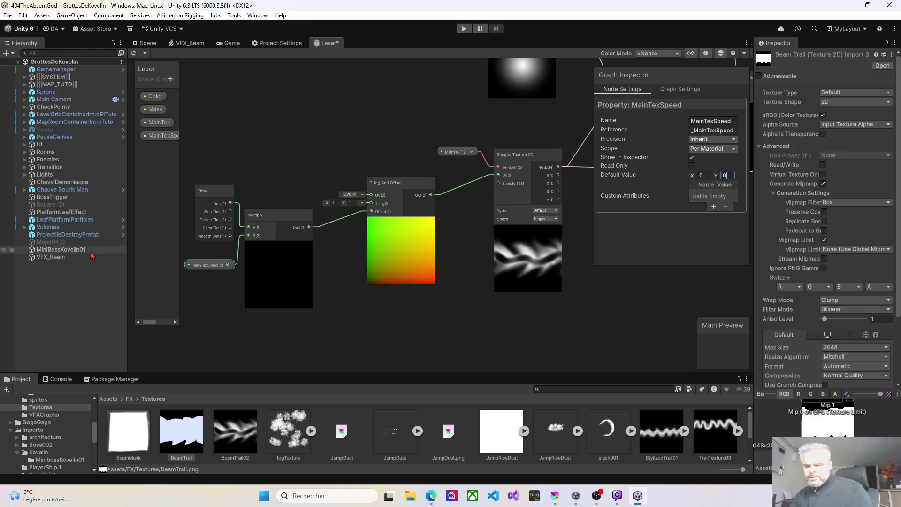
key("alt+Tab")
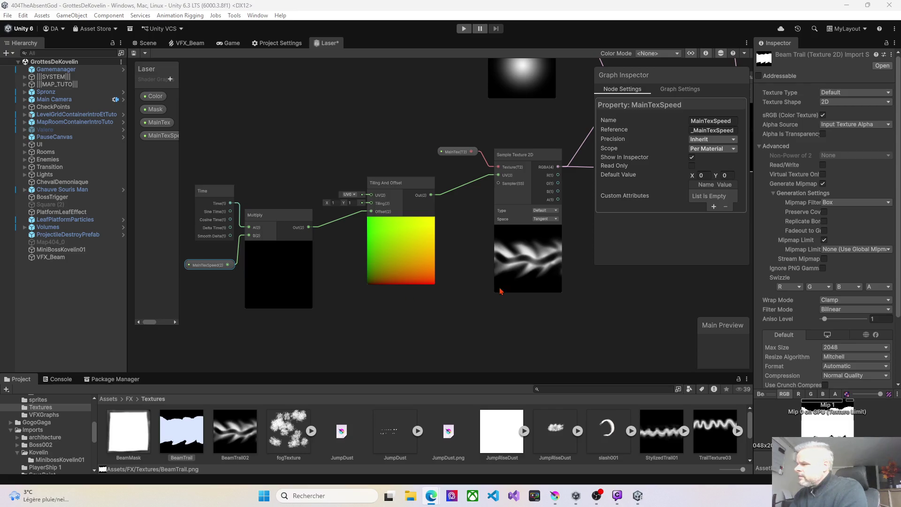
mouse_move(619, 205)
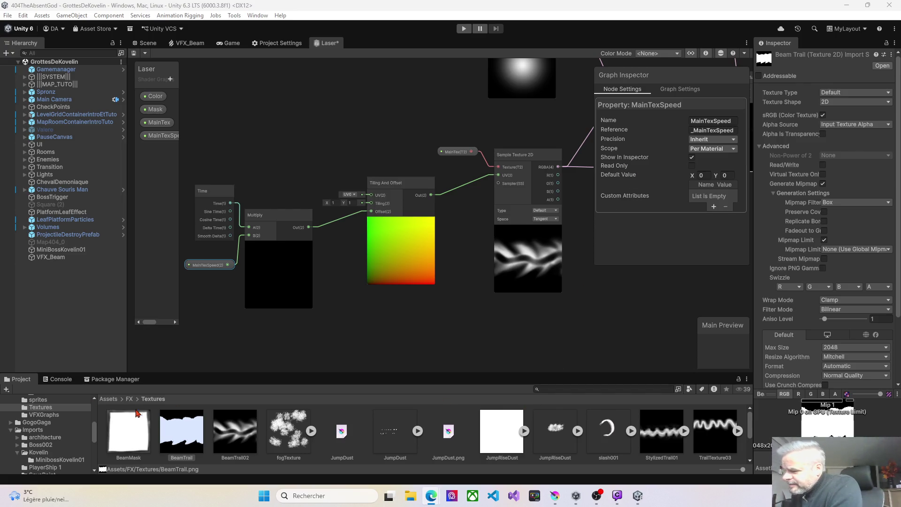
Step: Change BeamTrail02's Wrap Mode from Clamp to Repeat and apply it
right_click(242, 446)
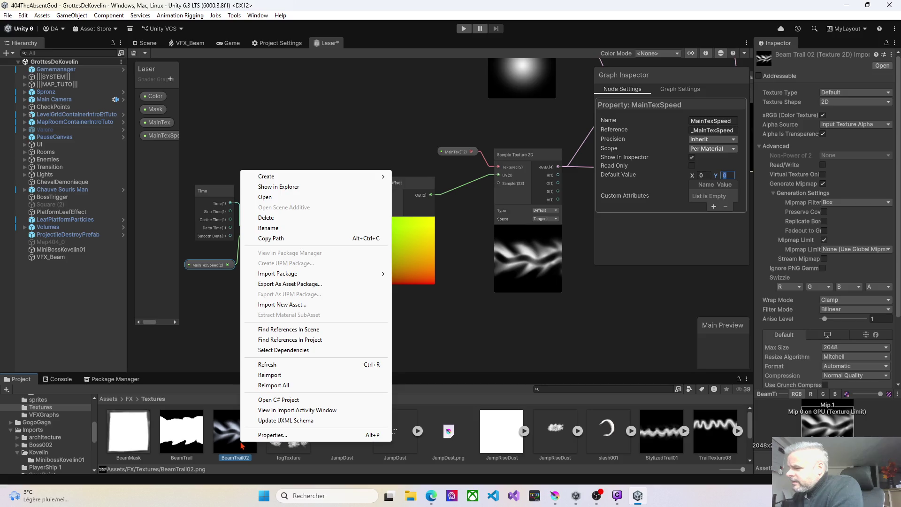
left_click(269, 436)
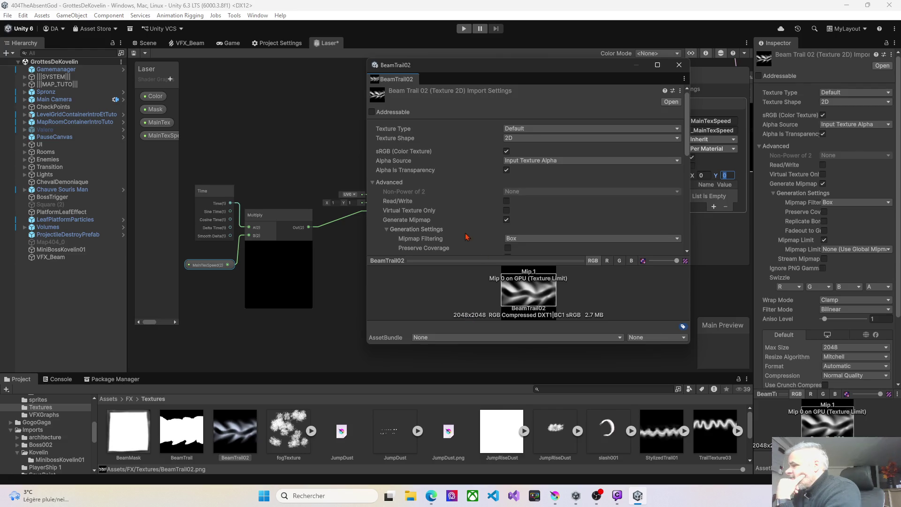
scroll(467, 237, "down", 5)
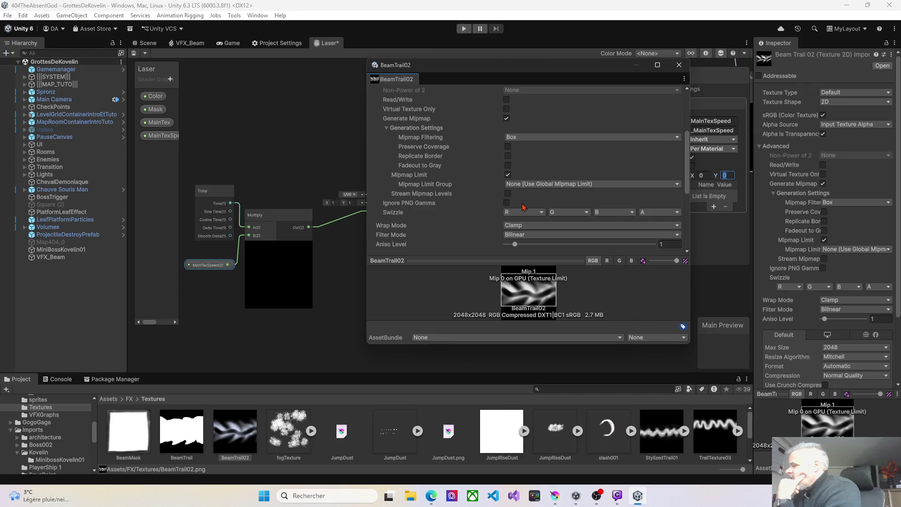
scroll(525, 207, "down", 1)
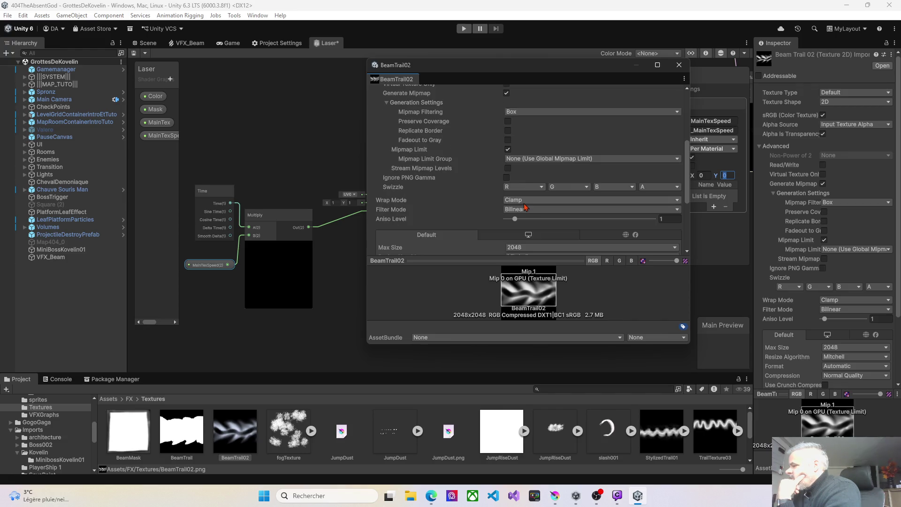
scroll(525, 207, "down", 4)
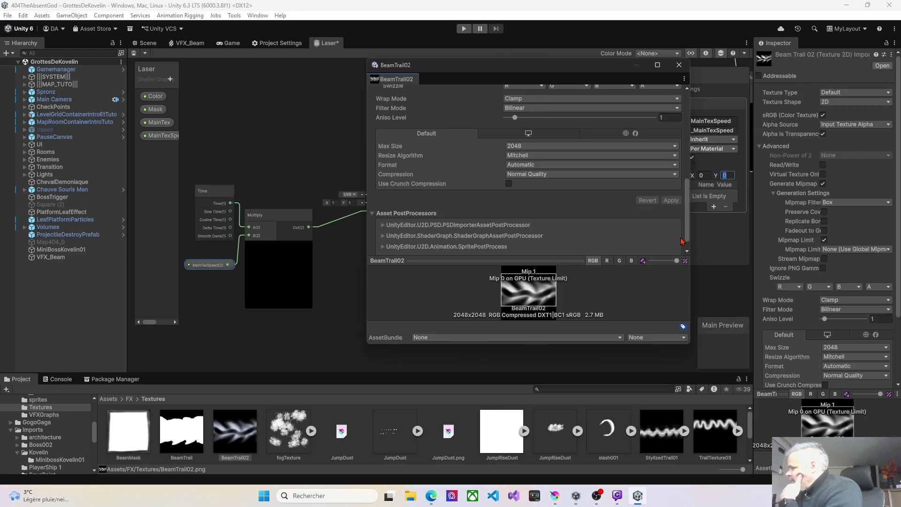
left_click(839, 303)
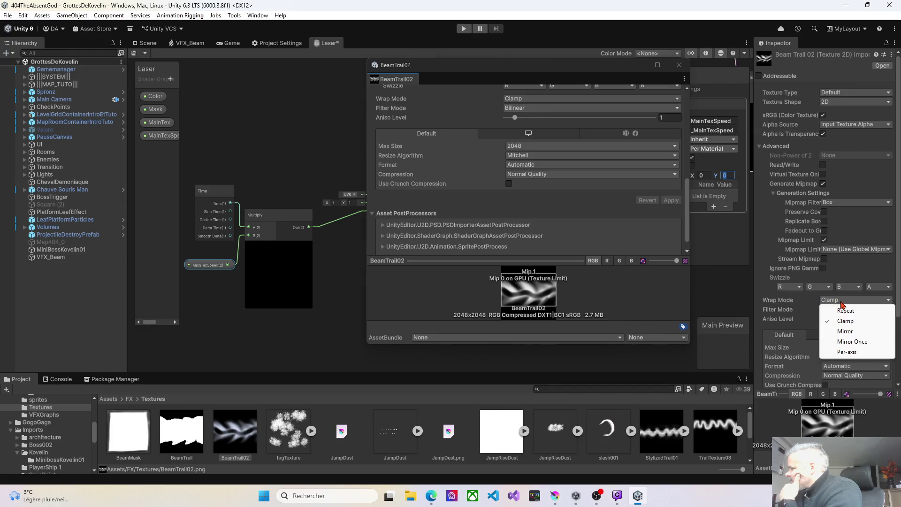
left_click(846, 311)
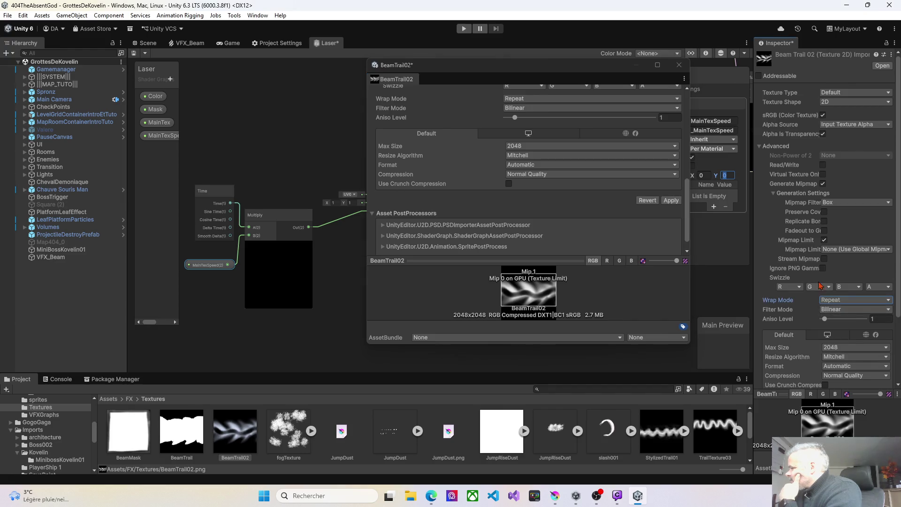
left_click(671, 201)
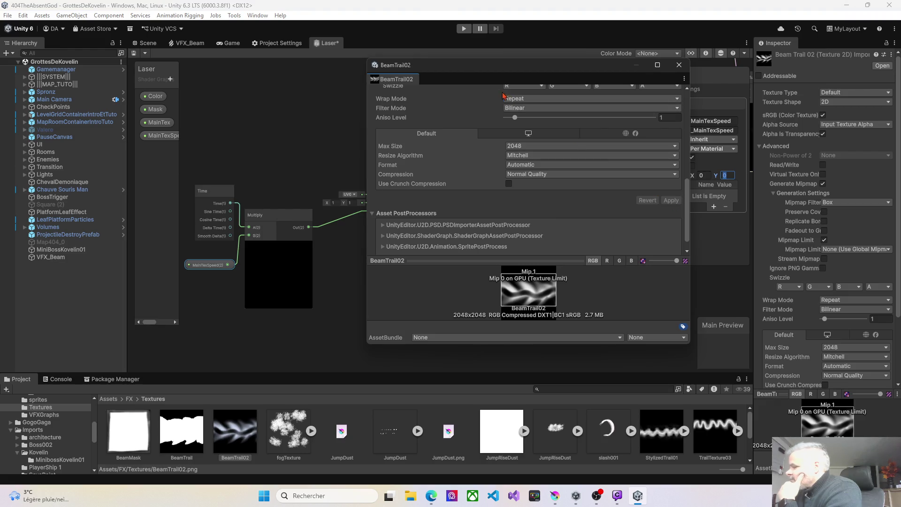
Step: Close BeamTrail02's import settings and set MainTexSpeed's default X value to 1
mouse_move(434, 68)
left_mouse_down()
mouse_move(415, 205)
mouse_move(415, 320)
left_mouse_up()
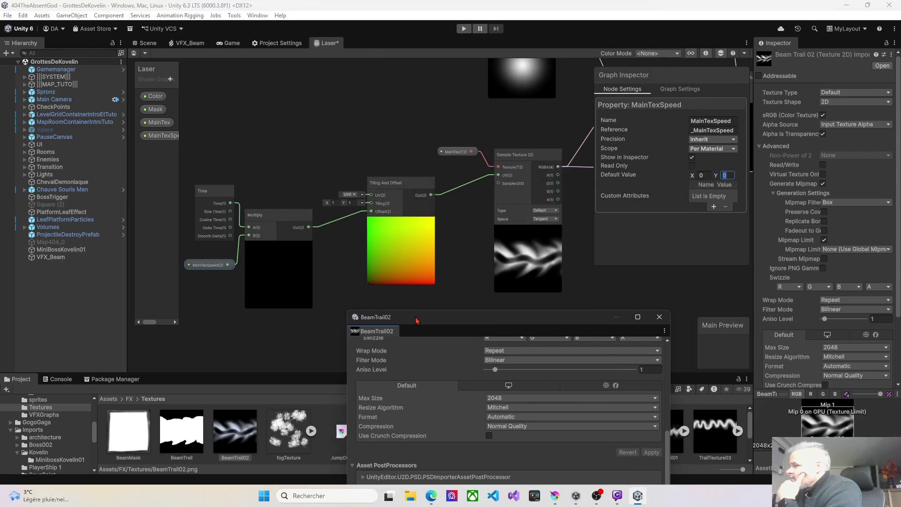
left_click(575, 205)
left_click_drag(691, 177, 694, 176)
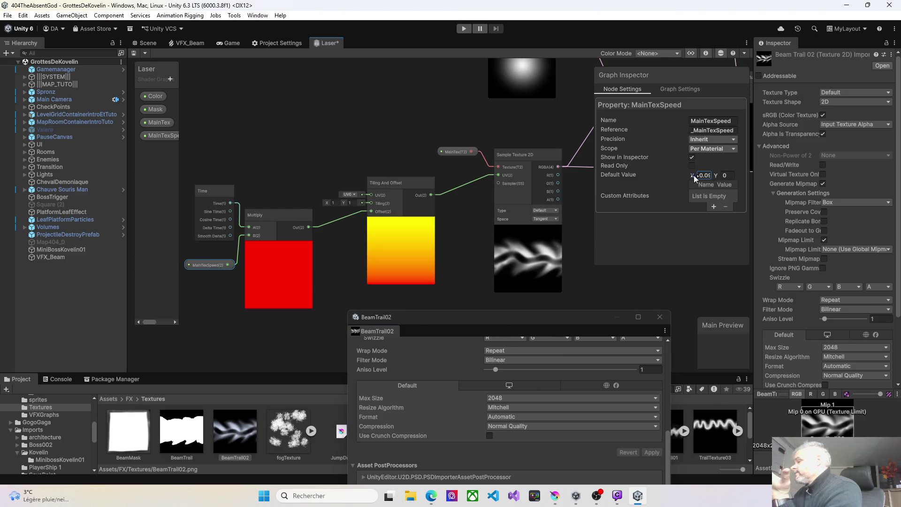
left_click_drag(511, 321, 511, 96)
scroll(513, 220, "up", 1)
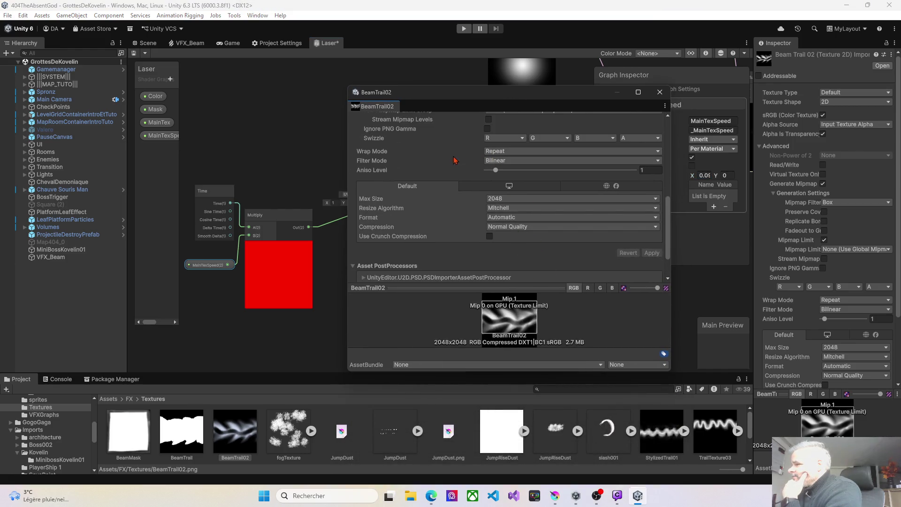
left_click(487, 152)
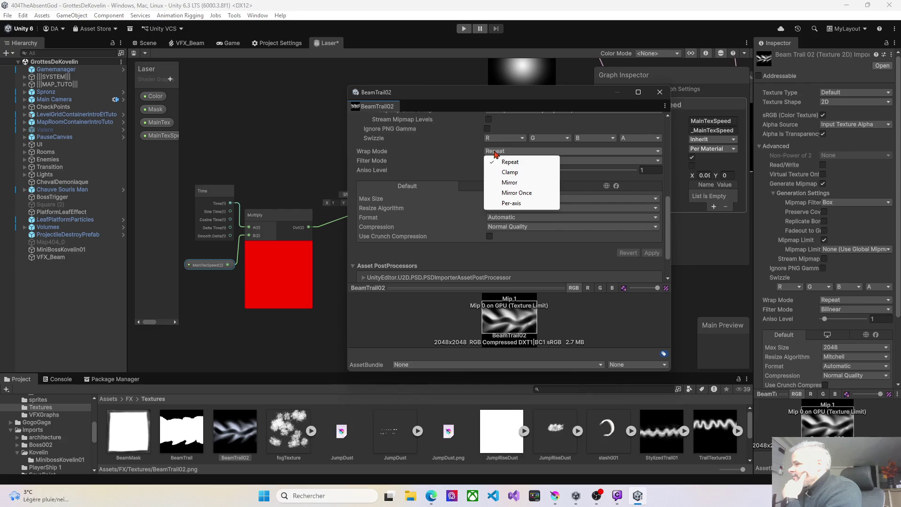
left_click(514, 165)
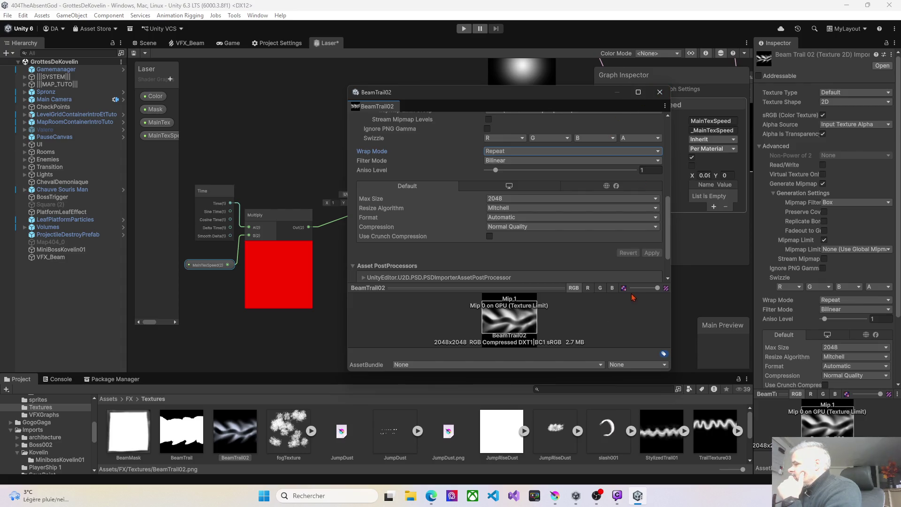
left_click(660, 92)
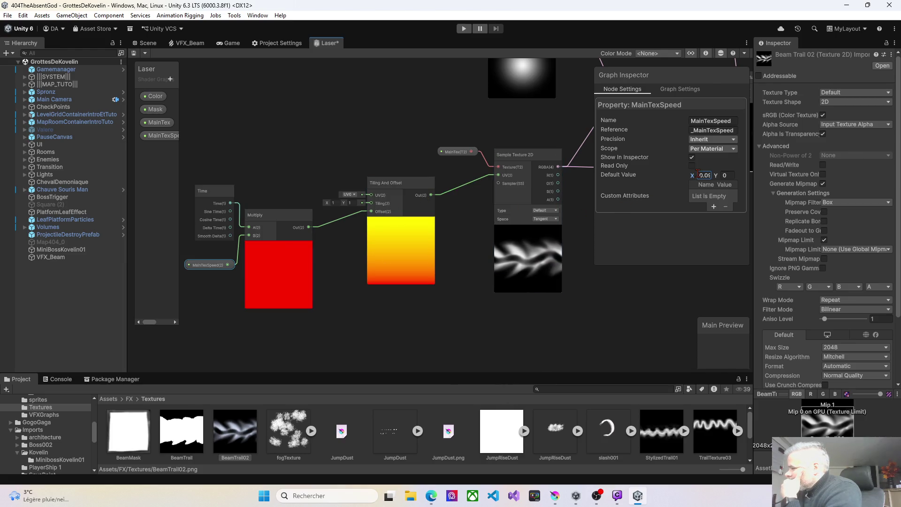
type("1")
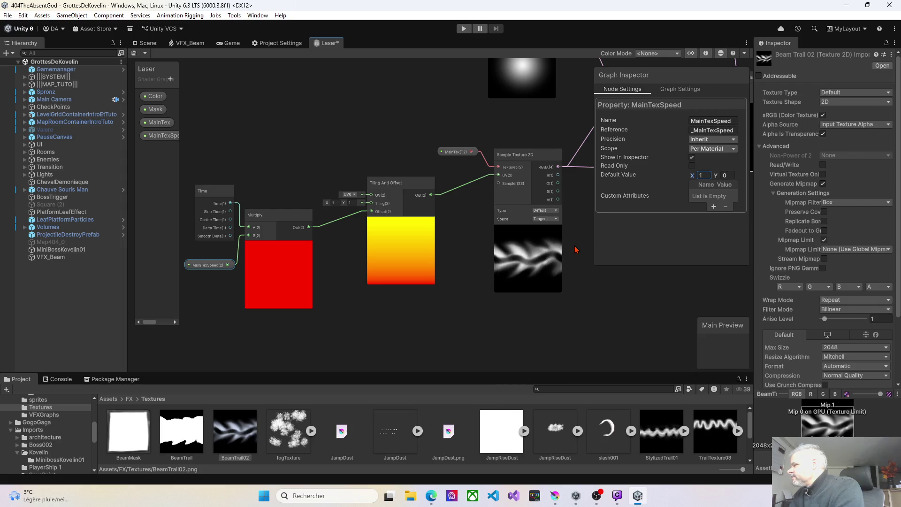
scroll(412, 275, "down", 5)
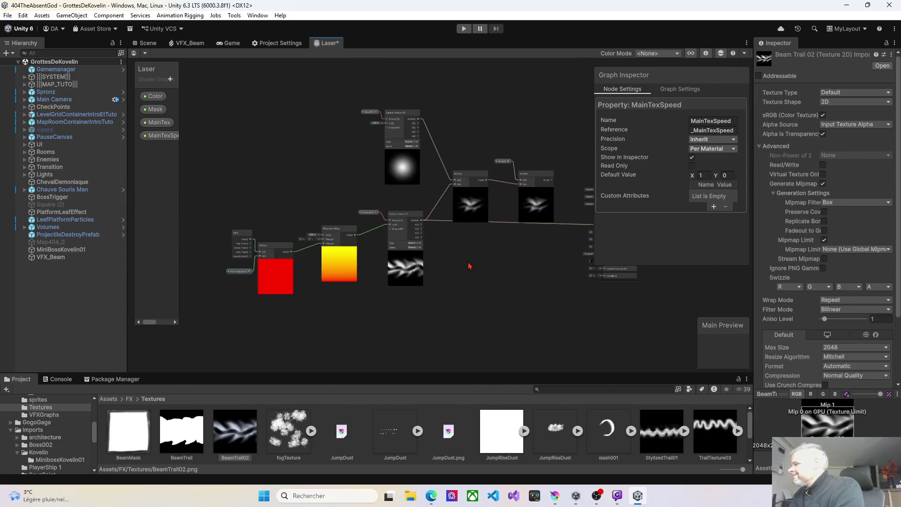
Step: Connect the second Multiply node's output to the Fragment Base Color
left_click_drag(492, 262, 440, 252)
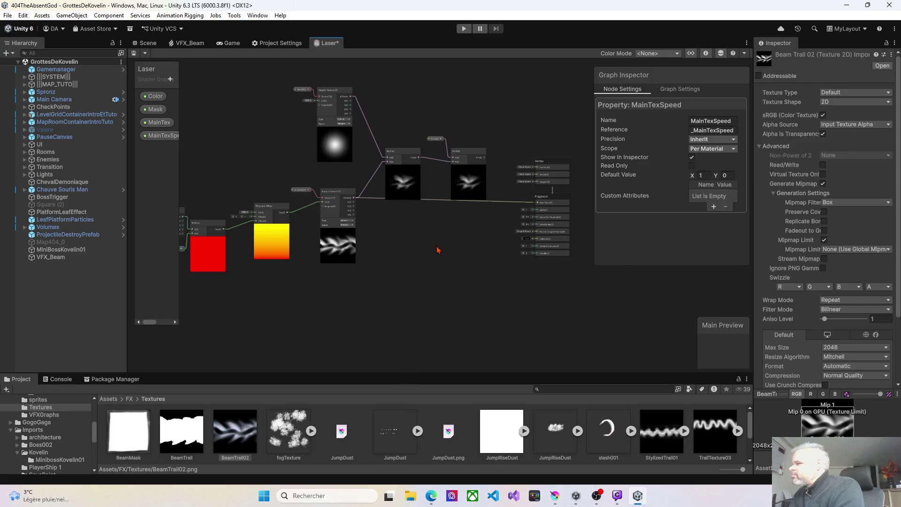
left_click_drag(445, 258, 450, 261)
scroll(448, 258, "up", 3)
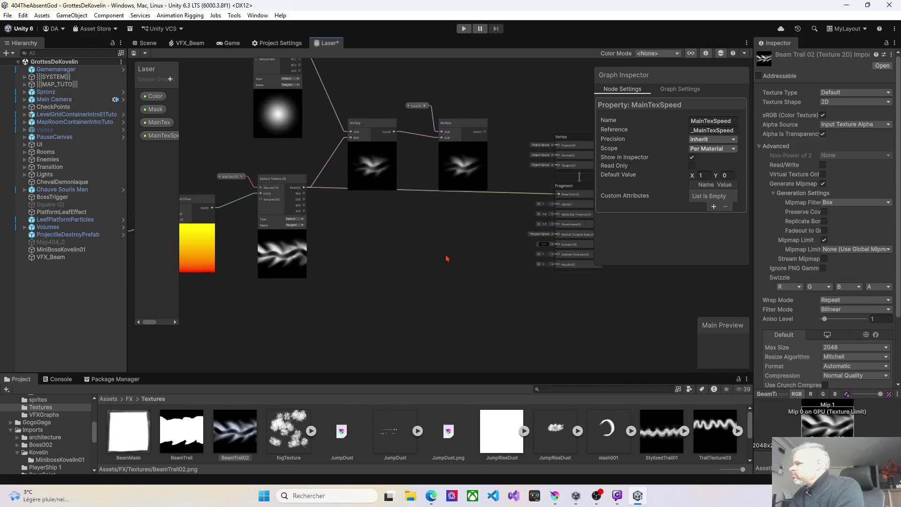
left_click_drag(442, 139, 517, 200)
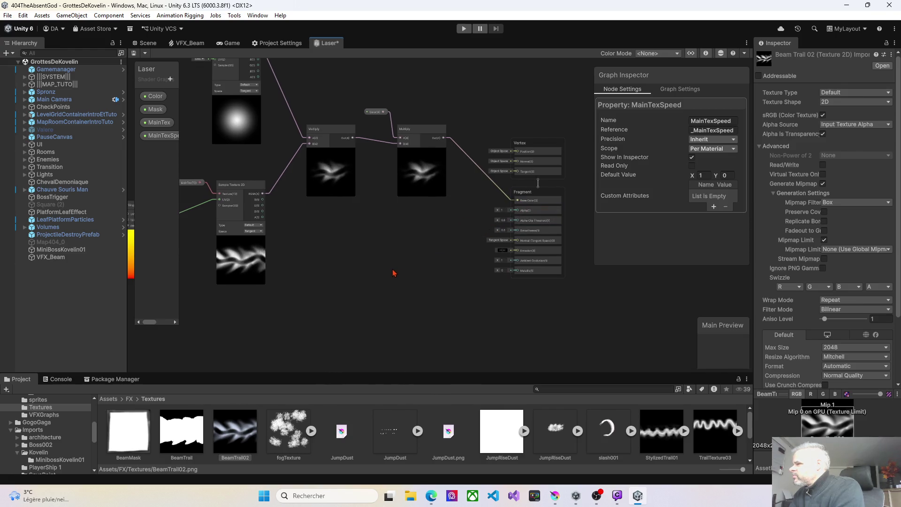
Step: Test-connect the second Multiply output to Emission, then delete that edge
left_click_drag(394, 270, 396, 288)
left_click(418, 154)
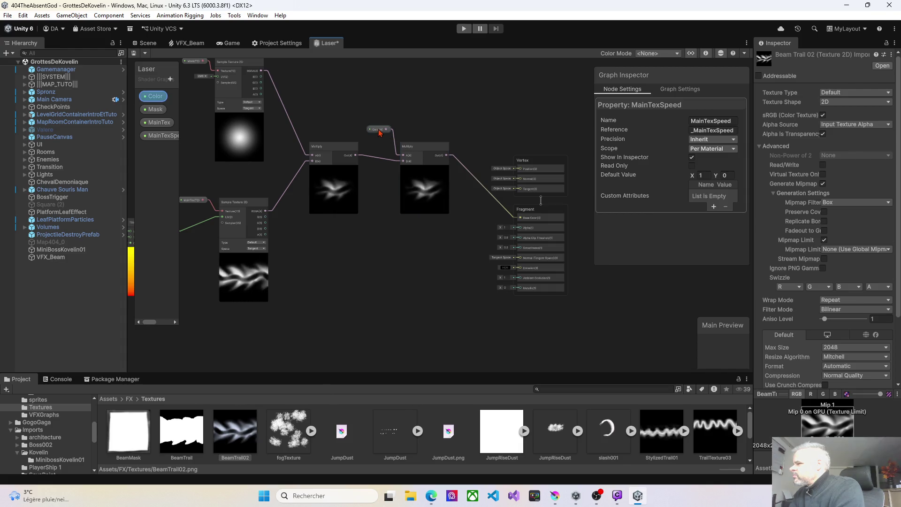
scroll(533, 235, "up", 2)
mouse_move(414, 120)
left_mouse_down()
mouse_move(493, 265)
mouse_move(515, 277)
left_mouse_up()
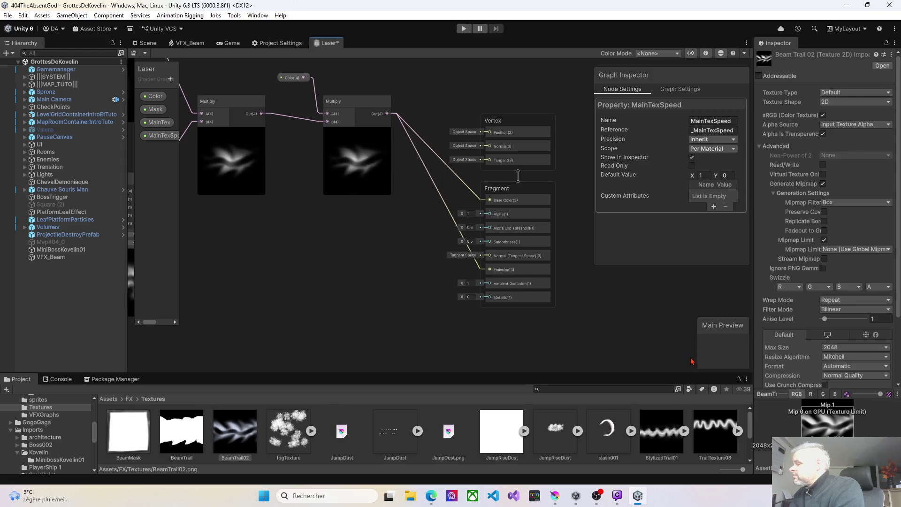
left_click(446, 203)
key("Delete")
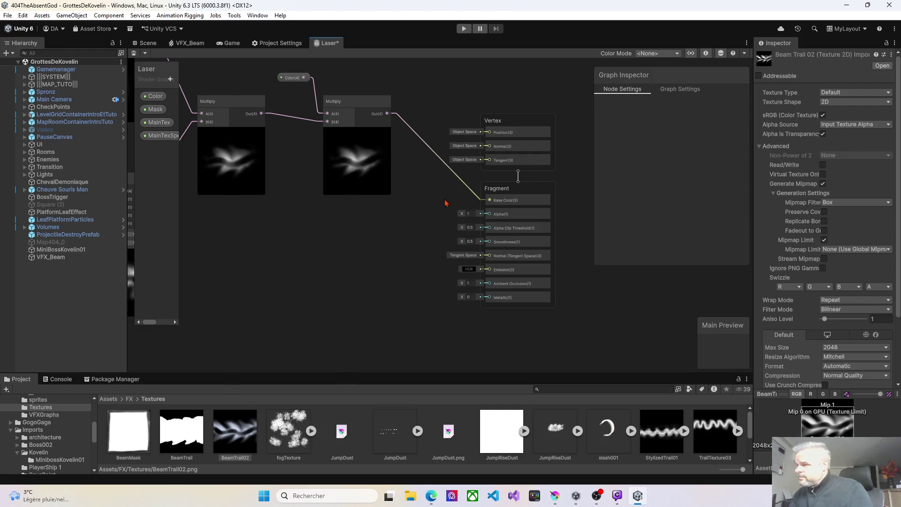
Step: Move Tiling And Offset, Multiply, Time and MainTexSpeed next to the nodes they feed
left_click_drag(308, 251, 486, 241)
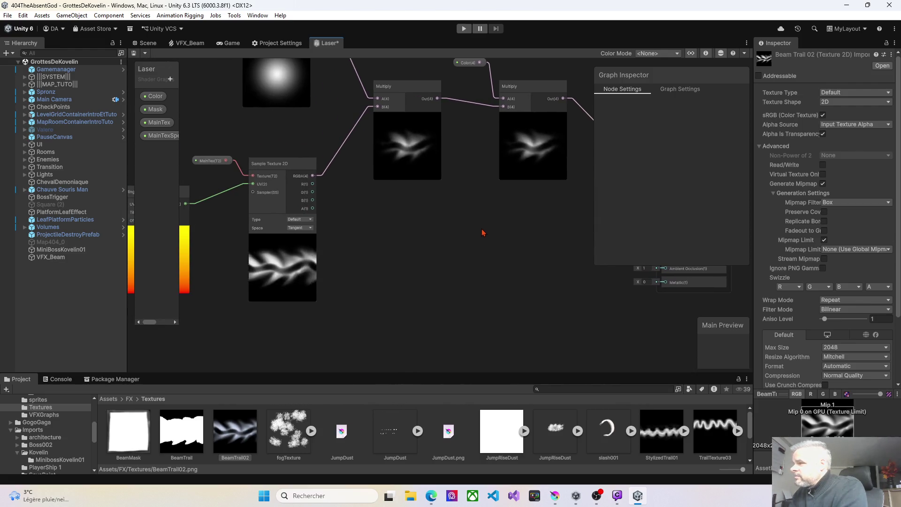
scroll(485, 242, "down", 2)
left_click_drag(427, 276, 552, 246)
scroll(357, 256, "up", 2)
mouse_move(319, 108)
left_mouse_down()
mouse_move(367, 221)
mouse_move(393, 185)
left_mouse_up()
left_click_drag(391, 145, 441, 152)
left_click_drag(280, 177, 375, 206)
left_click_drag(288, 231, 371, 221)
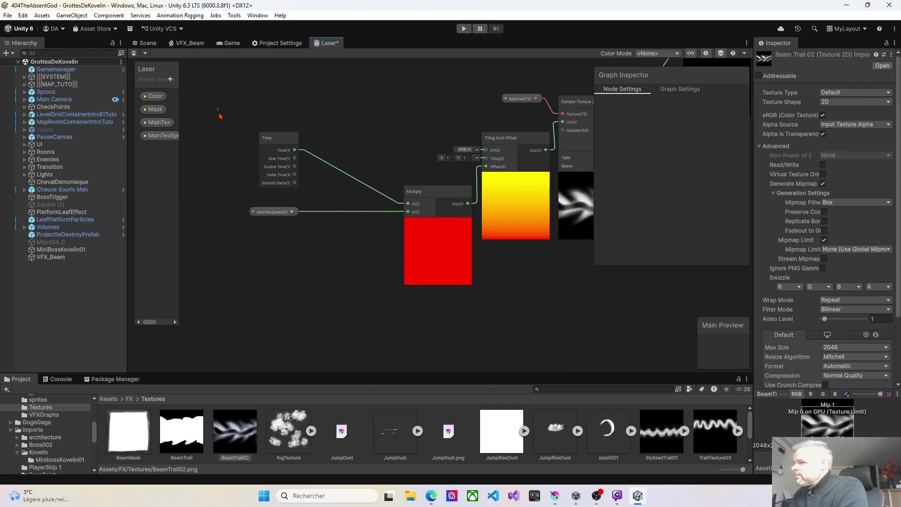
left_click_drag(221, 114, 303, 220)
mouse_move(272, 139)
left_mouse_down()
mouse_move(329, 201)
mouse_move(358, 194)
mouse_move(180, 226)
left_mouse_up()
Step: Place the Mask property beside its Sample Texture 2D's Texture input
left_click(345, 138)
left_click_drag(384, 165, 324, 329)
left_click(293, 99)
scroll(293, 100, "up", 1)
mouse_move(293, 100)
left_mouse_down()
mouse_move(265, 138)
mouse_move(271, 149)
left_mouse_up()
scroll(408, 244, "down", 3)
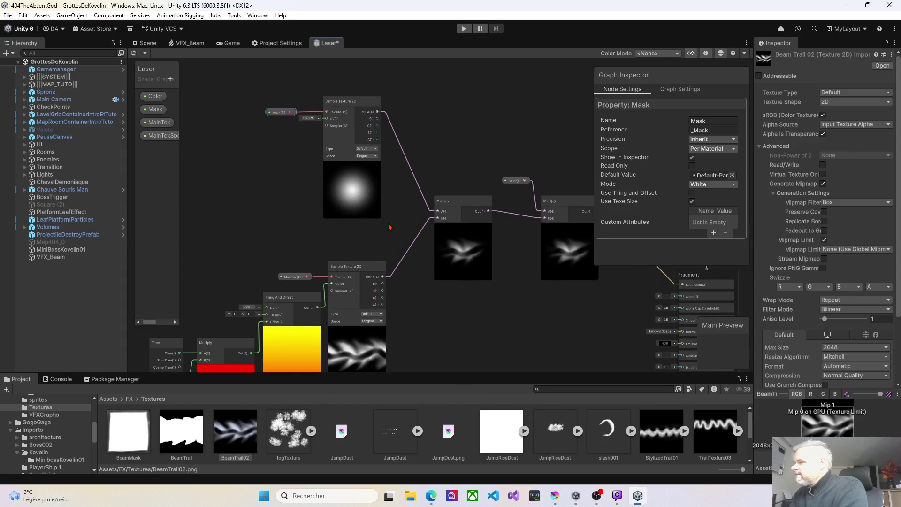
scroll(389, 228, "down", 1)
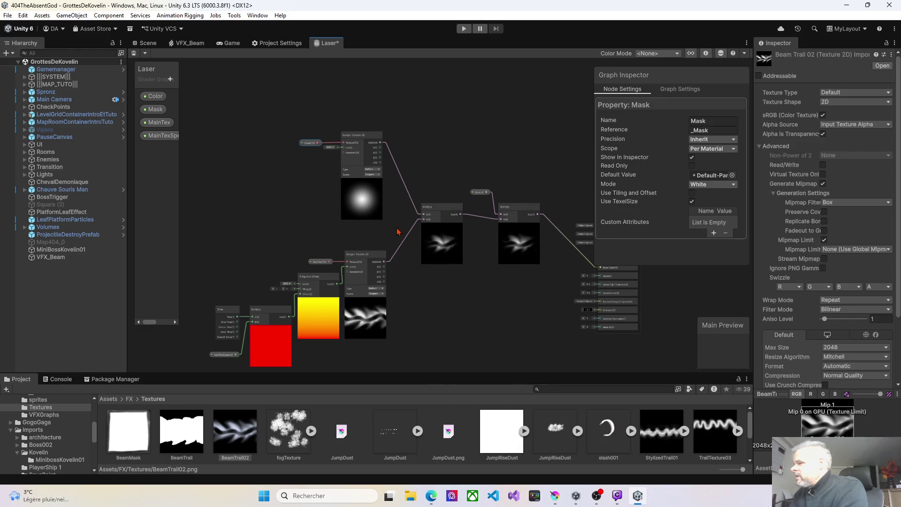
left_click(375, 214)
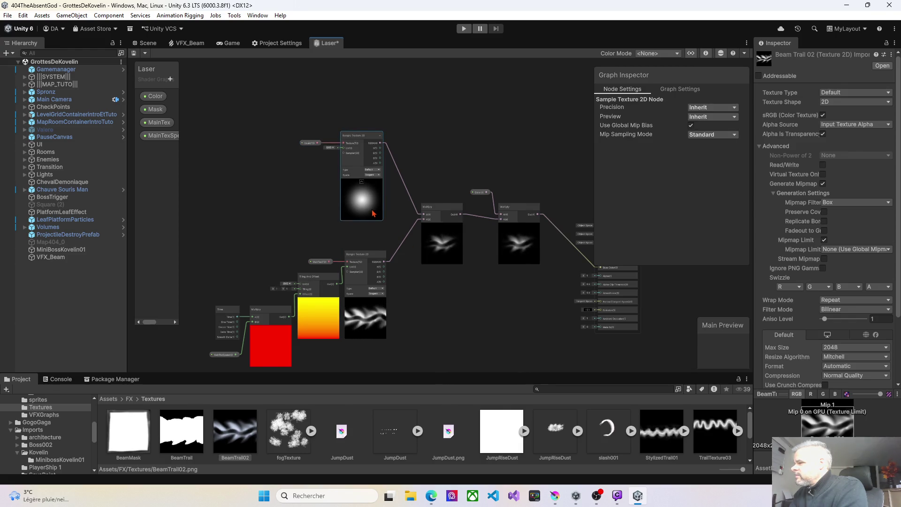
Step: Set the Mask property's default texture, trying UIMask before settling on BeamMask
left_click(308, 143)
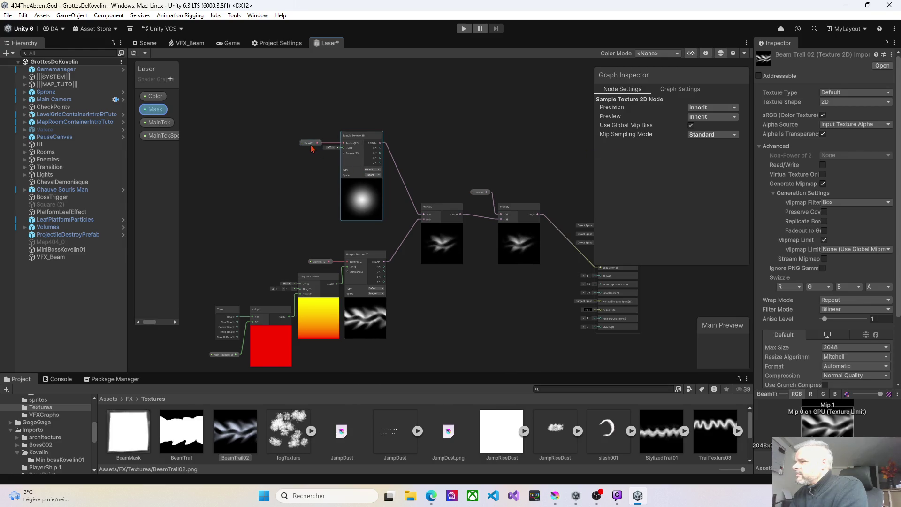
left_click(733, 176)
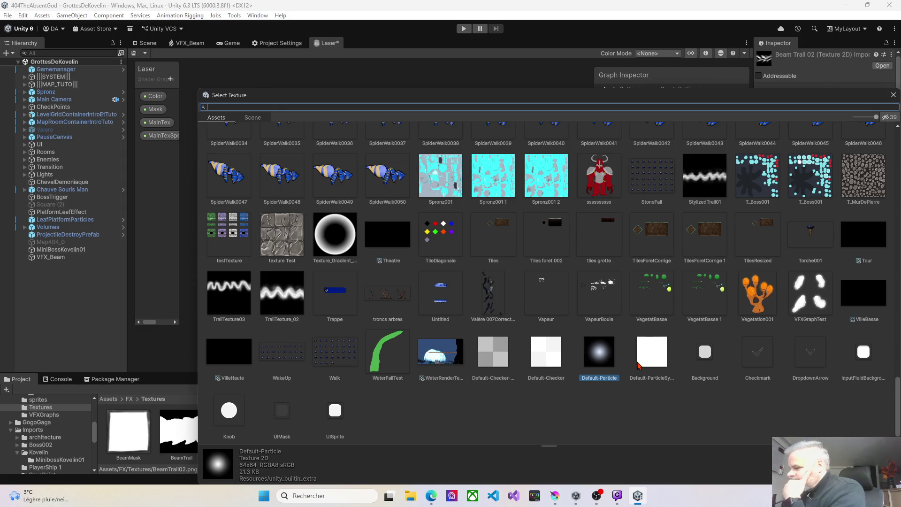
double_click(283, 412)
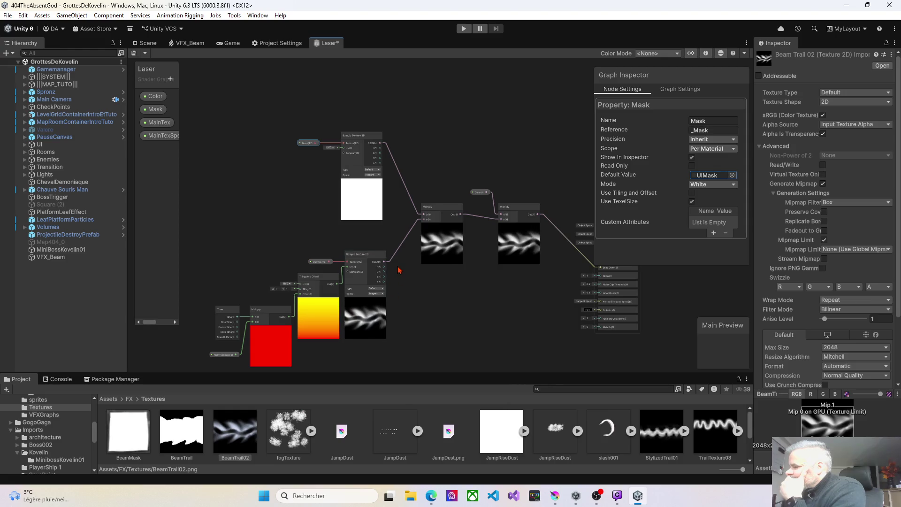
left_click(732, 176)
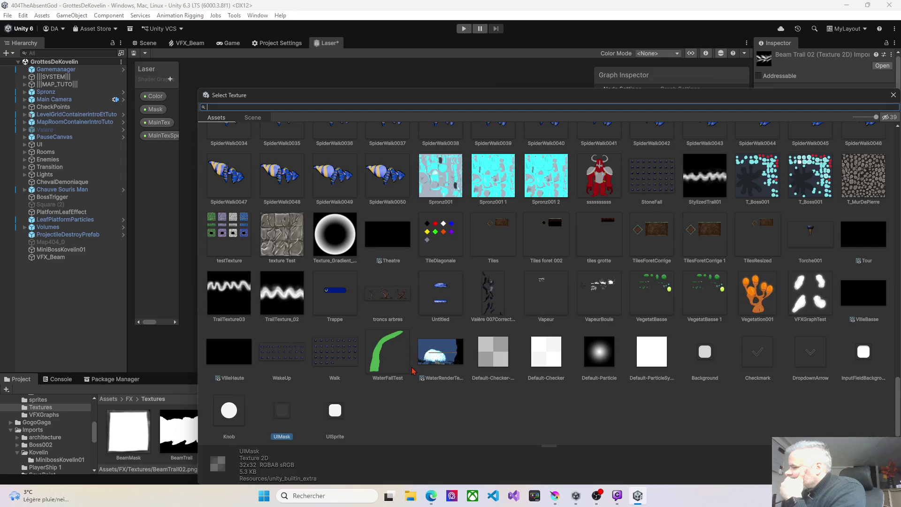
scroll(428, 430, "up", 10)
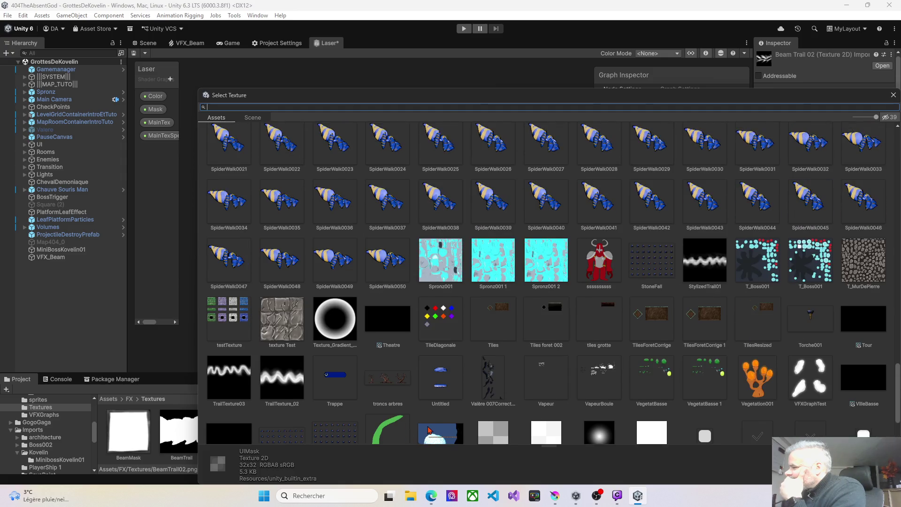
scroll(432, 431, "up", 6)
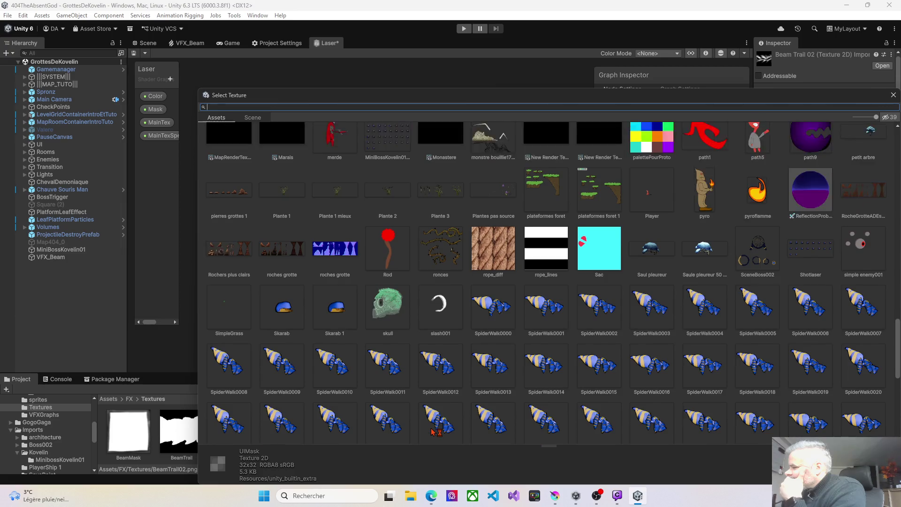
scroll(437, 431, "up", 10)
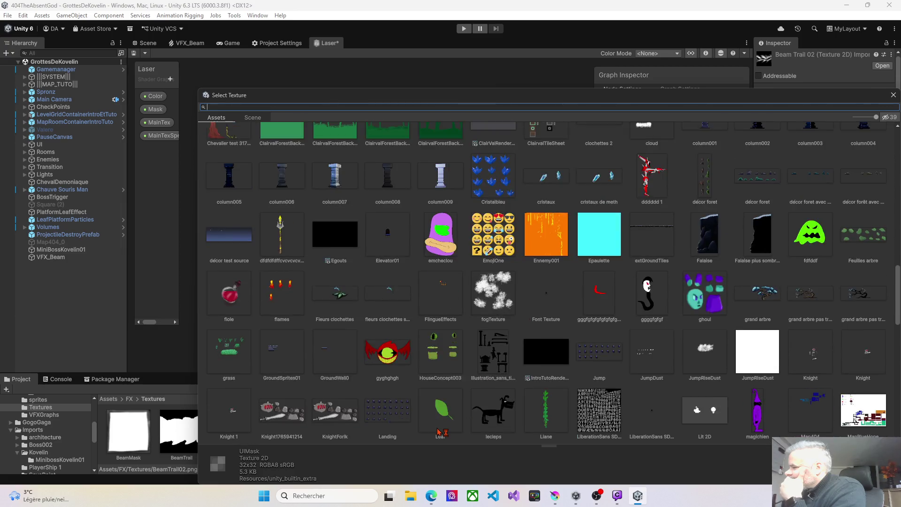
scroll(440, 431, "up", 9)
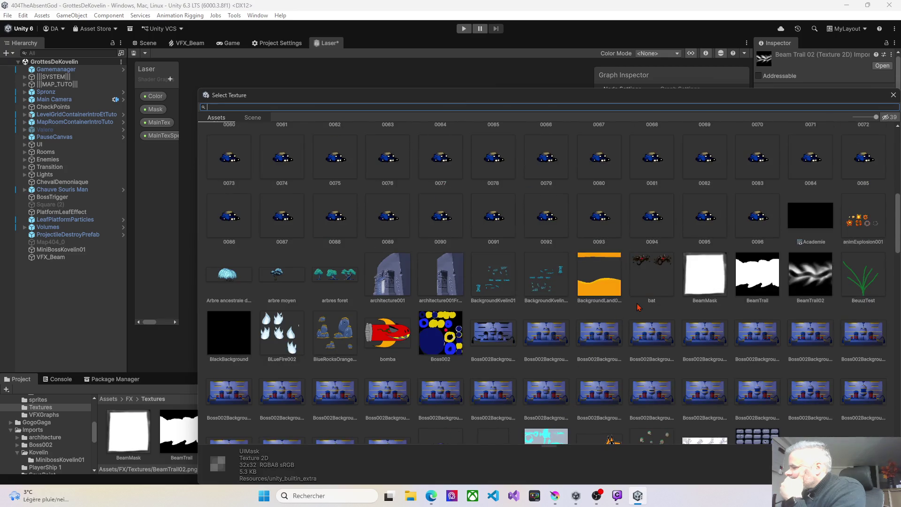
scroll(674, 308, "up", 12)
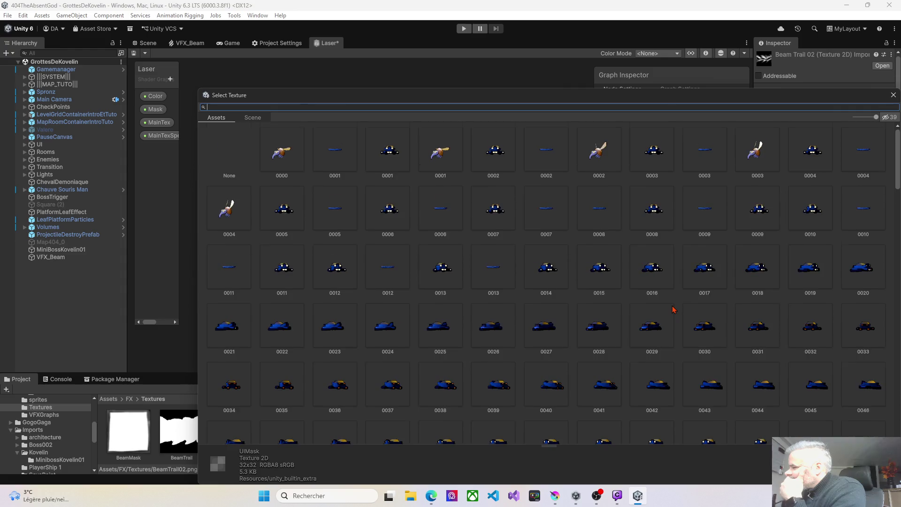
scroll(672, 310, "down", 13)
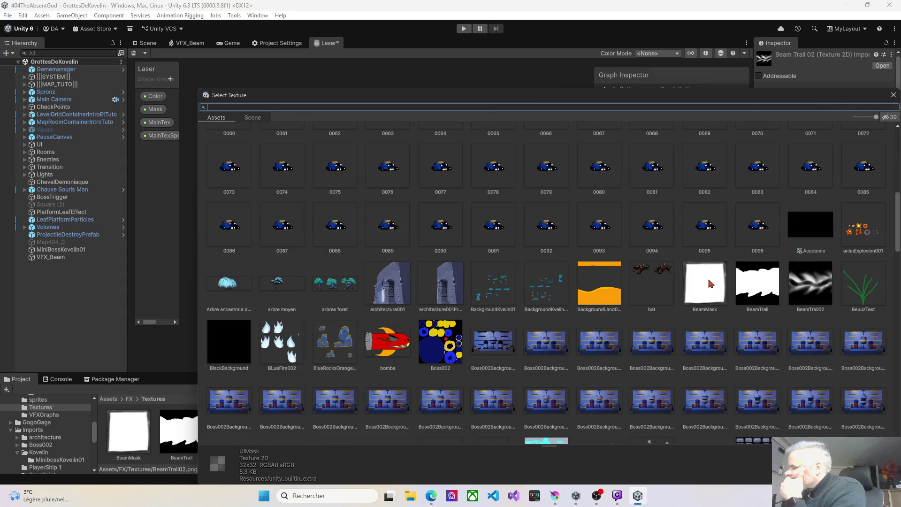
double_click(711, 283)
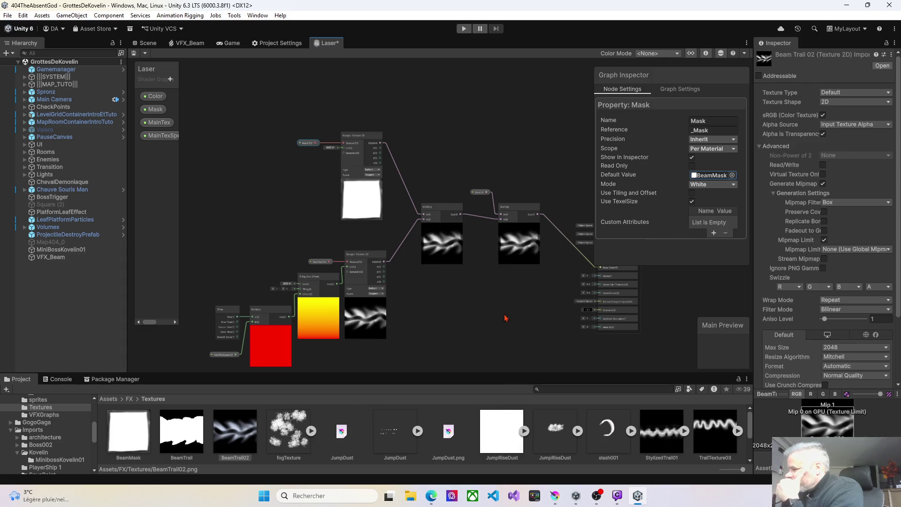
Step: Save the Laser shader graph asset, then bring up the VFX_Beam graph
left_click_drag(505, 316, 440, 284)
scroll(423, 277, "up", 4)
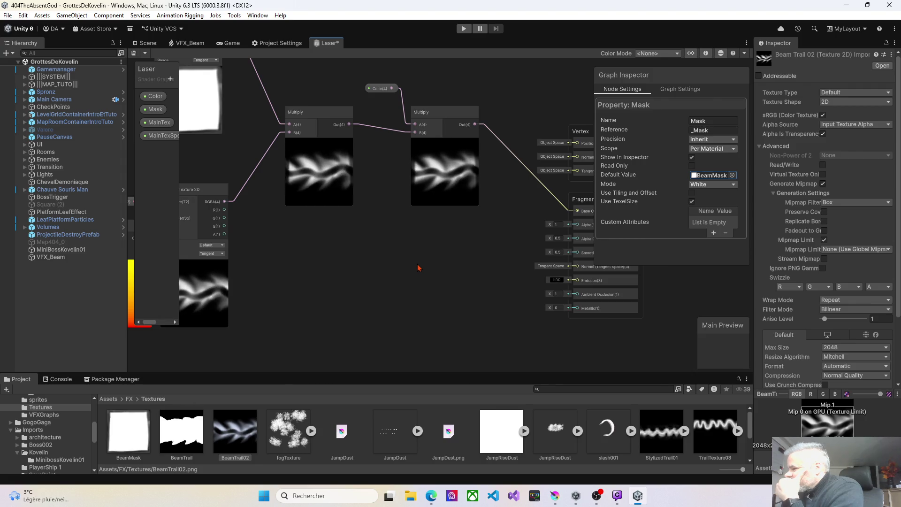
scroll(419, 268, "down", 2)
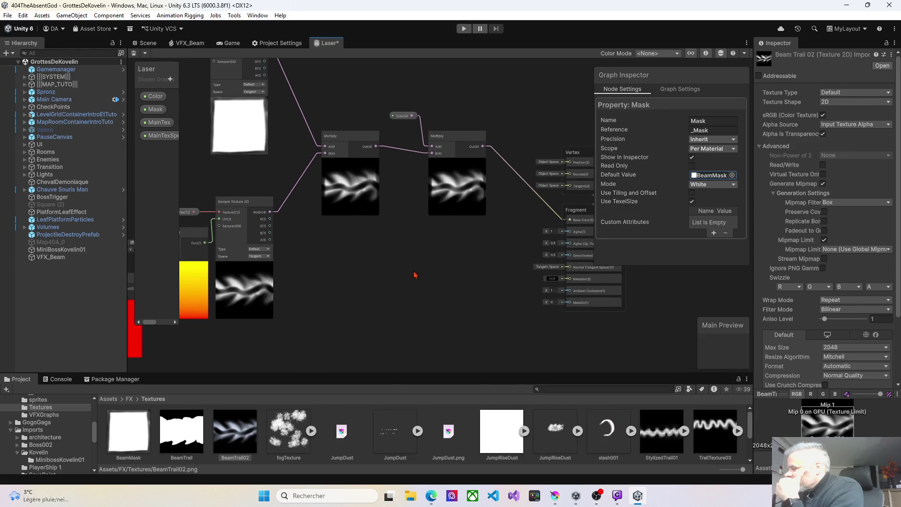
mouse_move(429, 274)
left_mouse_down()
mouse_move(465, 274)
mouse_move(448, 288)
left_mouse_up()
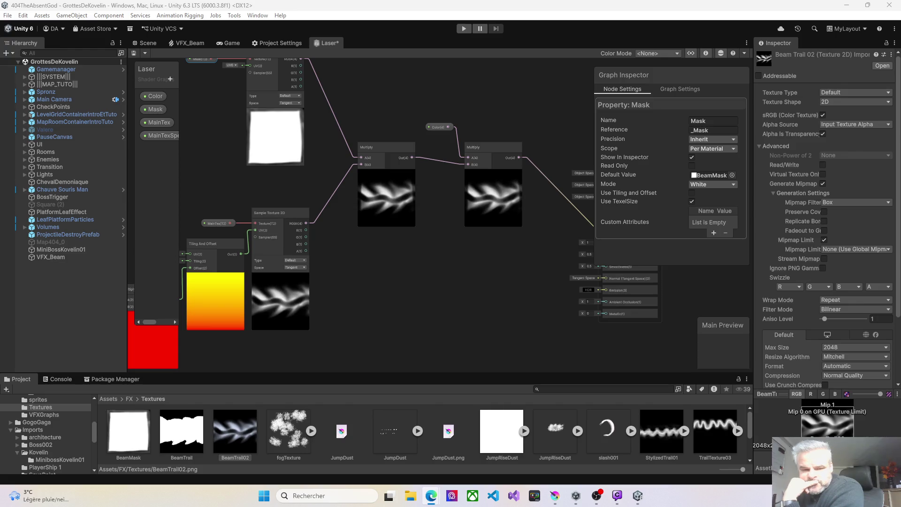
left_click(134, 54)
left_click(188, 43)
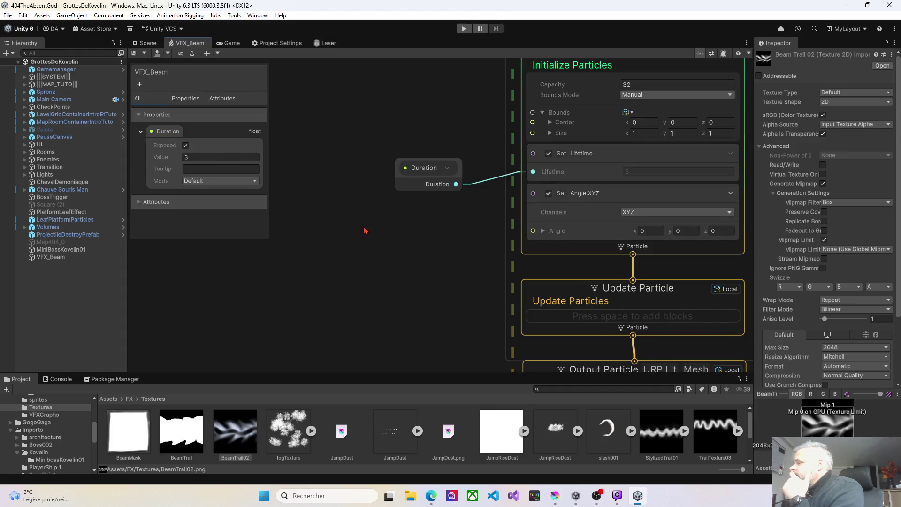
Step: Switch to the VFX_Beam graph and bring the Output Particle URP Lit Mesh context into view
scroll(365, 231, "down", 5)
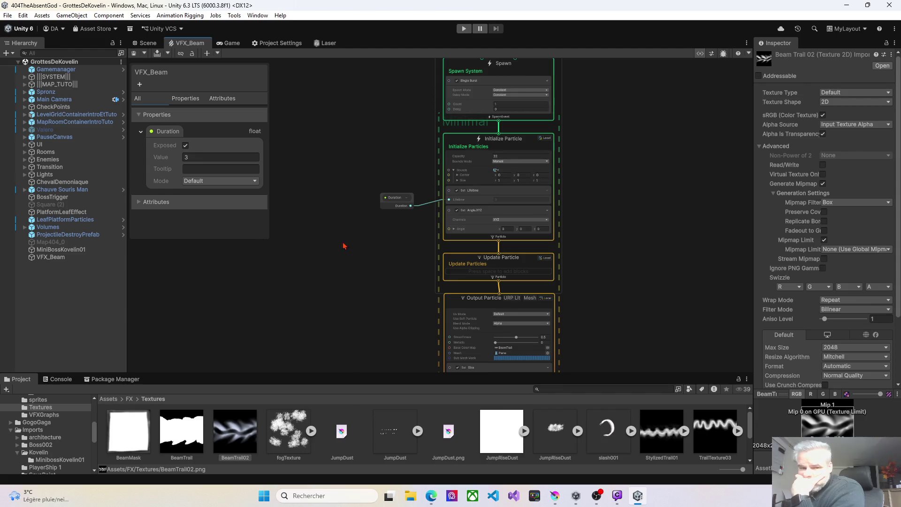
key("alt+Tab")
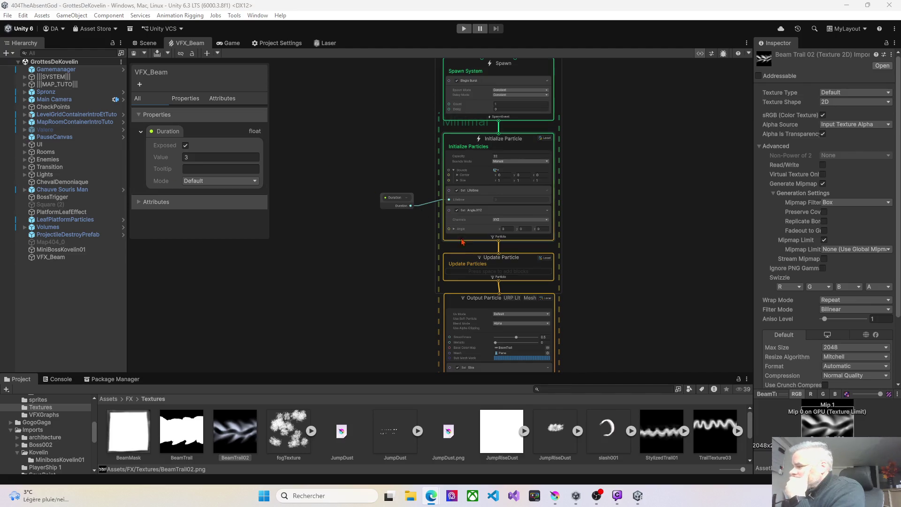
scroll(572, 315, "up", 3)
scroll(571, 315, "up", 1)
mouse_move(581, 326)
left_mouse_down()
mouse_move(582, 280)
mouse_move(615, 235)
left_mouse_up()
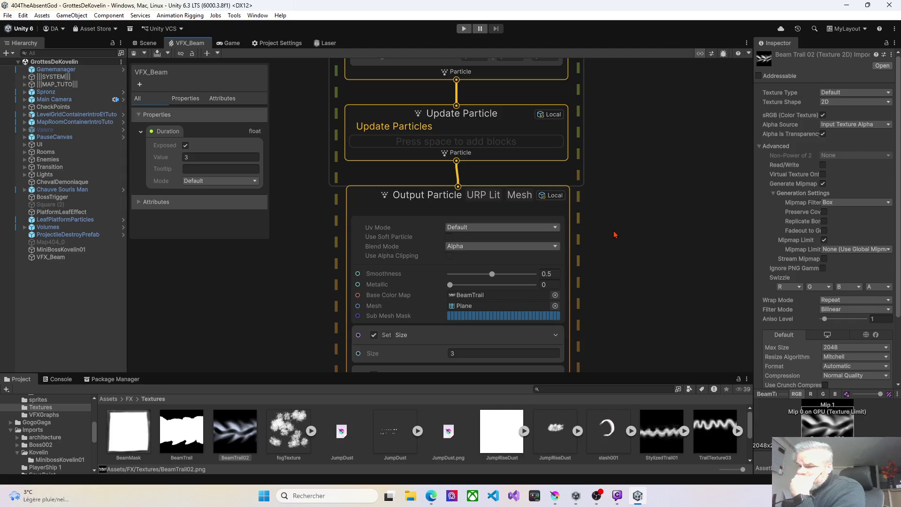
Step: Select the Output Particle URP Lit Mesh context to show its settings in the Inspector
left_click(549, 217)
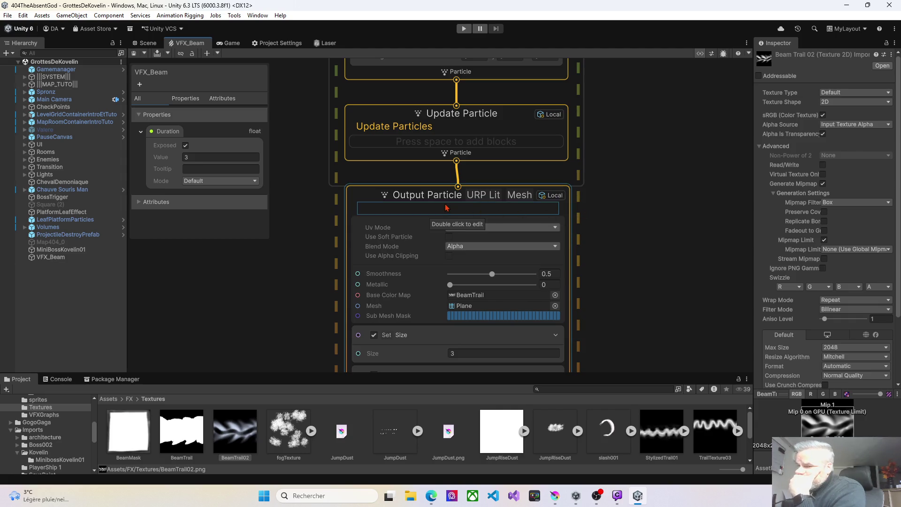
key("Escape")
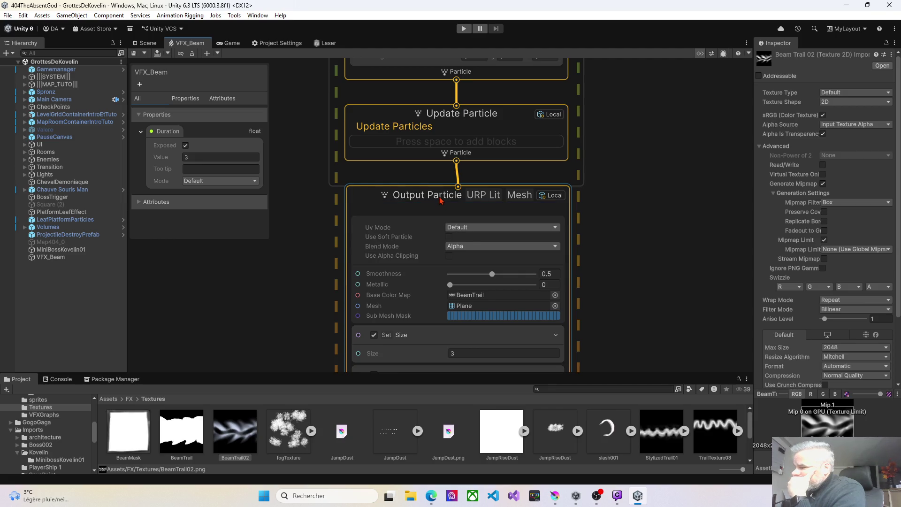
scroll(439, 206, "down", 2)
scroll(432, 230, "up", 3)
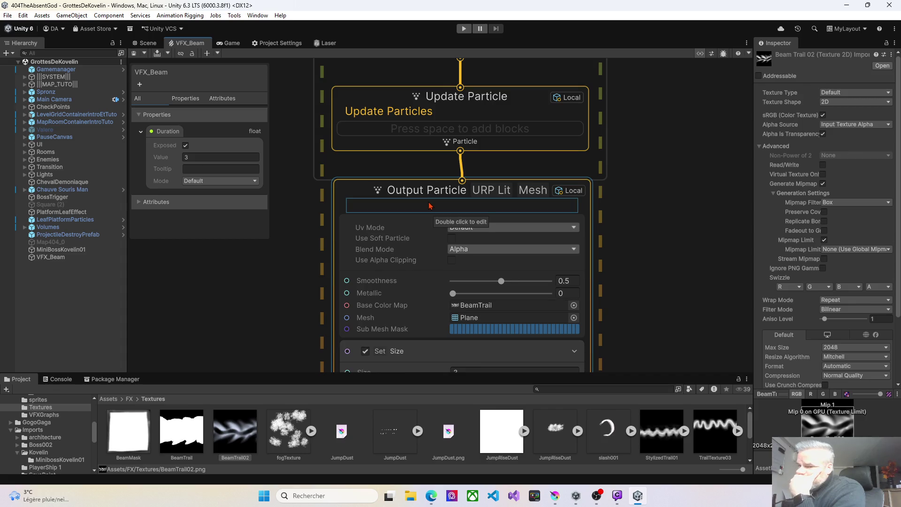
left_click(429, 205)
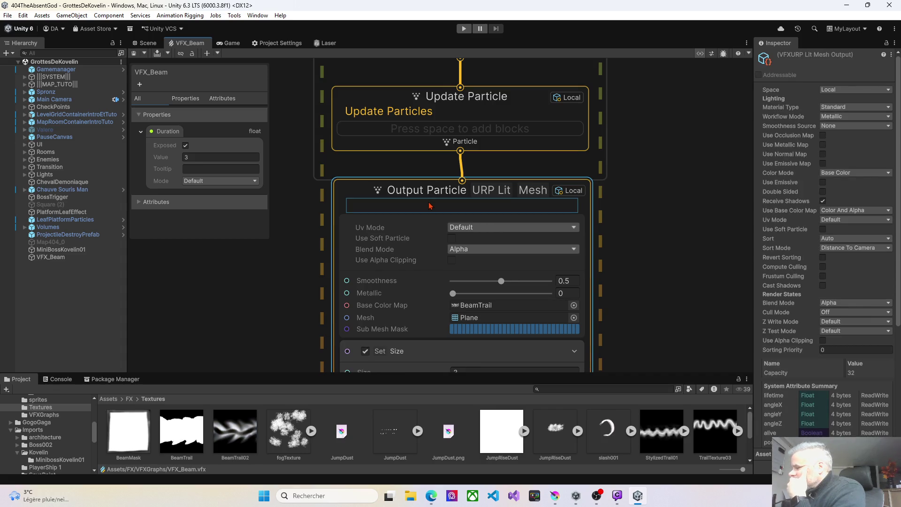
scroll(429, 206, "down", 2)
mouse_move(520, 306)
left_mouse_down()
mouse_move(529, 255)
mouse_move(540, 255)
mouse_move(530, 257)
mouse_move(540, 272)
left_mouse_up()
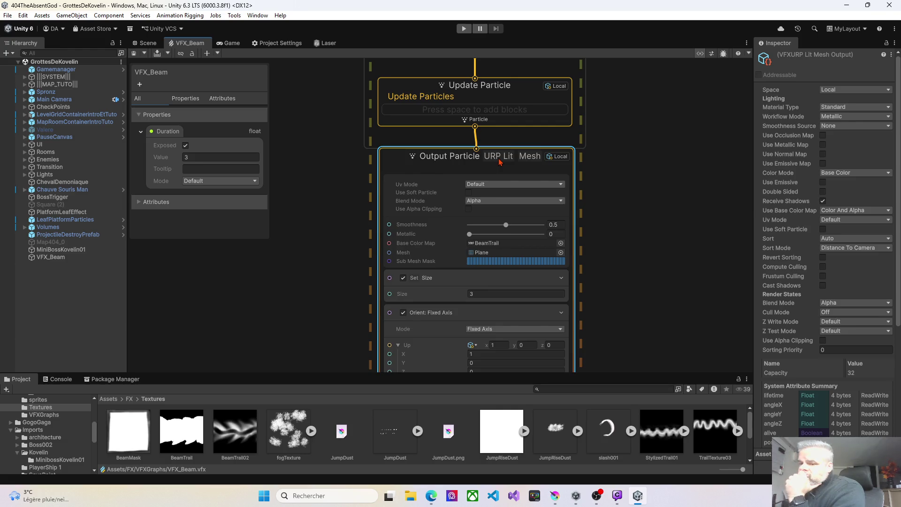
Step: Search the node menu for 'output particle' to list the Output Particle contexts like Line, Point and URP Lit Quad
right_click(629, 178)
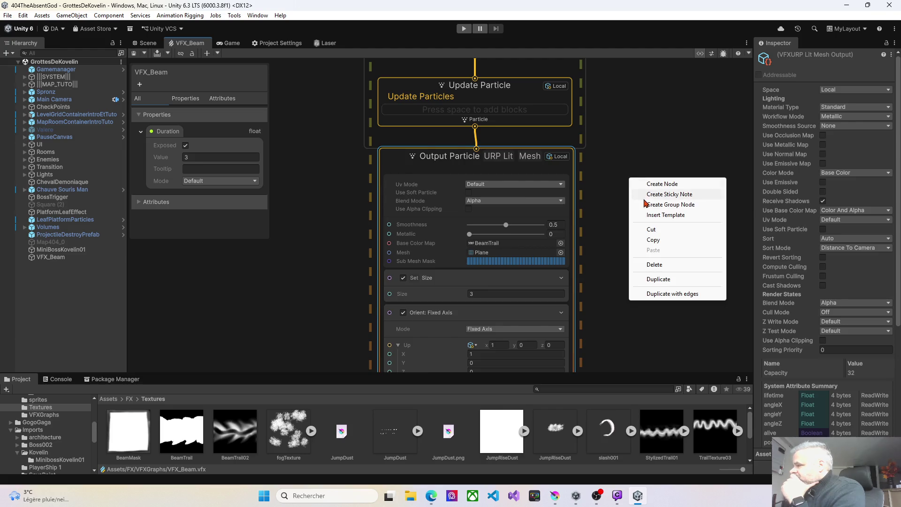
left_click(650, 186)
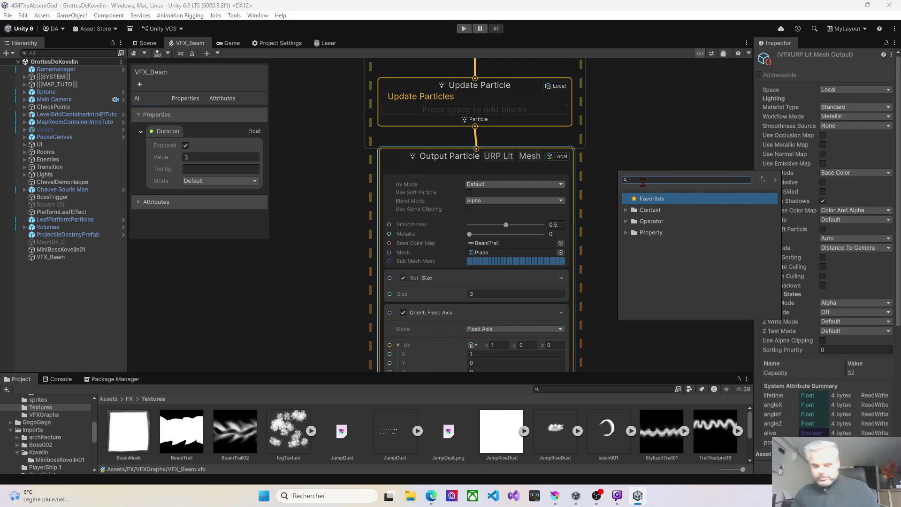
type("output partic")
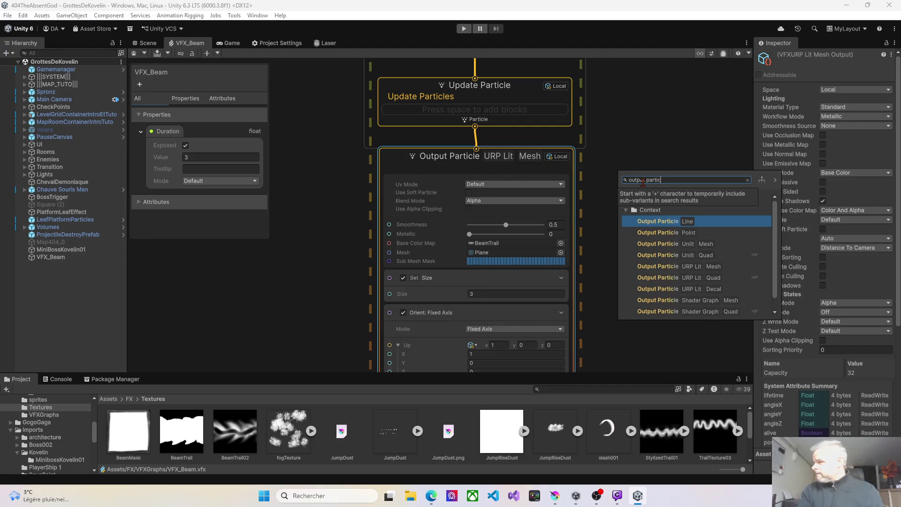
type("le")
key("BackSpace")
key("BackSpace")
key("BackSpace")
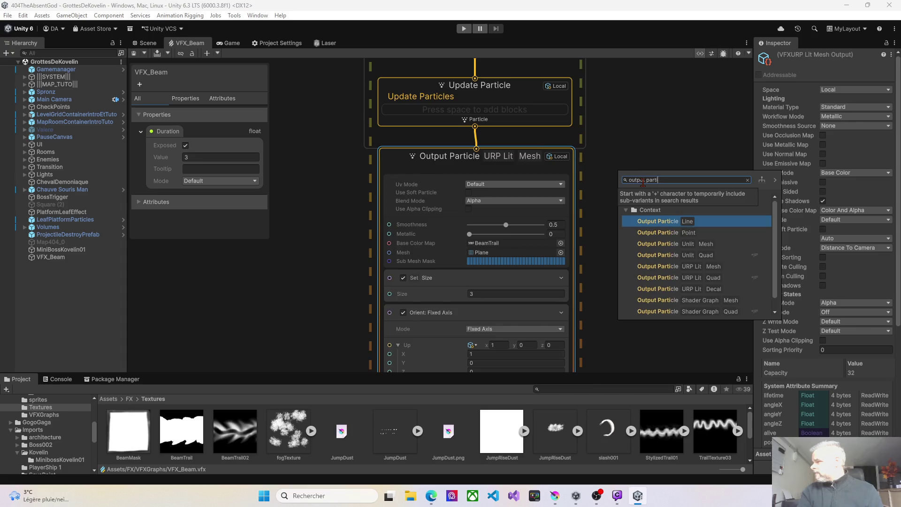
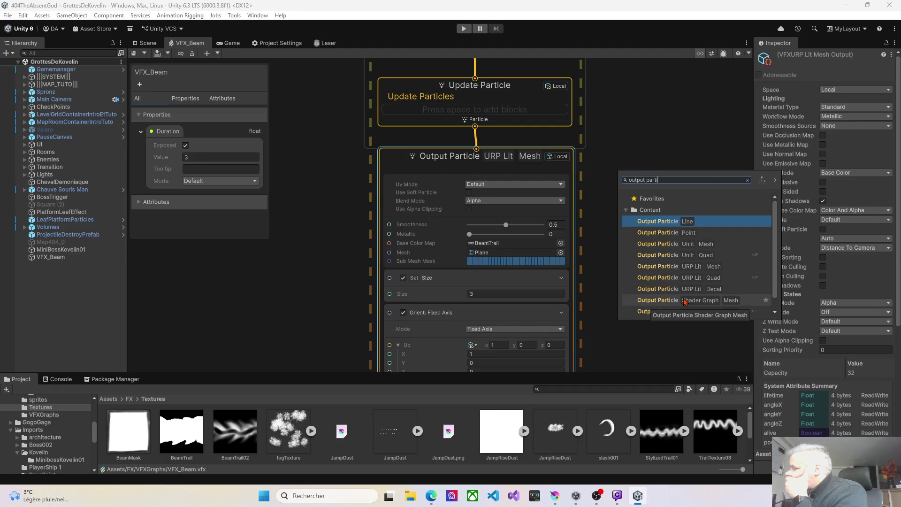
Step: Create an Output Particle Unlit Mesh context from the 'output parti' search results
scroll(662, 311, "down", 1)
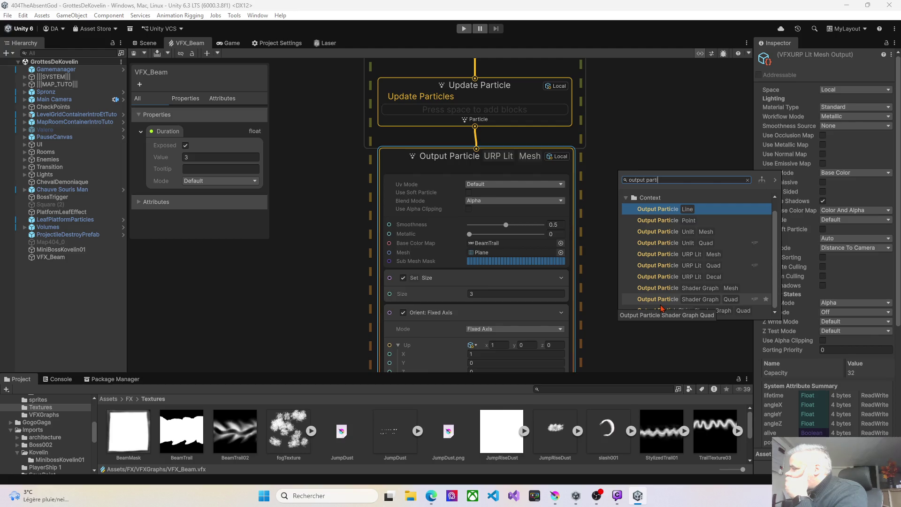
left_click(659, 235)
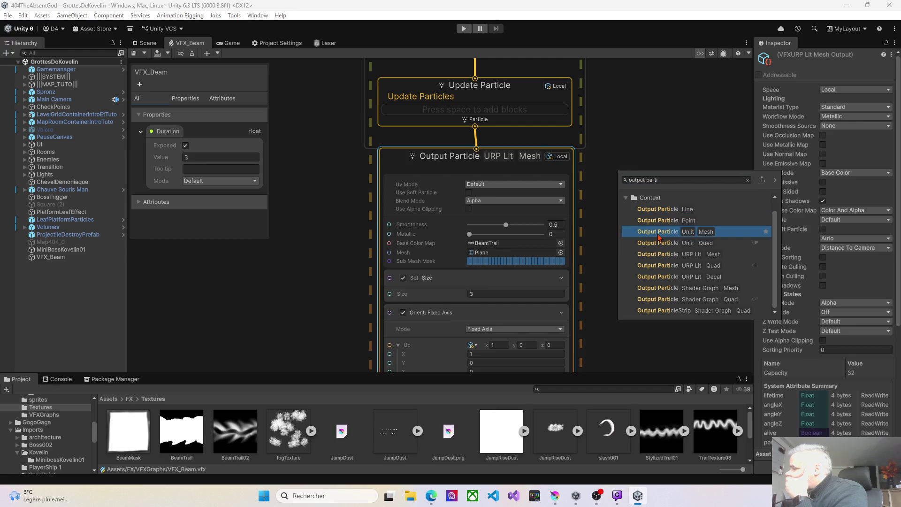
key("Return")
mouse_move(638, 195)
left_mouse_down()
mouse_move(522, 168)
mouse_move(544, 177)
mouse_move(521, 131)
left_mouse_up()
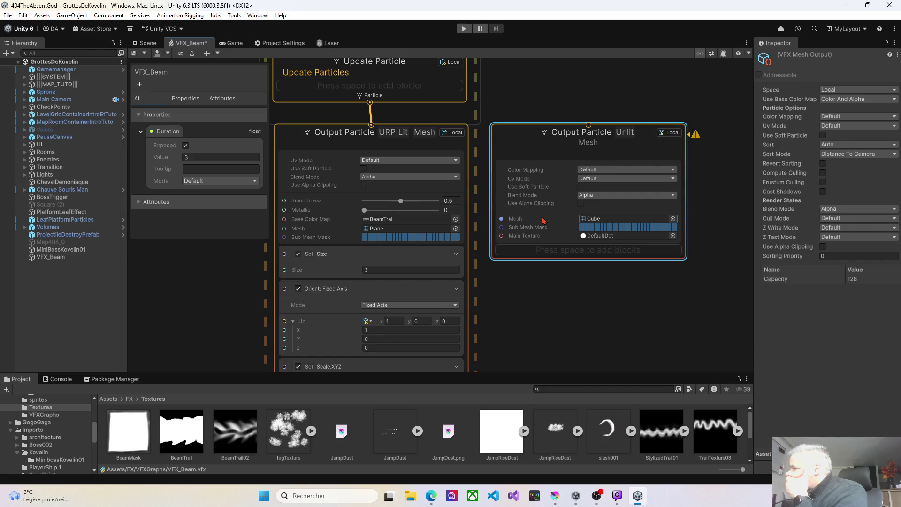
Step: Browse the Unlit output's mesh choices, then select BeamTrail02 to view its import settings
left_click(673, 219)
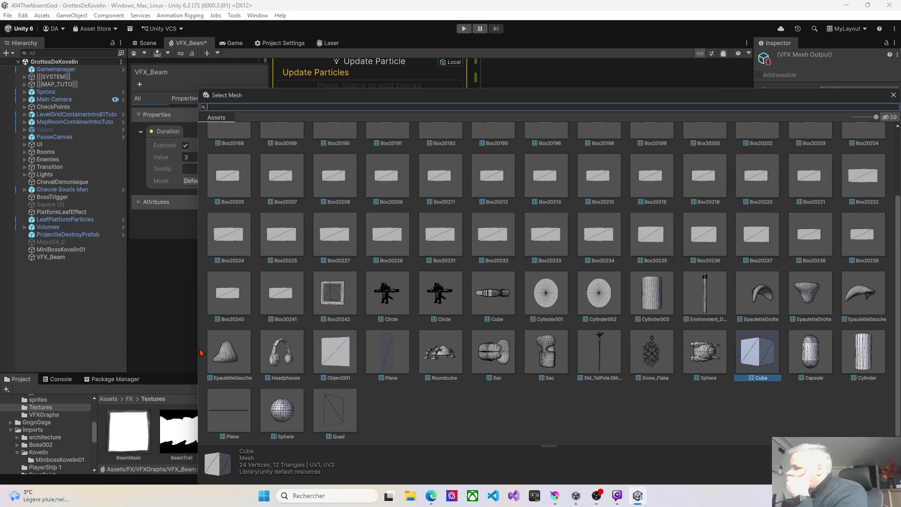
left_click_drag(198, 340, 320, 339)
left_click(228, 443)
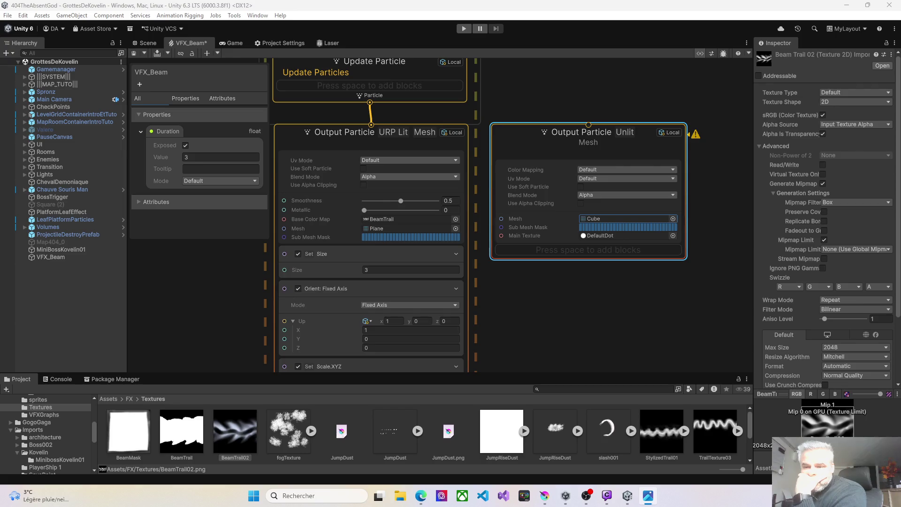
left_click_drag(230, 436, 538, 207)
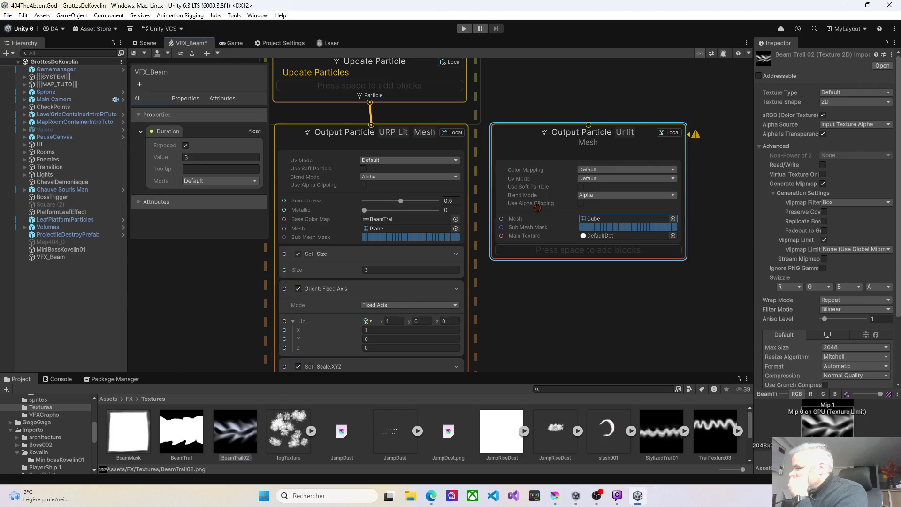
left_click_drag(628, 217, 458, 355)
left_click(235, 436)
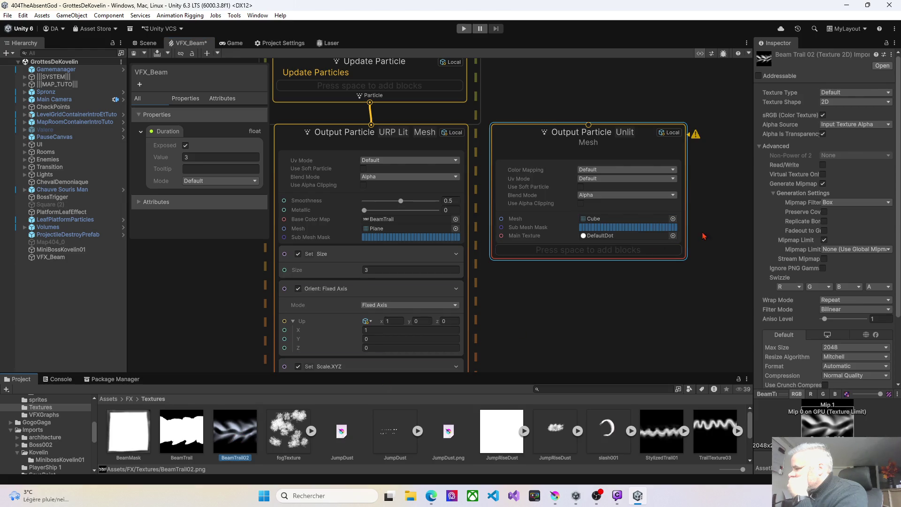
left_click_drag(752, 223, 663, 224)
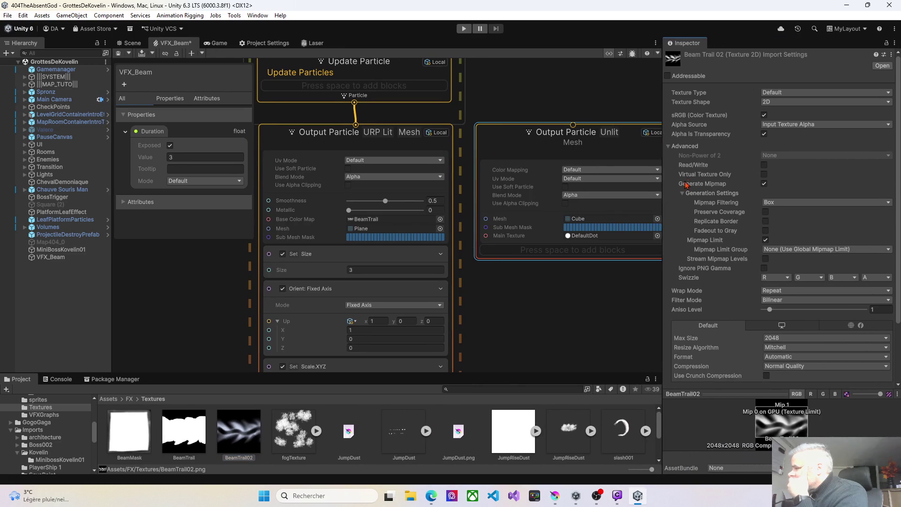
Step: Compare BeamTrail and BeamTrail02 import settings and toggle BeamTrail02's alpha-as-transparency option
left_click(191, 435)
left_click(236, 442)
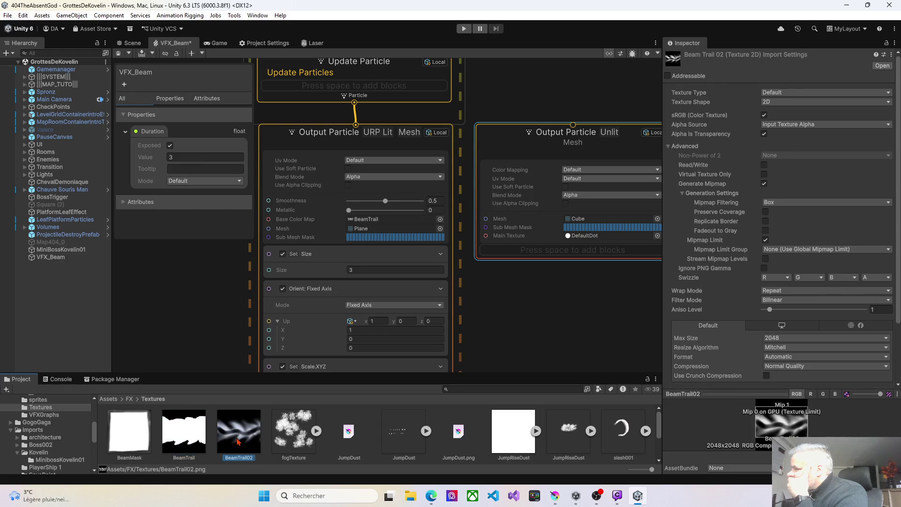
left_click(194, 441)
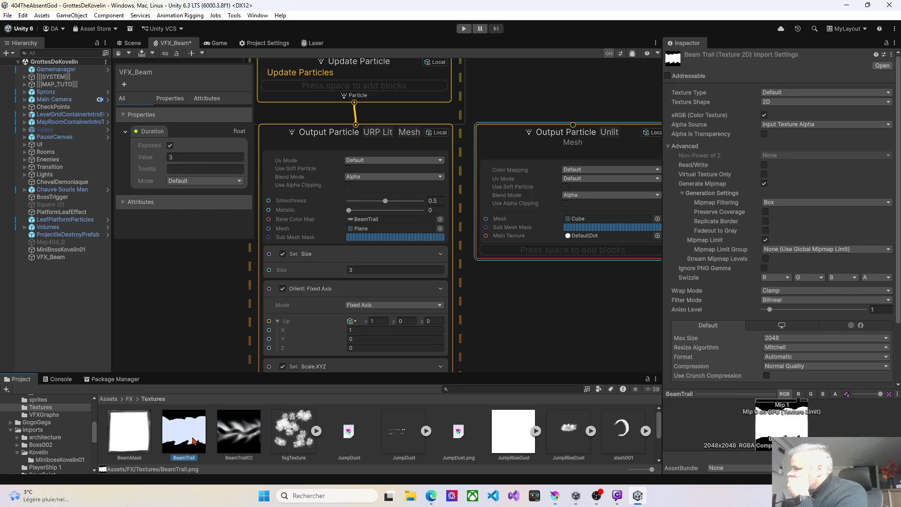
left_click(239, 442)
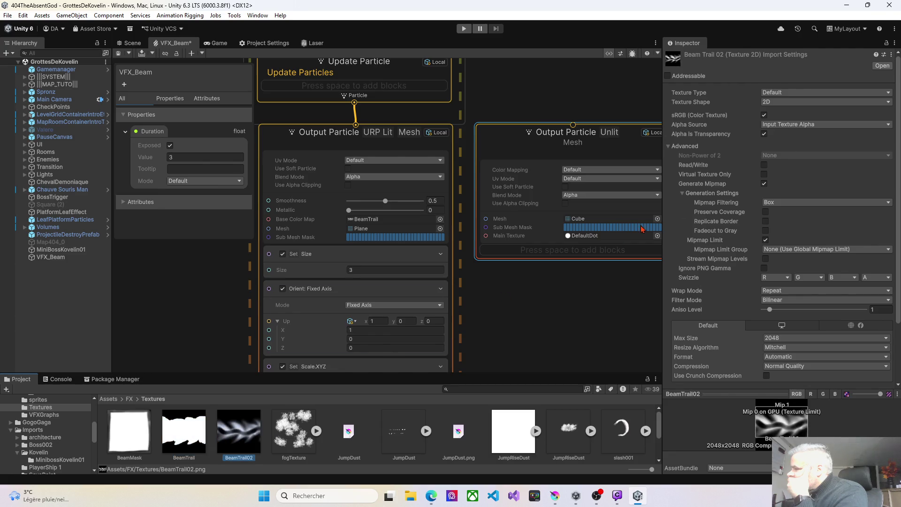
left_click(764, 135)
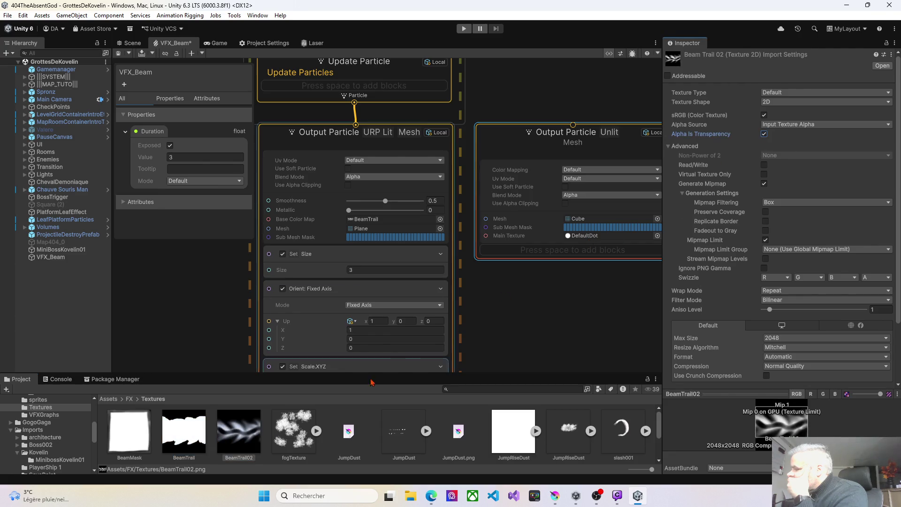
Step: Assign BeamTrail02 as the Unlit output's Main Texture
mouse_move(239, 431)
left_mouse_down()
mouse_move(549, 216)
mouse_move(585, 241)
left_mouse_up()
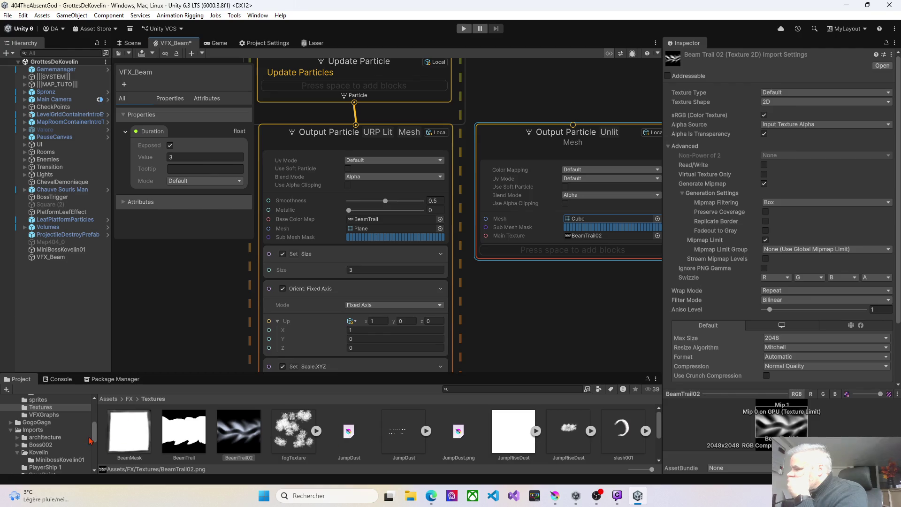
left_click_drag(275, 374, 285, 280)
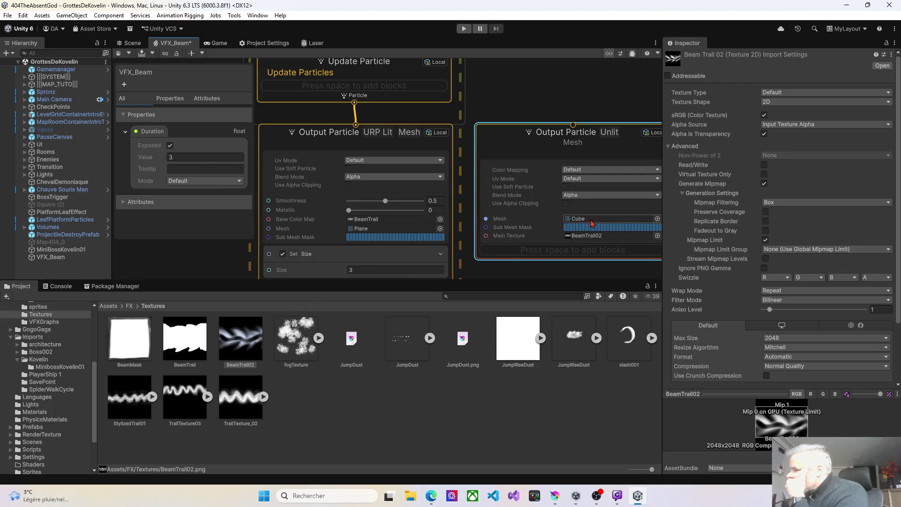
left_click(657, 219)
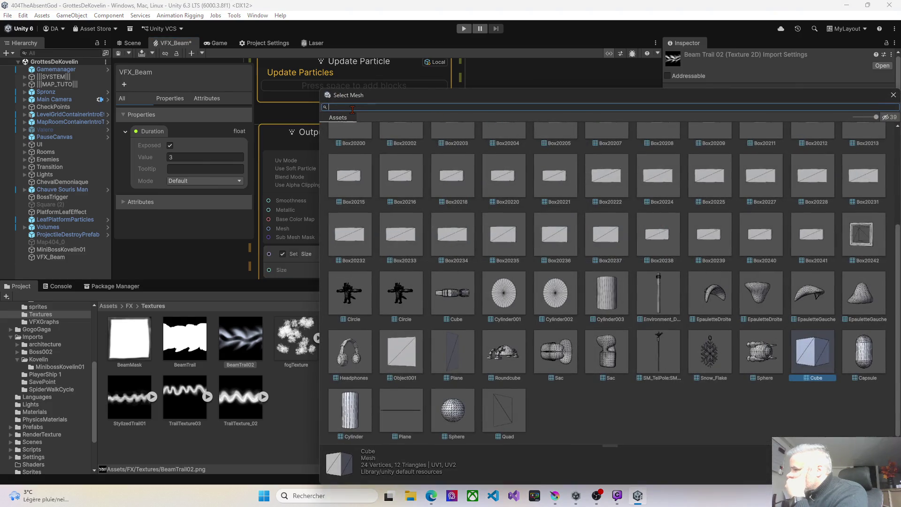
Step: Search the mesh picker for 'la' and set the Unlit output's mesh to Plane
type("bea")
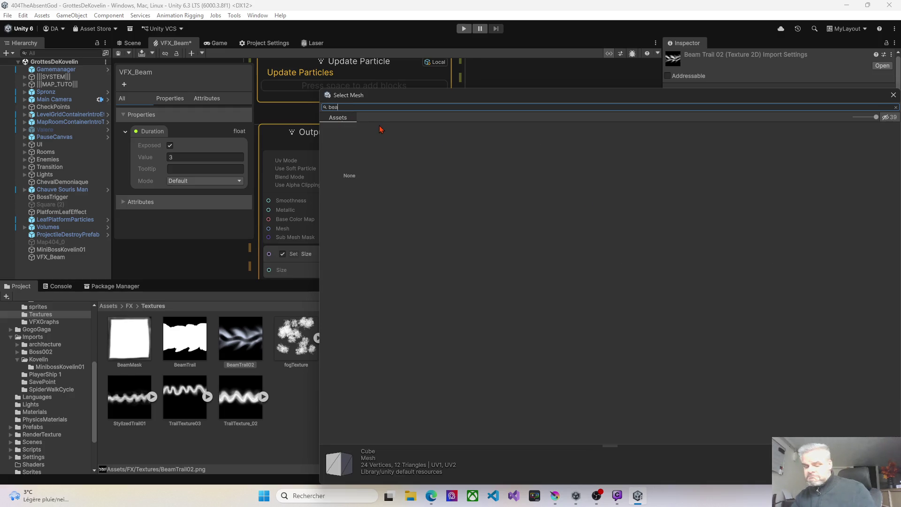
key("BackSpace")
key("BackSpace")
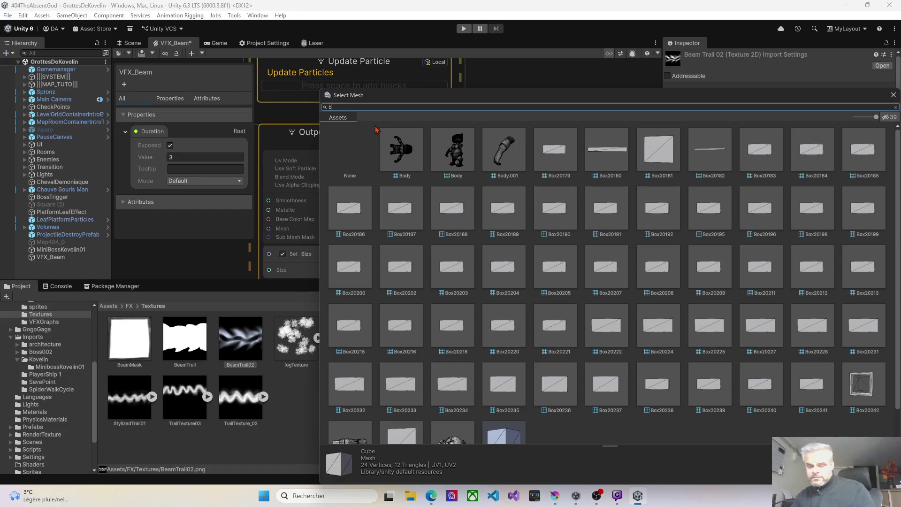
key("BackSpace")
type("la")
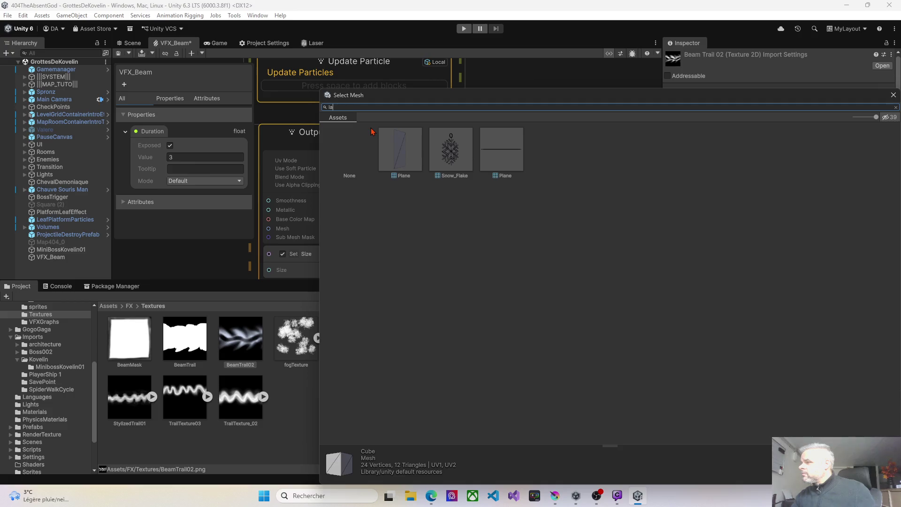
double_click(403, 152)
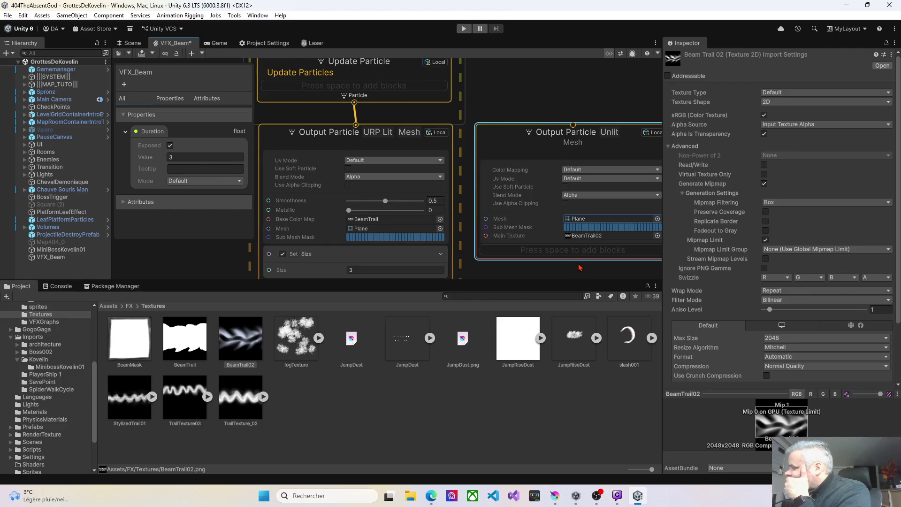
scroll(579, 268, "down", 1)
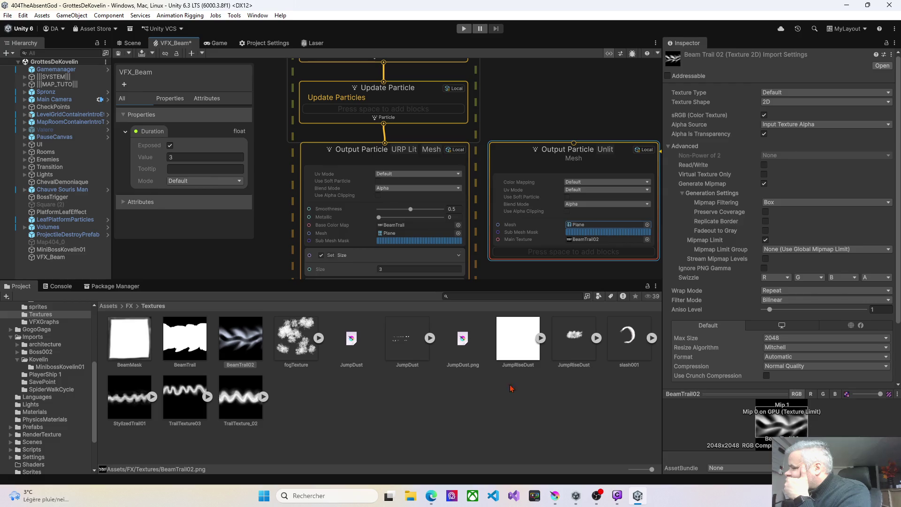
left_click(470, 427)
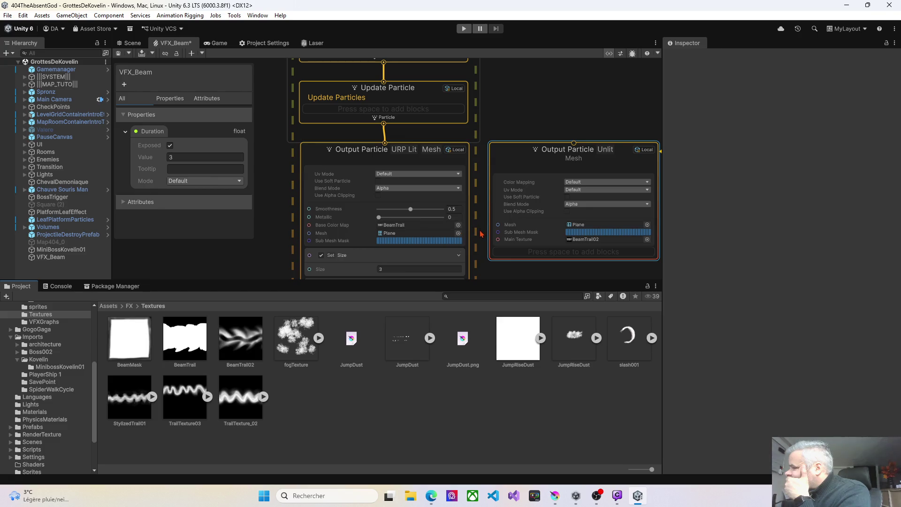
Step: Pan, zoom and resize the panels so the output nodes fill the graph view
left_click_drag(484, 224, 461, 205)
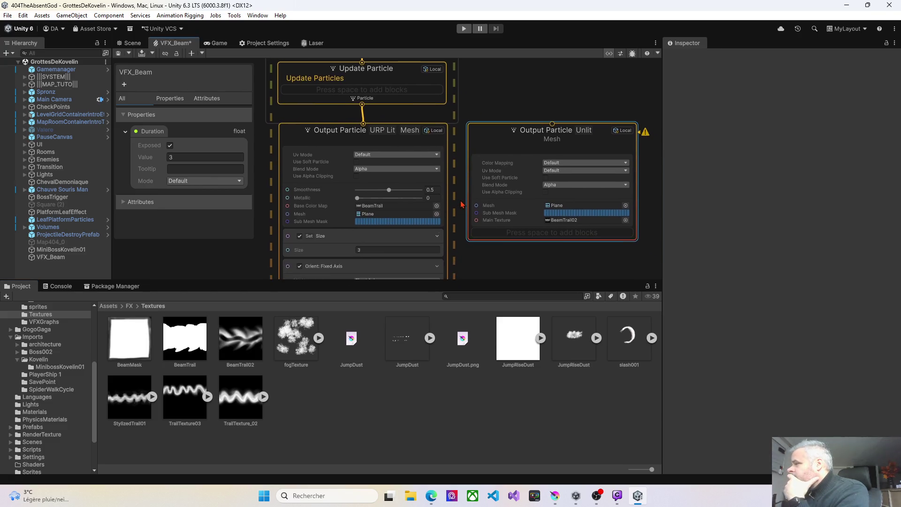
scroll(461, 204, "up", 1)
left_click_drag(493, 282, 501, 393)
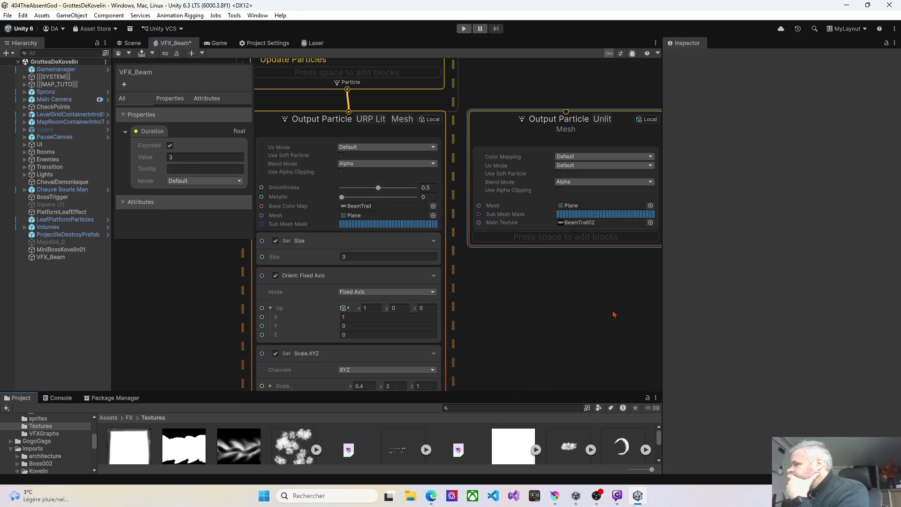
left_click_drag(662, 291, 765, 281)
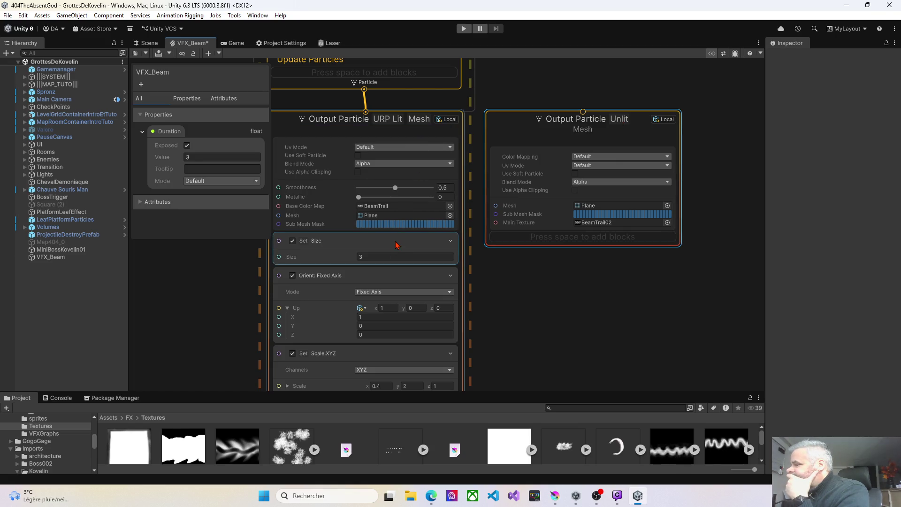
Step: Move Set Size, Orient: Fixed Axis, Set Scale.XYZ and Multiply Scale.XYZ blocks into the Unlit output
mouse_move(384, 247)
left_mouse_down()
mouse_move(547, 238)
mouse_move(525, 266)
left_mouse_up()
left_click(360, 246)
left_click(388, 247)
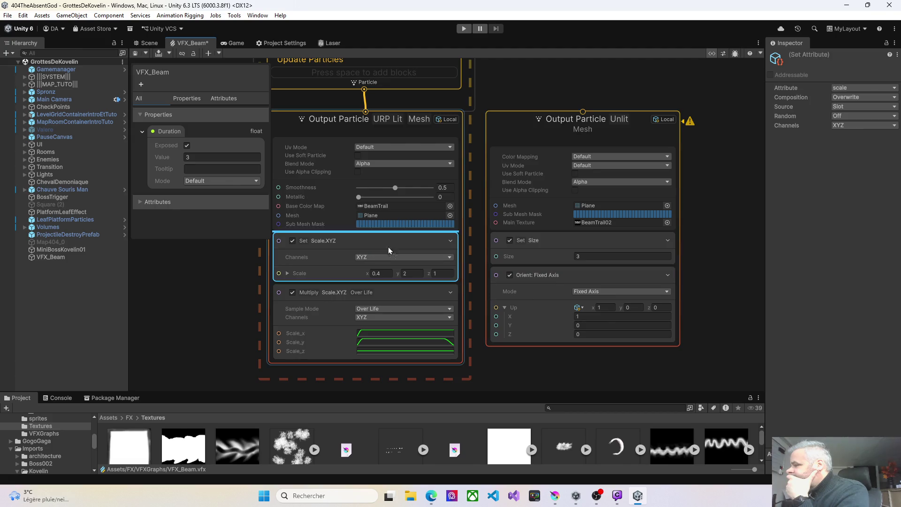
left_click_drag(552, 292, 559, 332)
mouse_move(386, 246)
left_mouse_down()
mouse_move(459, 268)
mouse_move(530, 348)
left_mouse_up()
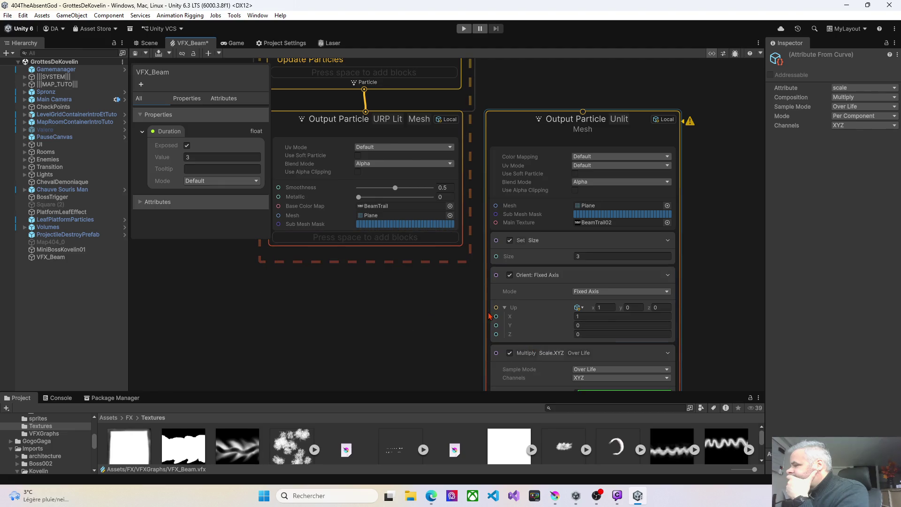
Step: Connect Update Particle's flow to the Unlit output and select the old link to the Lit output
mouse_move(366, 106)
left_mouse_down()
mouse_move(554, 113)
mouse_move(581, 147)
mouse_move(583, 140)
left_mouse_up()
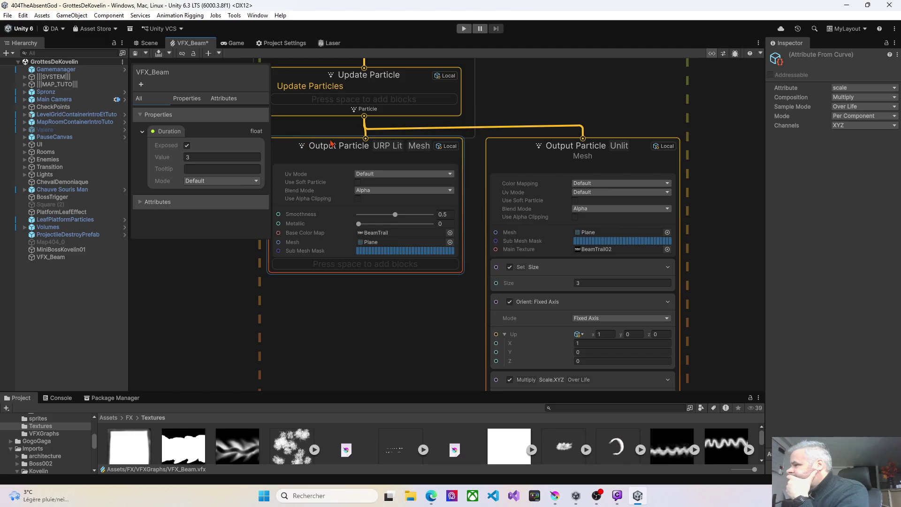
left_click_drag(336, 147, 334, 219)
left_click(366, 177)
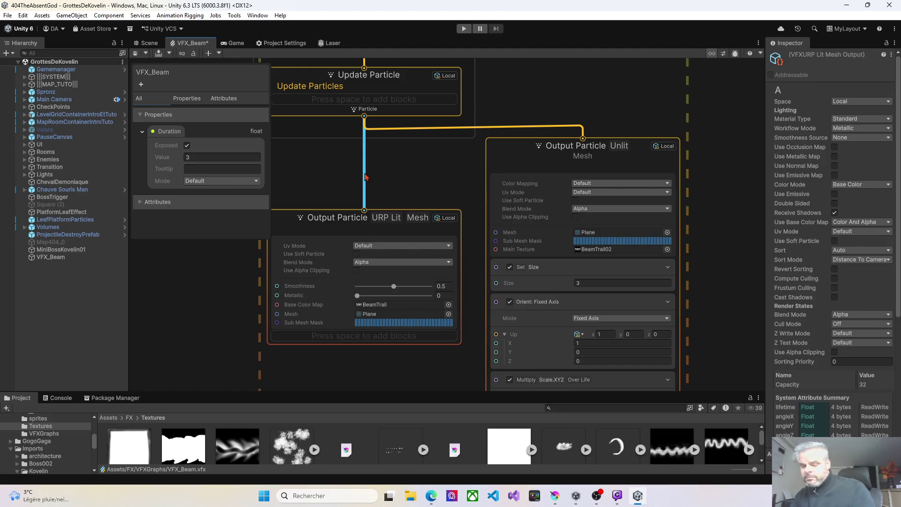
Step: Delete the flow link to the URP Lit output and place the Unlit output under Update Particle
key("Delete")
mouse_move(309, 241)
left_mouse_down()
mouse_move(153, 253)
mouse_move(186, 250)
left_mouse_up()
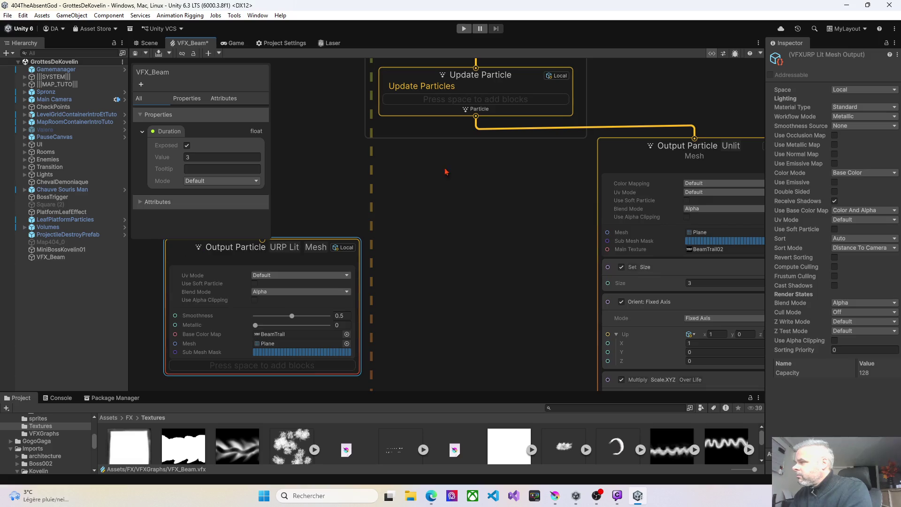
left_click_drag(623, 150, 402, 155)
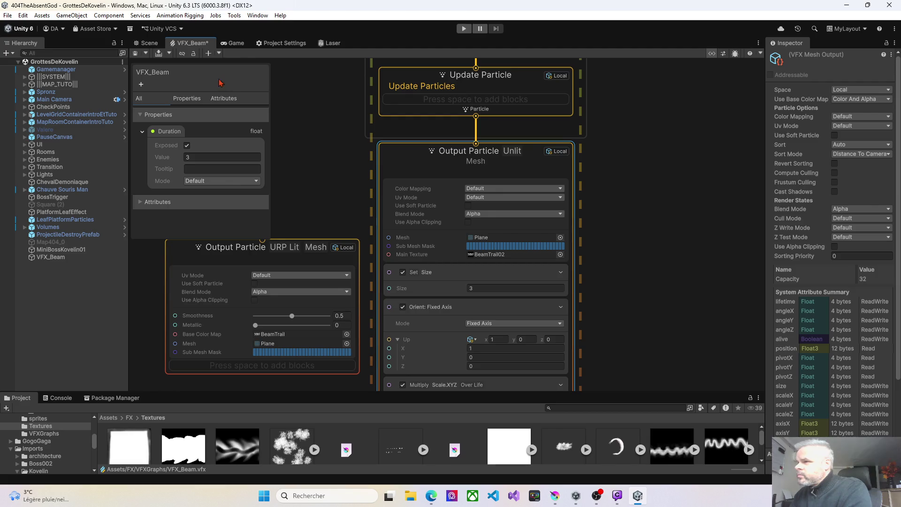
Step: Select VFX_Beam and dock the VFX_Beam graph beside the Laser shader graph
left_click(56, 257)
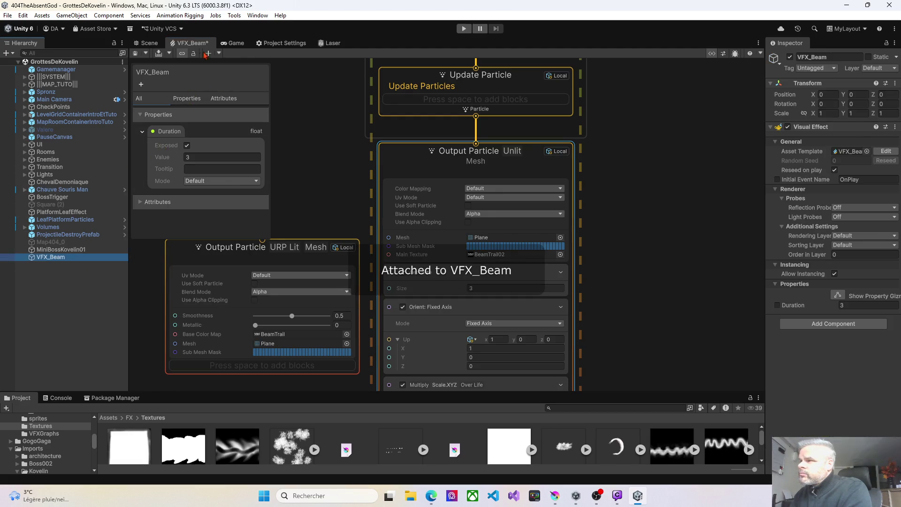
mouse_move(182, 41)
left_mouse_down()
mouse_move(230, 46)
mouse_move(246, 60)
left_mouse_up()
left_click_drag(540, 115, 615, 198)
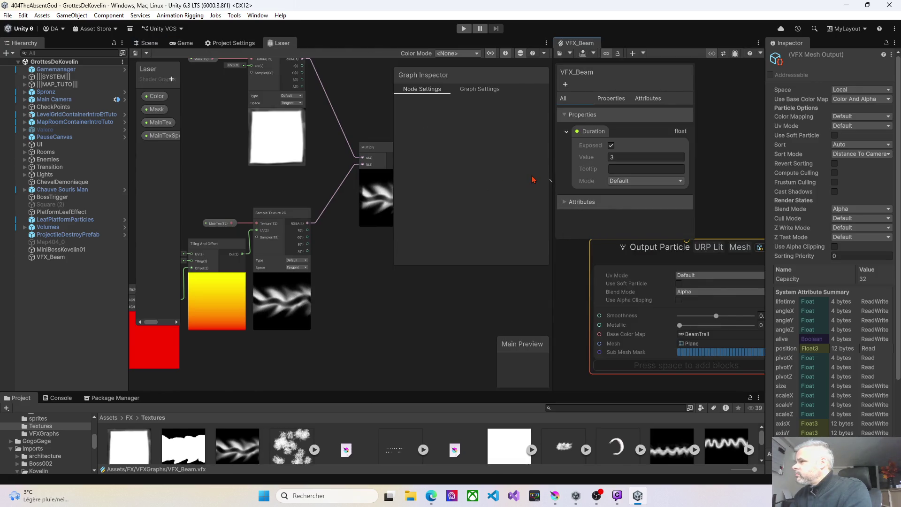
mouse_move(550, 179)
left_mouse_down()
mouse_move(499, 179)
mouse_move(519, 179)
left_mouse_up()
mouse_move(282, 42)
left_mouse_down()
mouse_move(364, 117)
mouse_move(565, 80)
mouse_move(612, 43)
left_mouse_up()
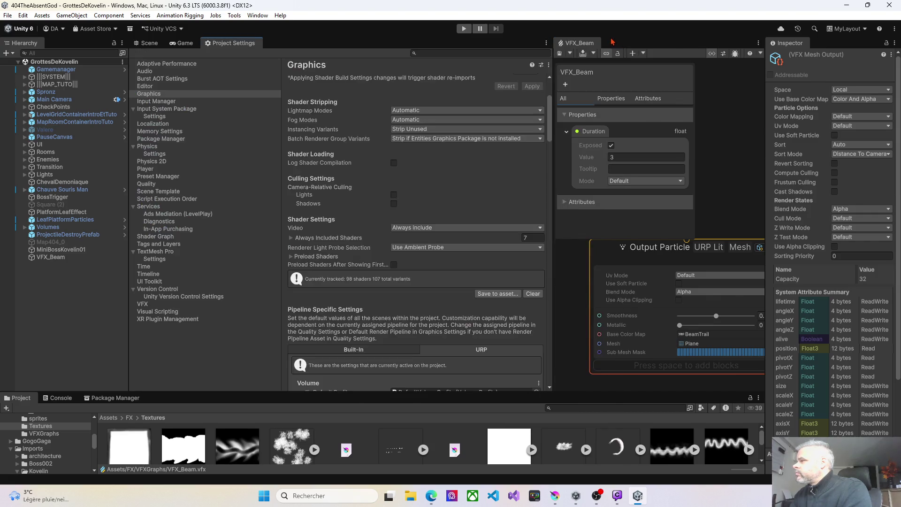
Step: Frame VFX_Beam in the Scene view and play the beam effect
left_click(158, 44)
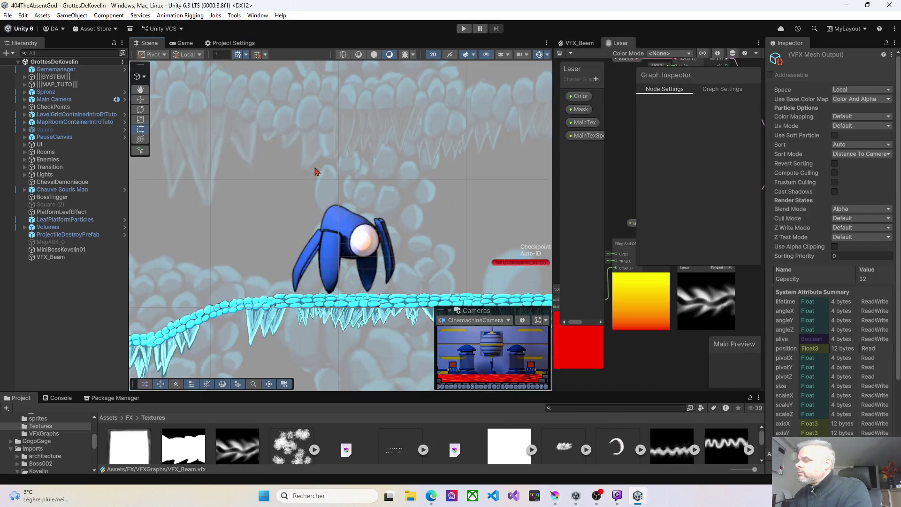
scroll(316, 171, "down", 2)
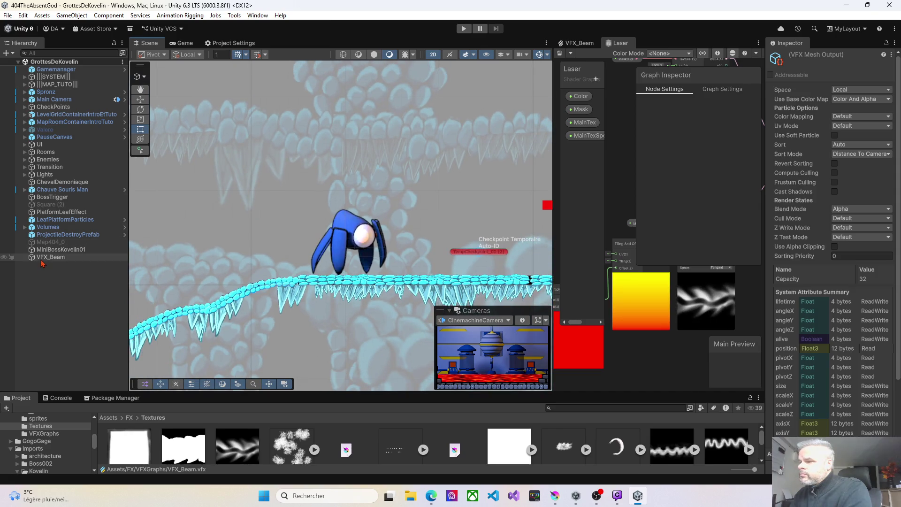
left_click(42, 260)
key("f")
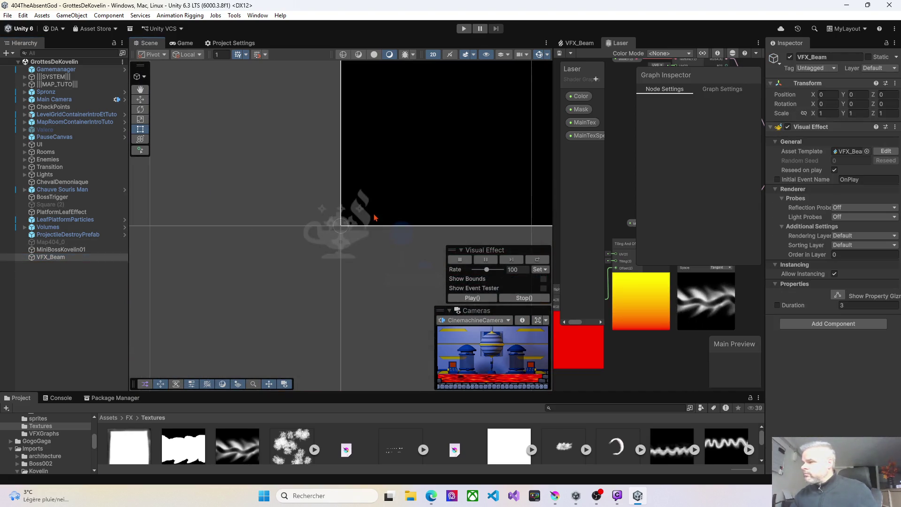
left_click(472, 300)
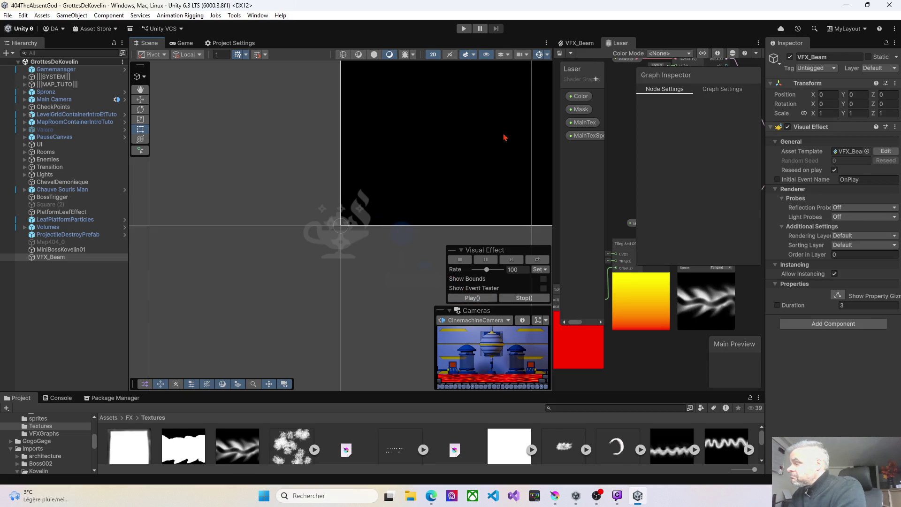
left_click_drag(349, 285, 231, 277)
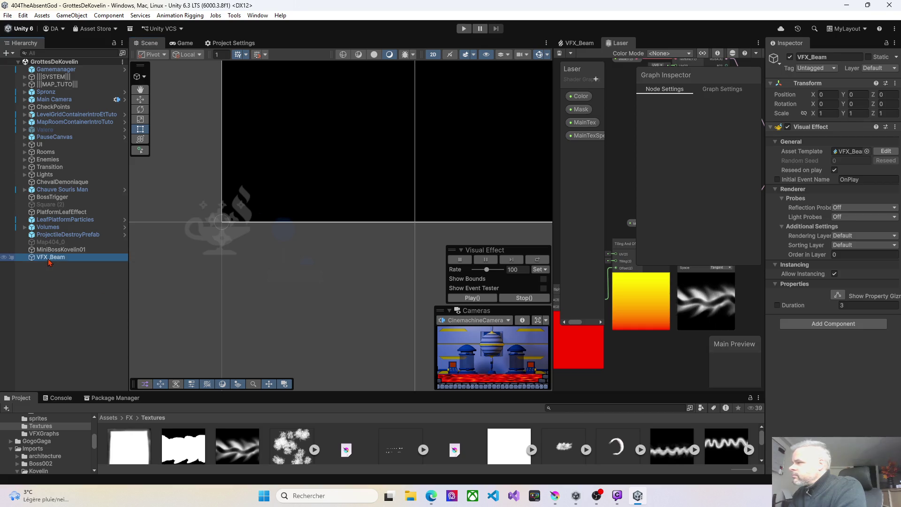
Step: Replay the beam effect, checking it in both 3D perspective and 2D scene views
left_click(579, 43)
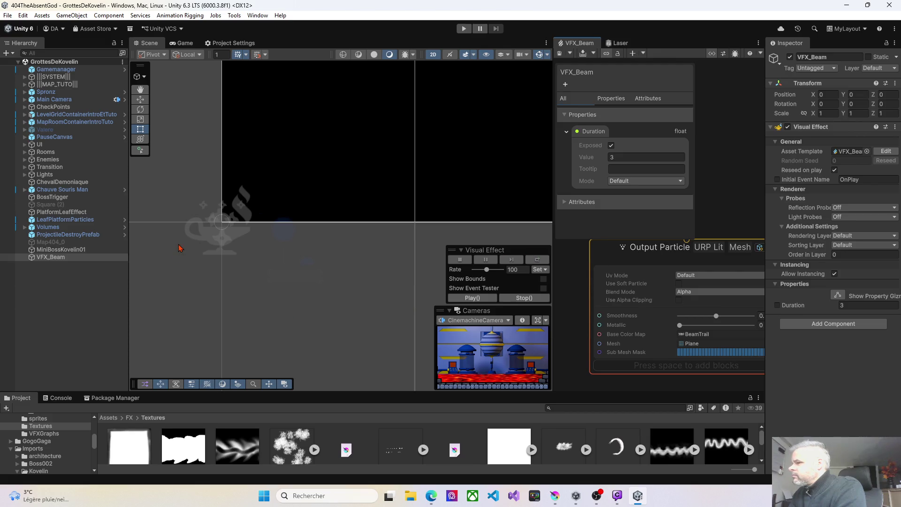
left_click(60, 258)
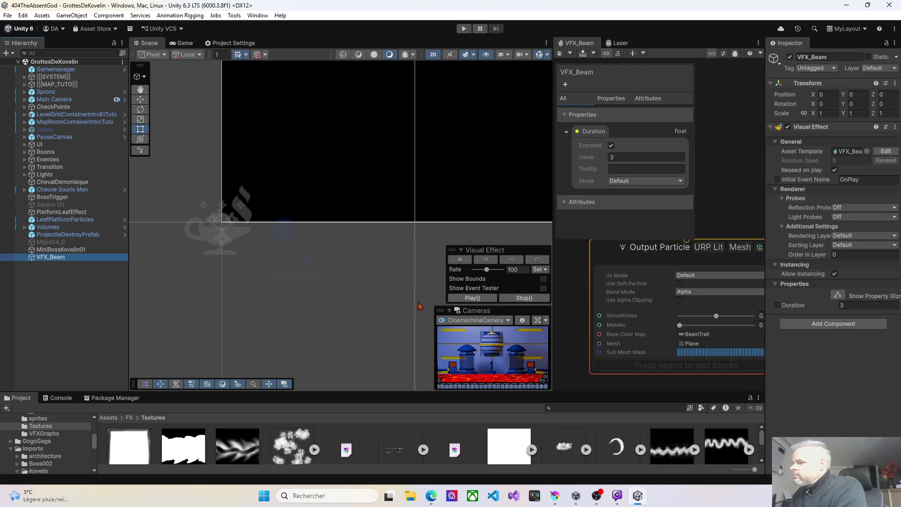
left_click(468, 299)
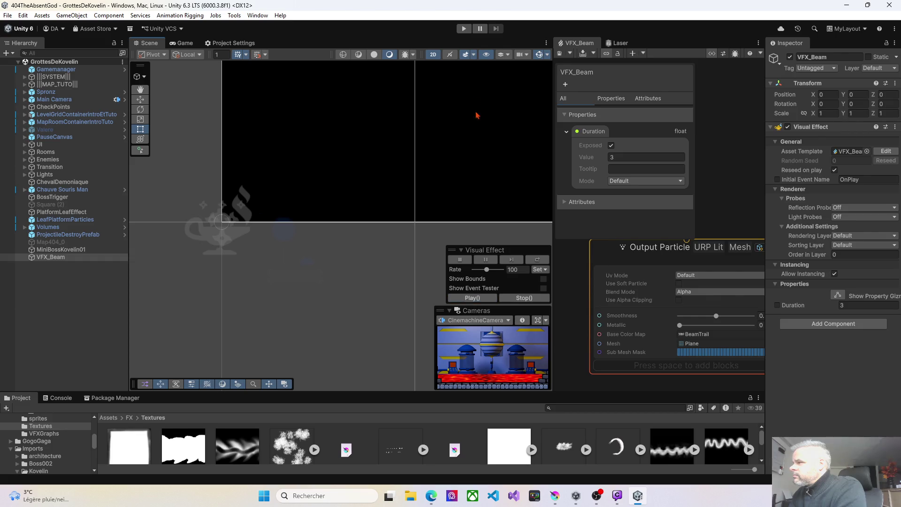
left_click(433, 55)
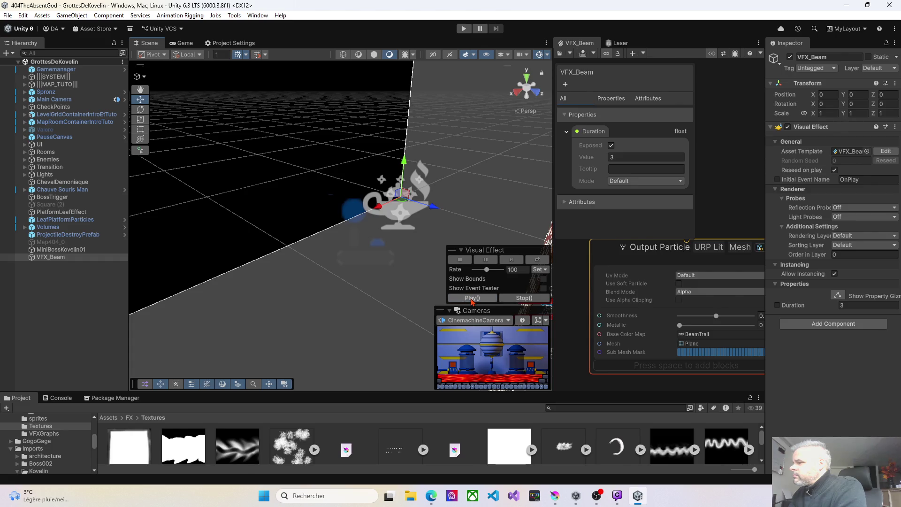
left_click(473, 299)
left_click(473, 298)
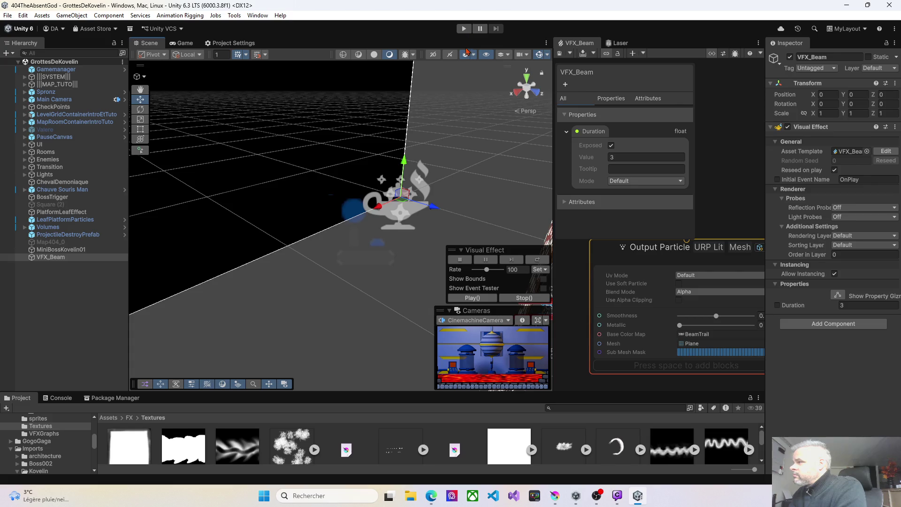
left_click(433, 54)
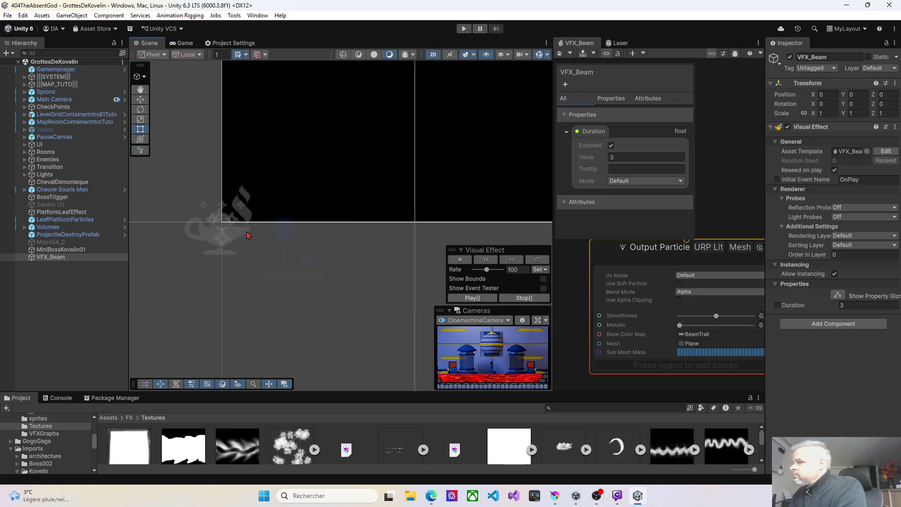
Step: Play the effect once more, then widen the effect graph panel to show the output contexts
scroll(260, 249, "up", 4)
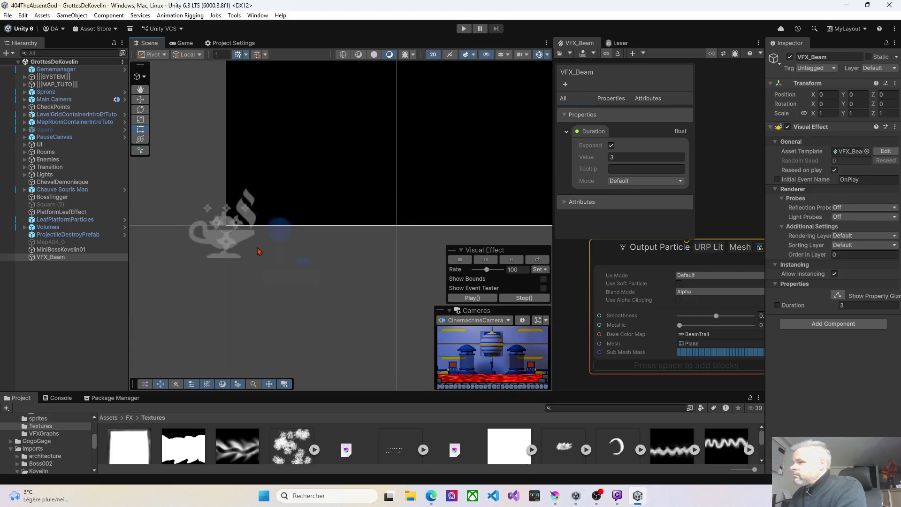
scroll(263, 261, "up", 3)
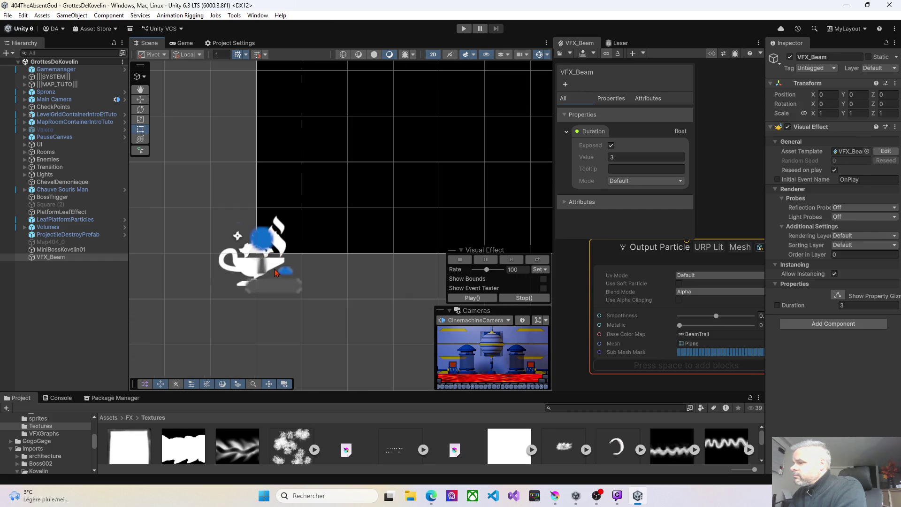
left_click(469, 299)
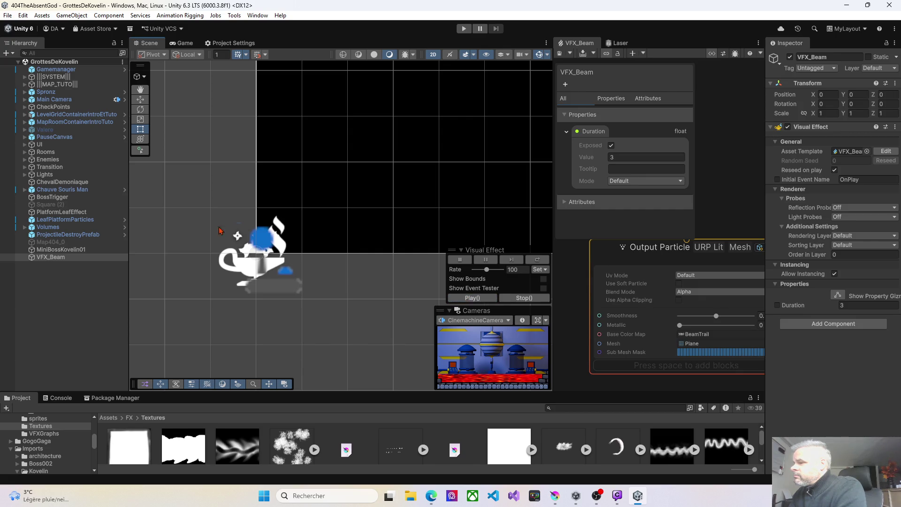
scroll(252, 240, "up", 2)
scroll(263, 253, "up", 3)
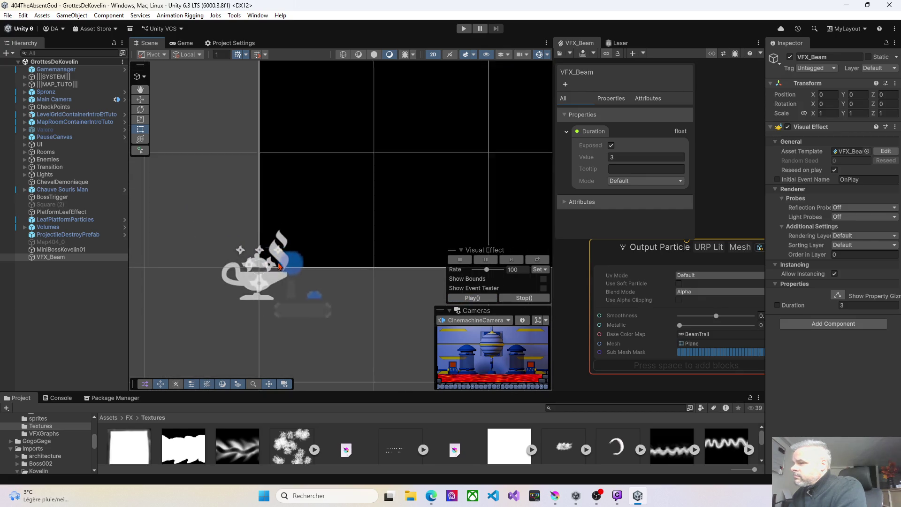
scroll(277, 267, "up", 1)
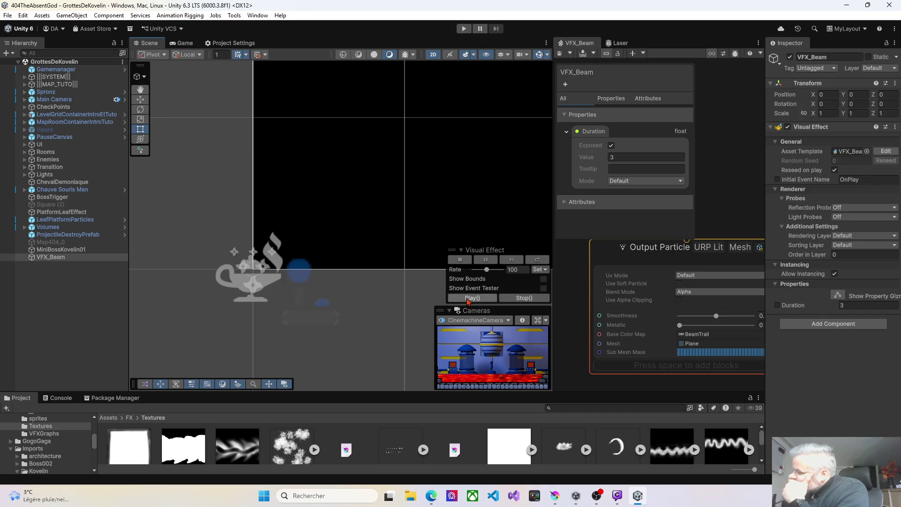
mouse_move(553, 262)
left_mouse_down()
mouse_move(486, 251)
mouse_move(269, 251)
mouse_move(314, 266)
left_mouse_up()
left_click_drag(538, 307, 486, 290)
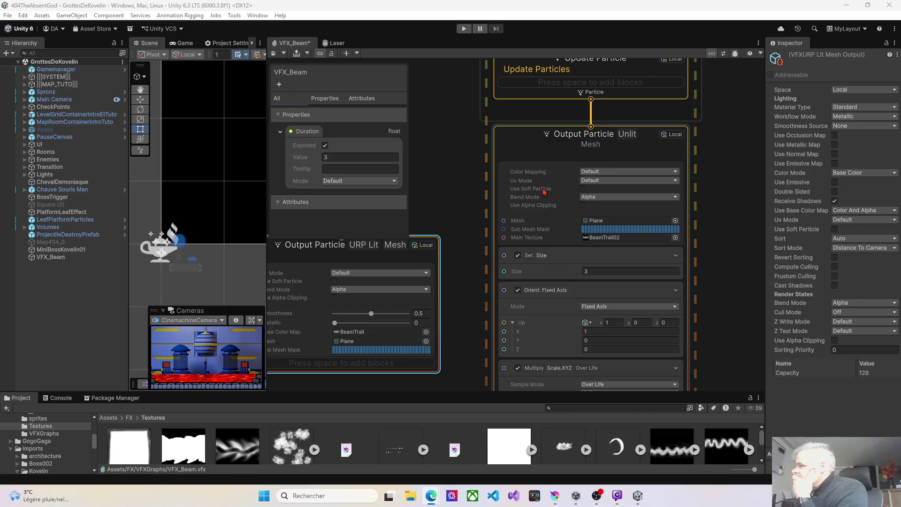
Step: Add an Output Particle Shader Graph Mesh context by searching 'output particle mesh'
mouse_move(545, 192)
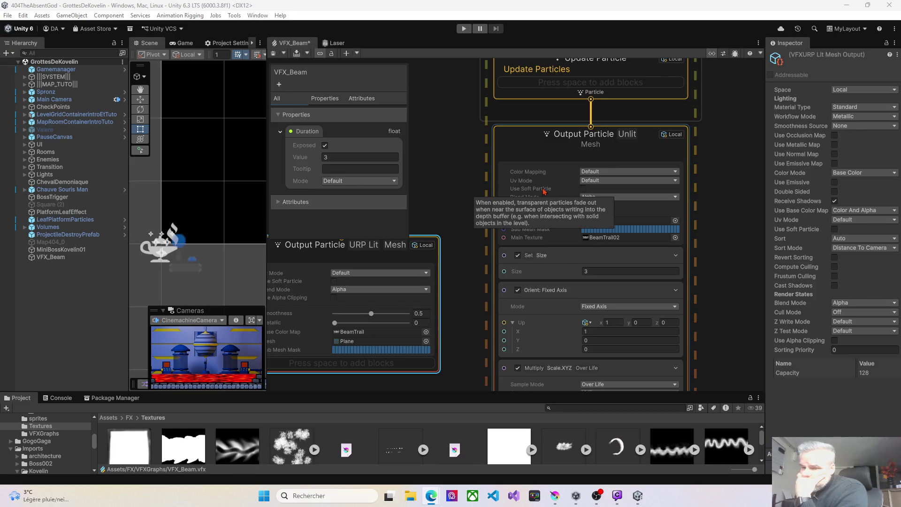
scroll(570, 260, "down", 2)
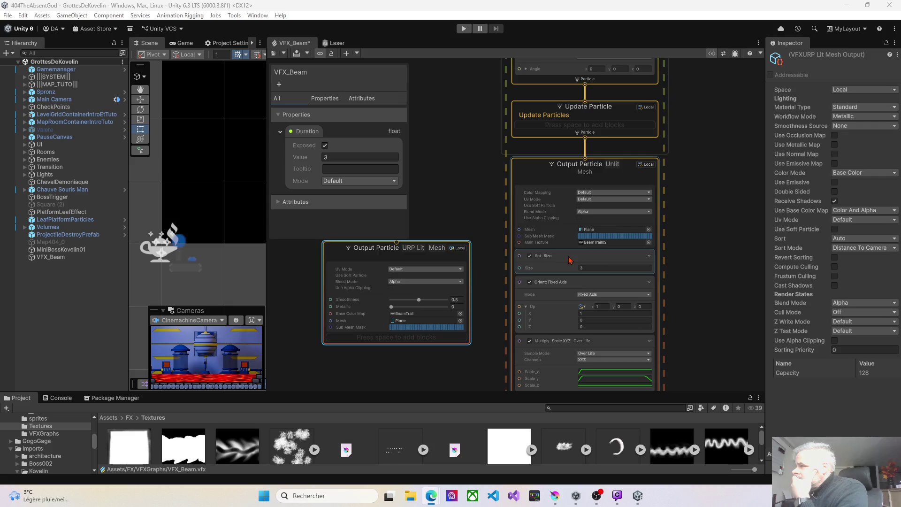
scroll(570, 260, "down", 2)
scroll(569, 260, "up", 3)
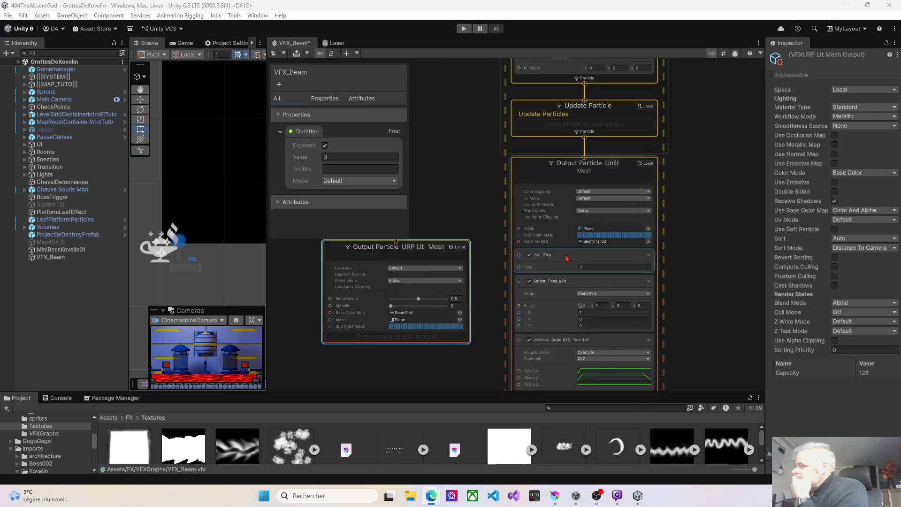
left_click(567, 258)
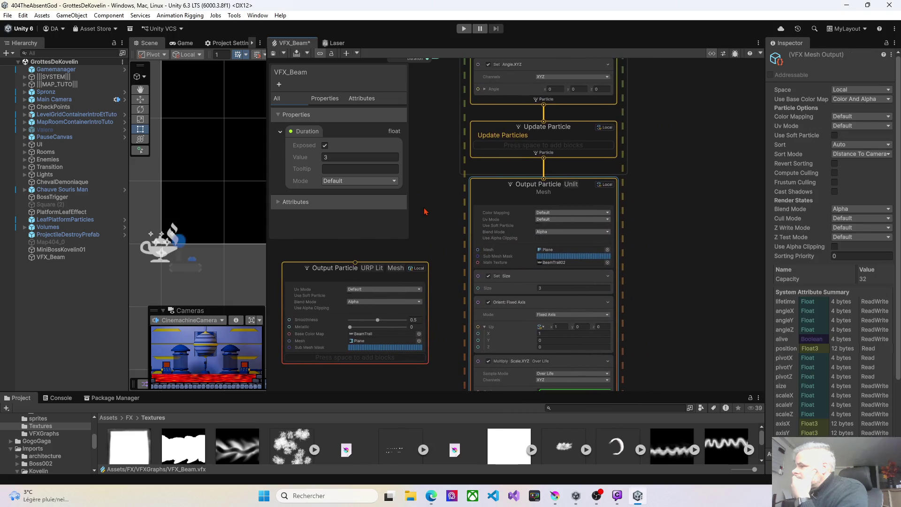
right_click(659, 196)
left_click(676, 203)
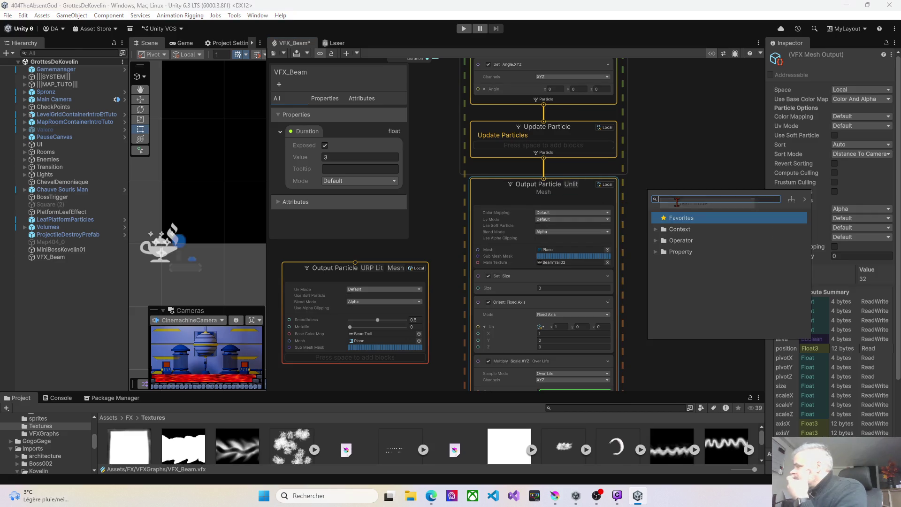
type("output pat")
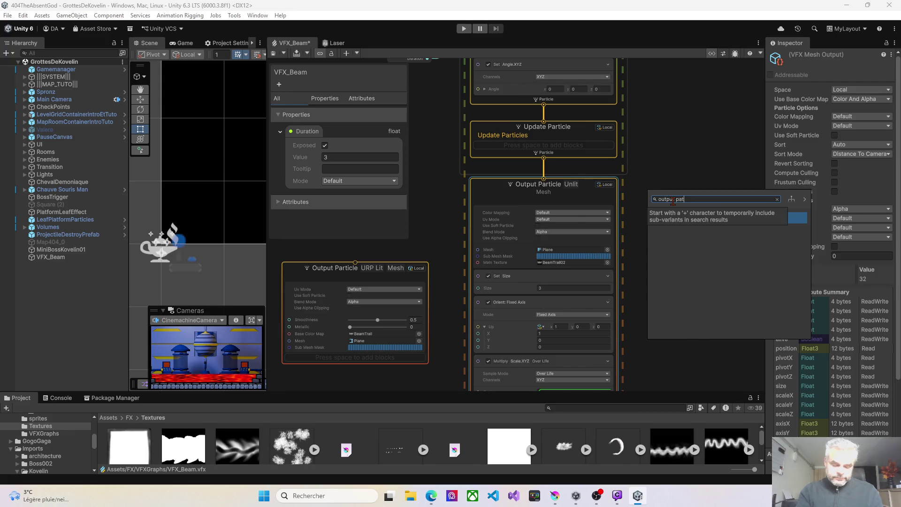
key("BackSpace")
type("rticle mesh")
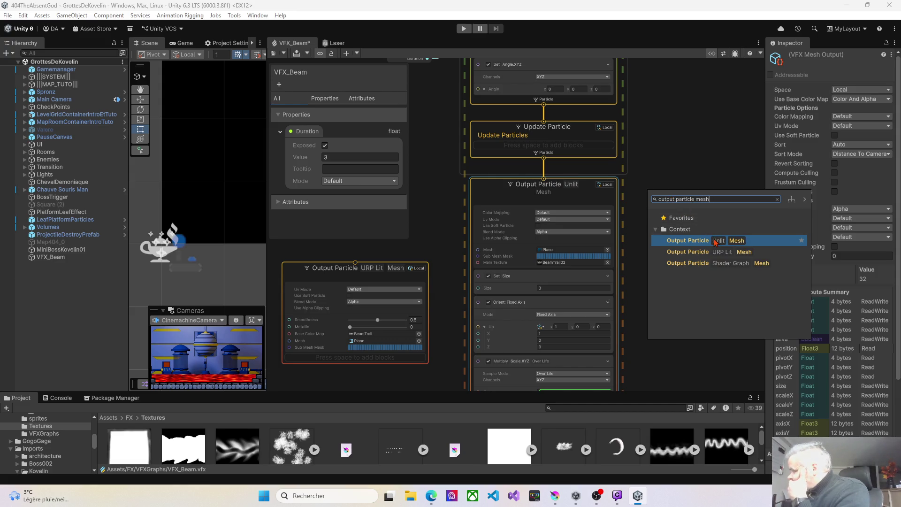
double_click(698, 264)
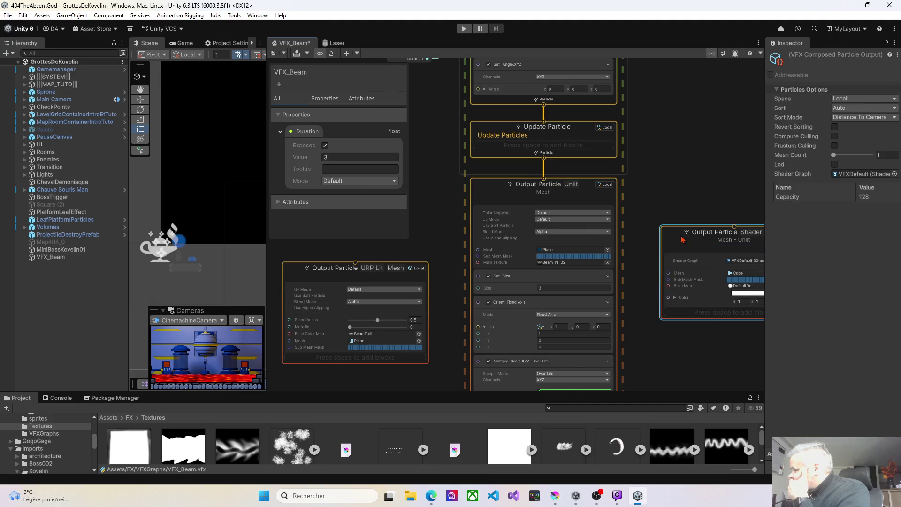
Step: Assign the Laser shader graph to the new Shader Graph Mesh output
left_click_drag(682, 236, 643, 200)
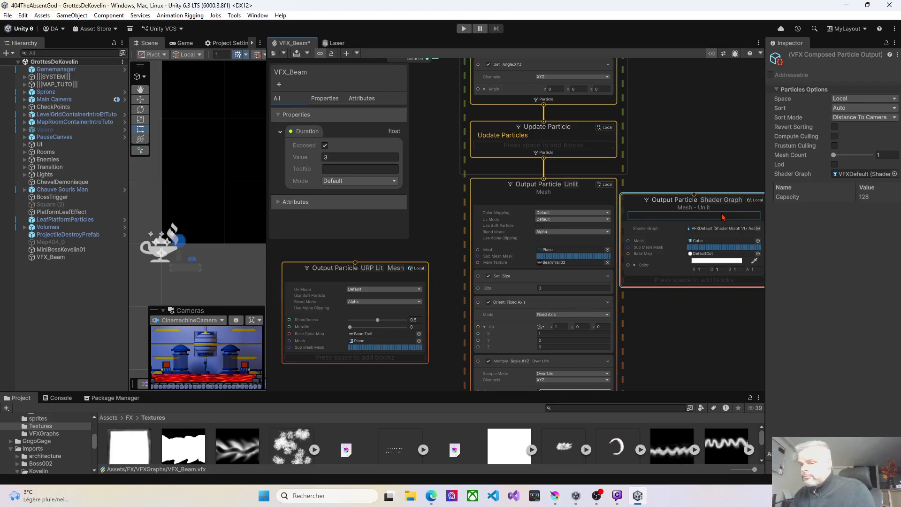
scroll(747, 210, "up", 3)
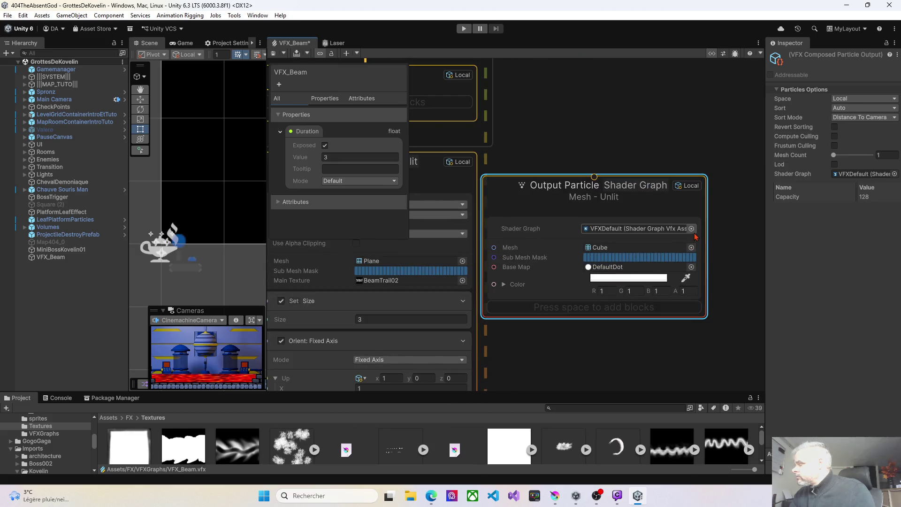
left_click(695, 233)
double_click(552, 157)
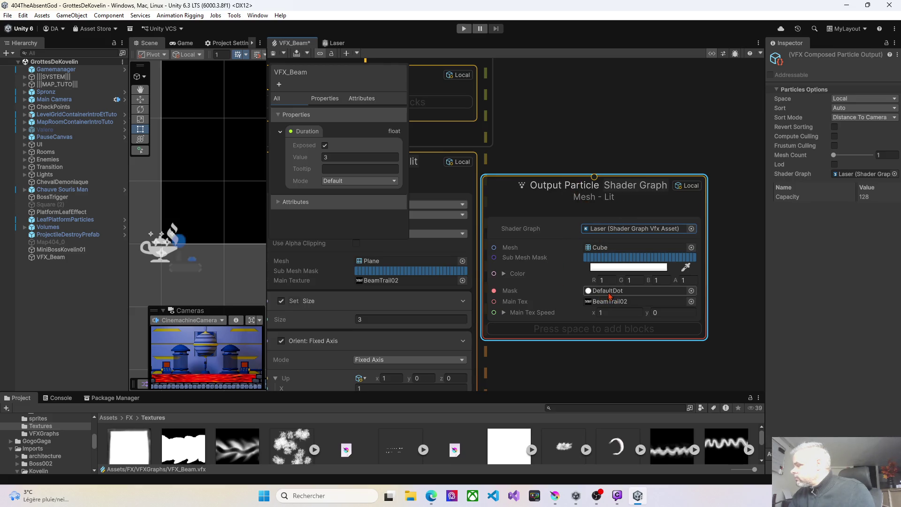
mouse_move(502, 191)
left_mouse_down()
mouse_move(548, 204)
mouse_move(528, 168)
left_mouse_up()
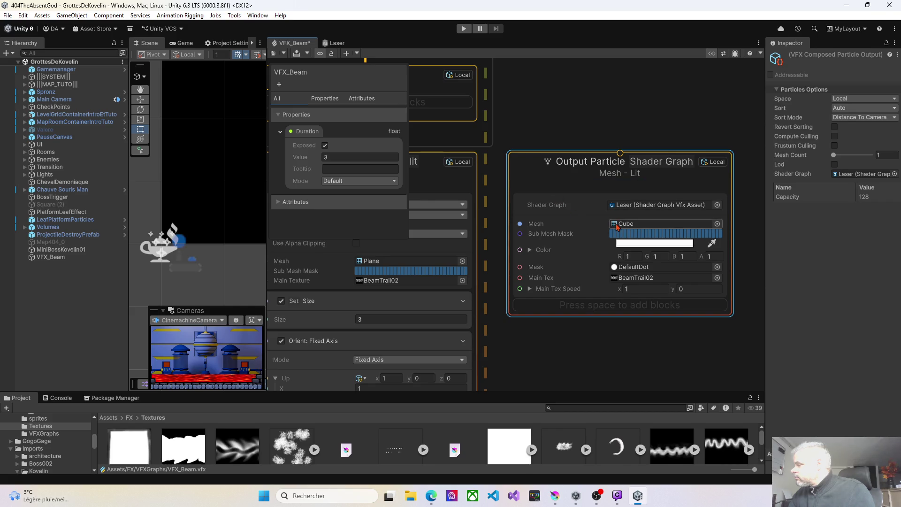
Step: Search 'pl' and set the Shader Graph output's mesh to Plane
left_click(718, 224)
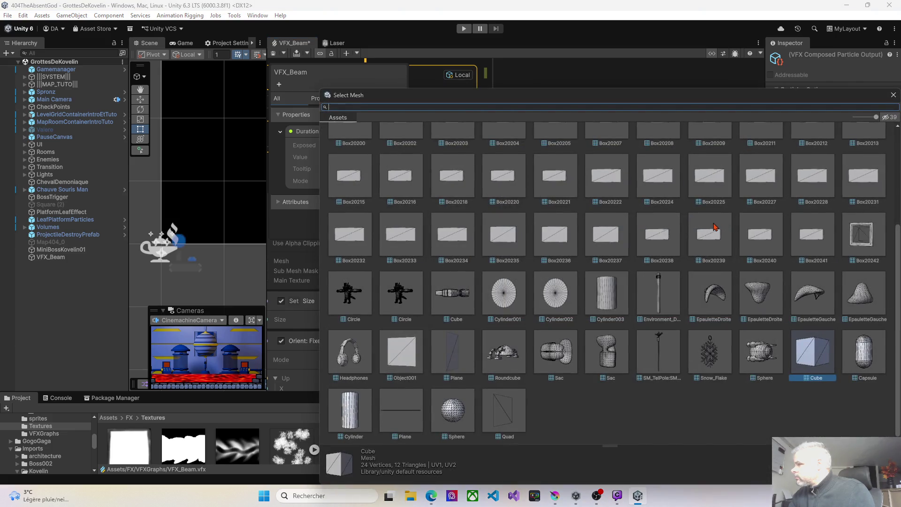
type("pl")
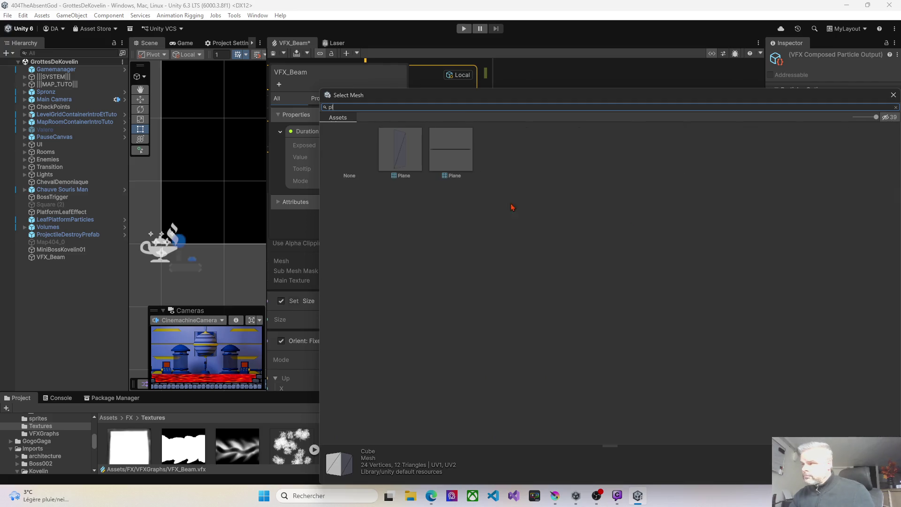
double_click(403, 169)
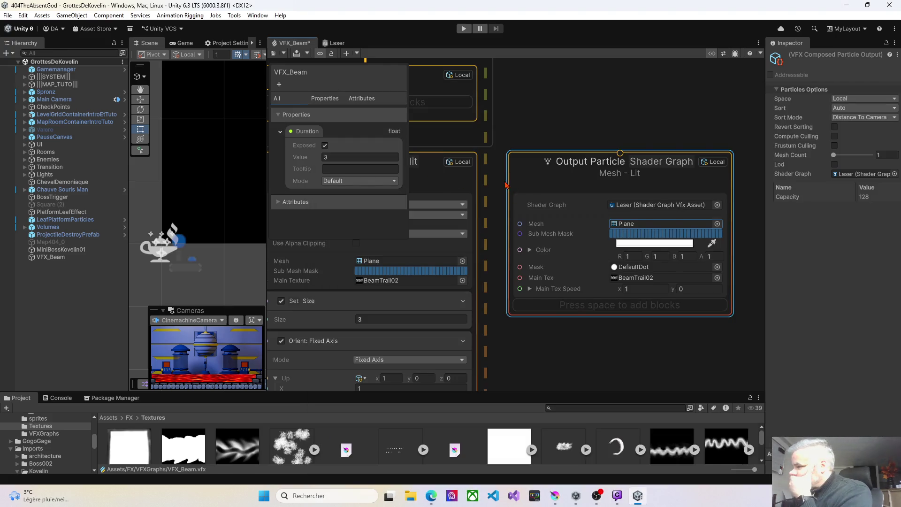
scroll(493, 273, "down", 2)
mouse_move(494, 287)
left_mouse_down()
mouse_move(617, 269)
mouse_move(496, 266)
left_mouse_up()
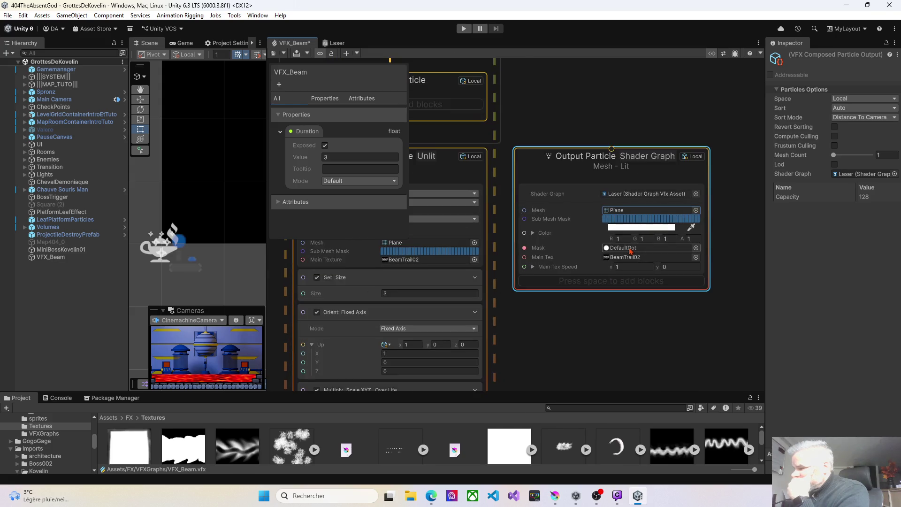
Step: Assign the BeamMask texture to the Shader Graph output's Mask property
scroll(630, 252, "up", 5)
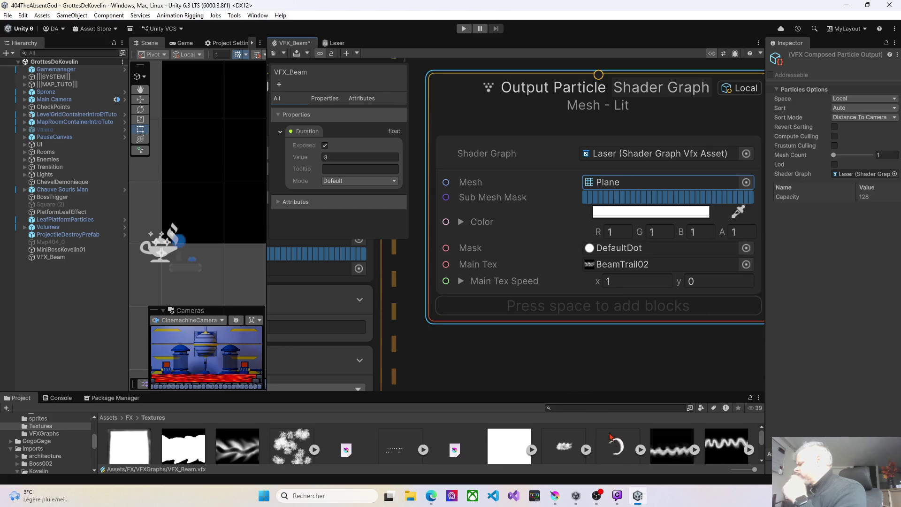
left_click(336, 43)
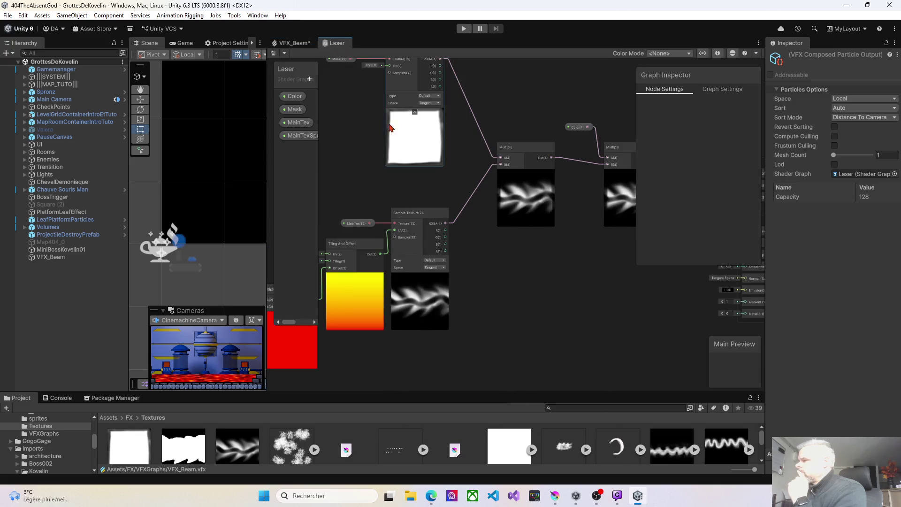
left_click(295, 109)
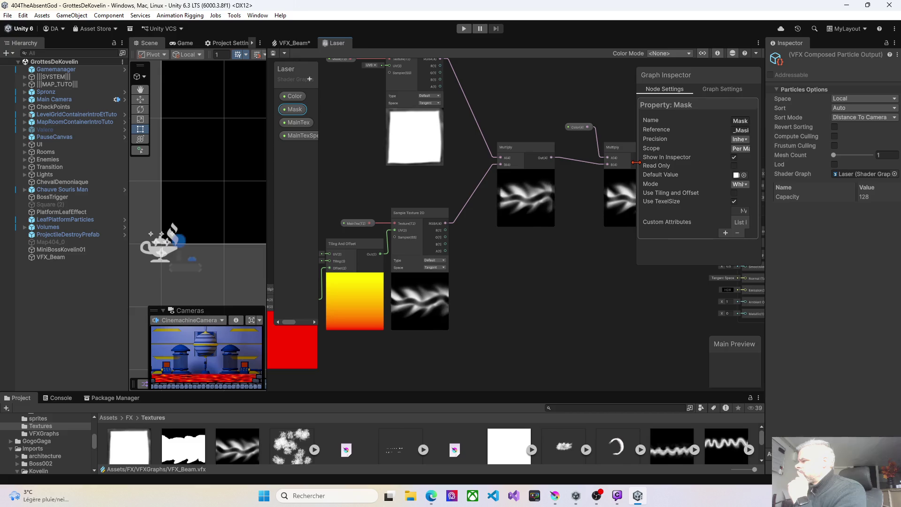
left_click_drag(638, 147, 524, 147)
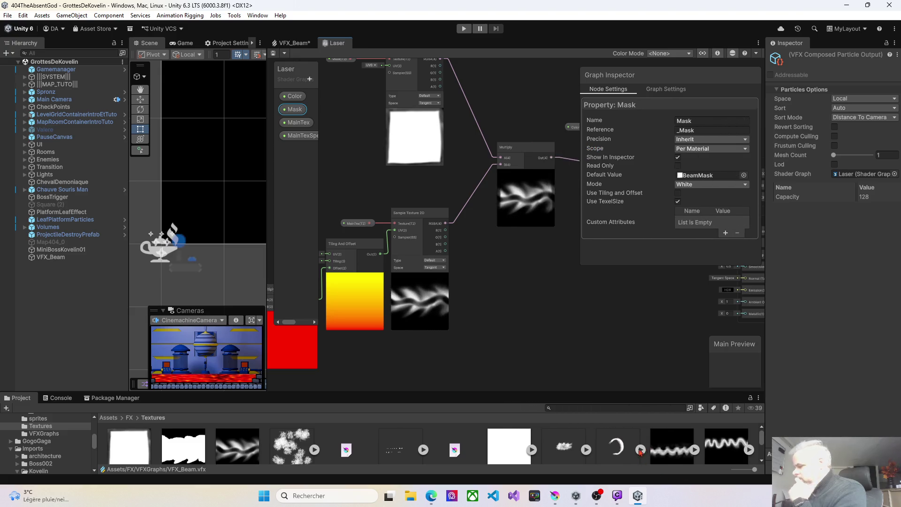
left_click(638, 497)
left_click(637, 498)
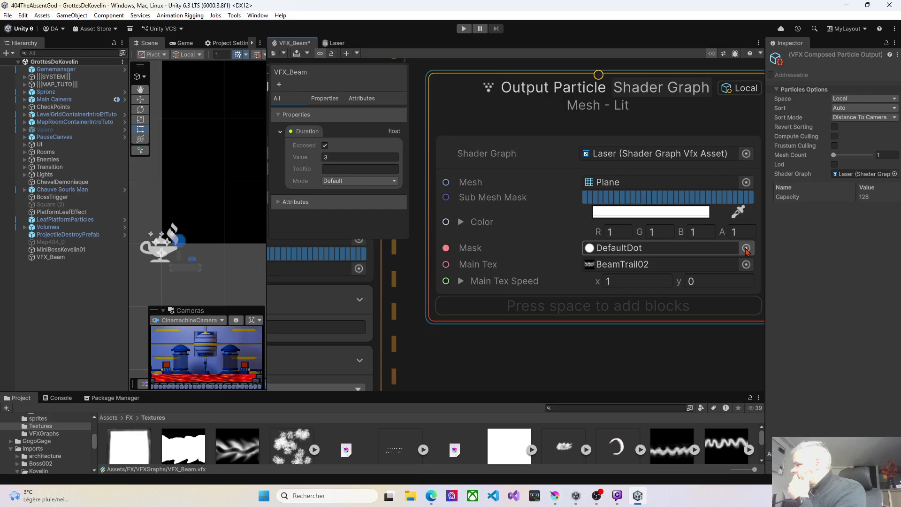
left_click(746, 249)
type("bea")
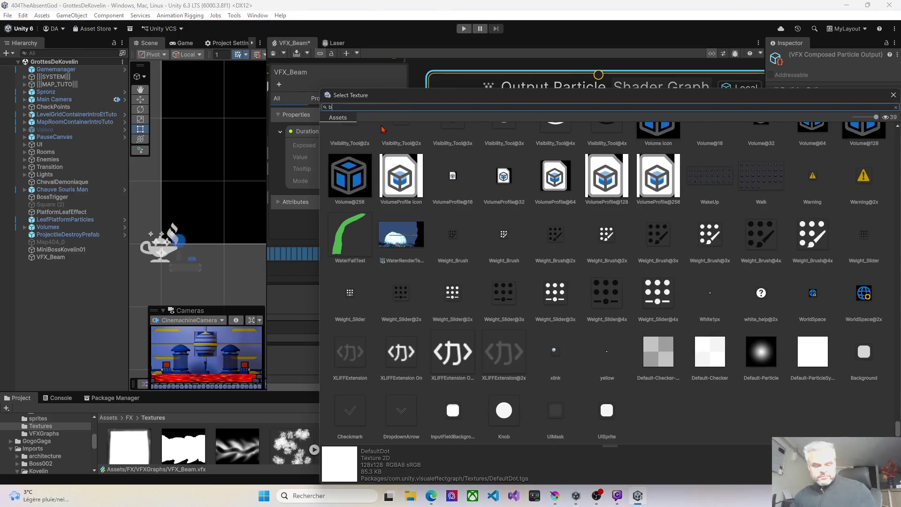
double_click(396, 145)
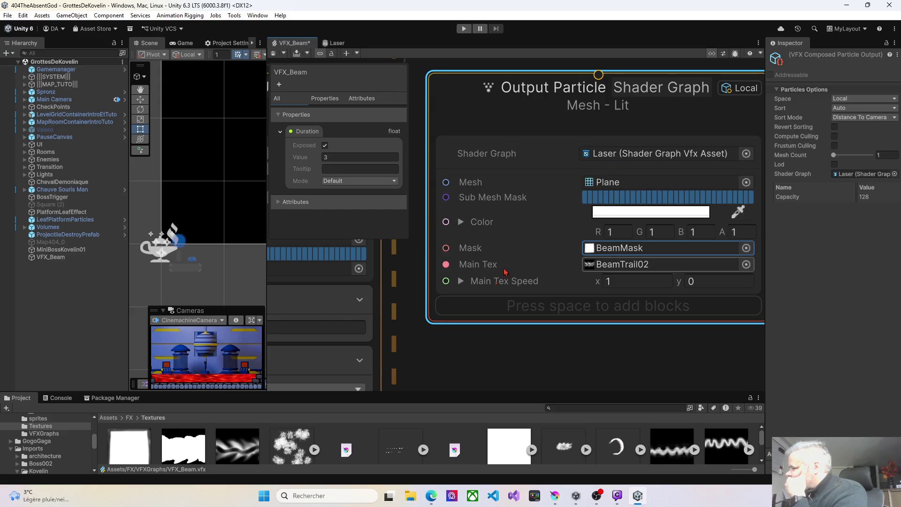
Step: Move the Set Size and Multiply Scale.XYZ Over Life blocks into the Shader Graph output
scroll(475, 323, "down", 3)
scroll(475, 323, "down", 2)
mouse_move(451, 248)
left_mouse_down()
mouse_move(614, 248)
mouse_move(599, 252)
left_mouse_up()
left_click_drag(478, 248, 594, 248)
left_click(467, 249)
Step: Move Set Scale.XYZ into the Shader Graph output and delete the Output Particle Unlit context
left_click_drag(537, 248, 588, 250)
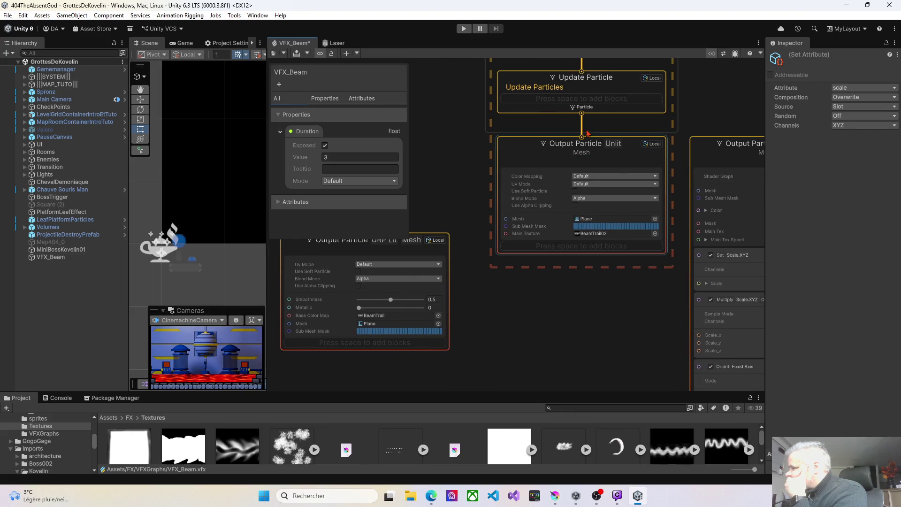
left_click(557, 154)
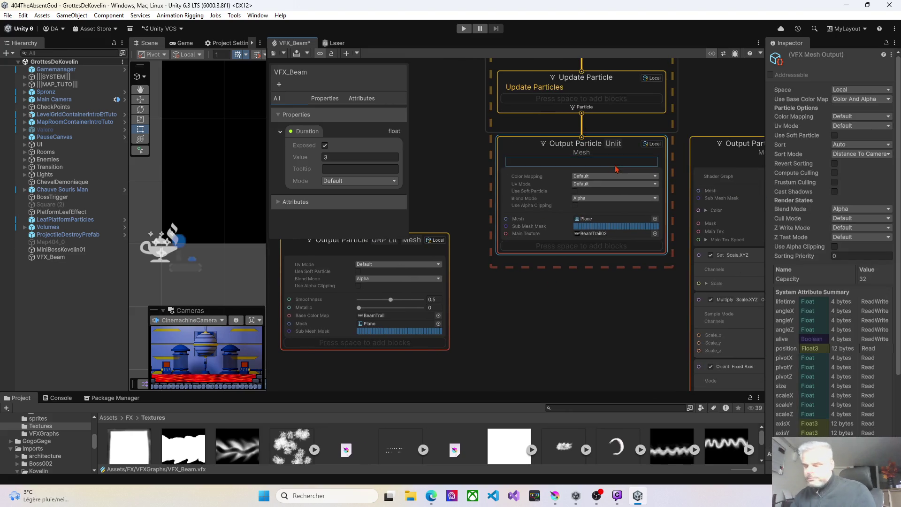
key("Delete")
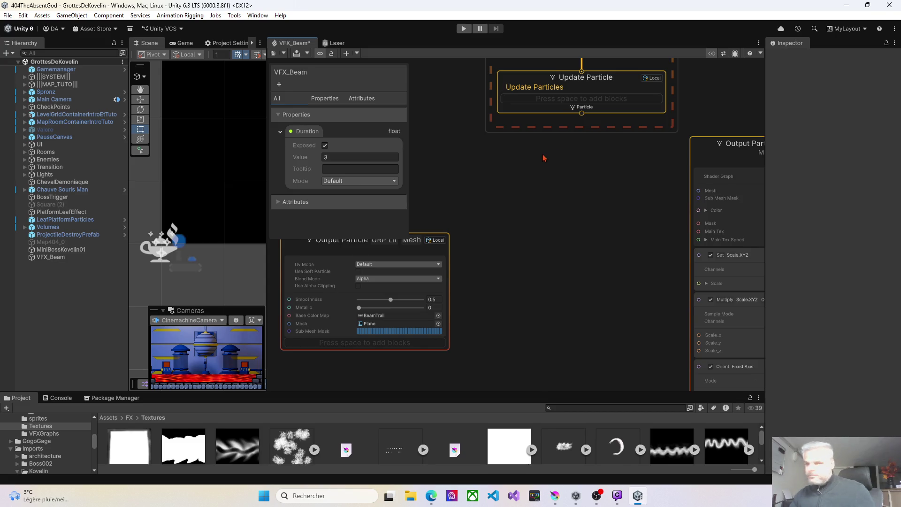
key("ctrl+z")
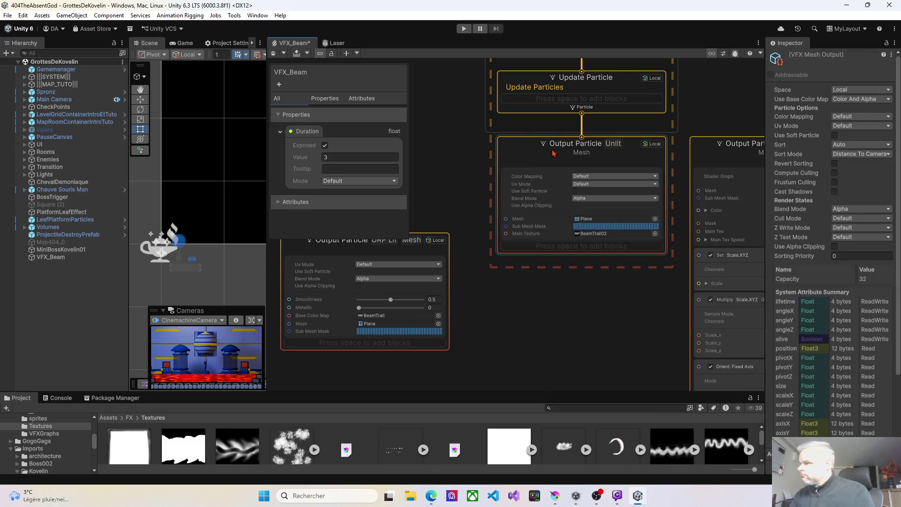
left_click(543, 152)
key("Delete")
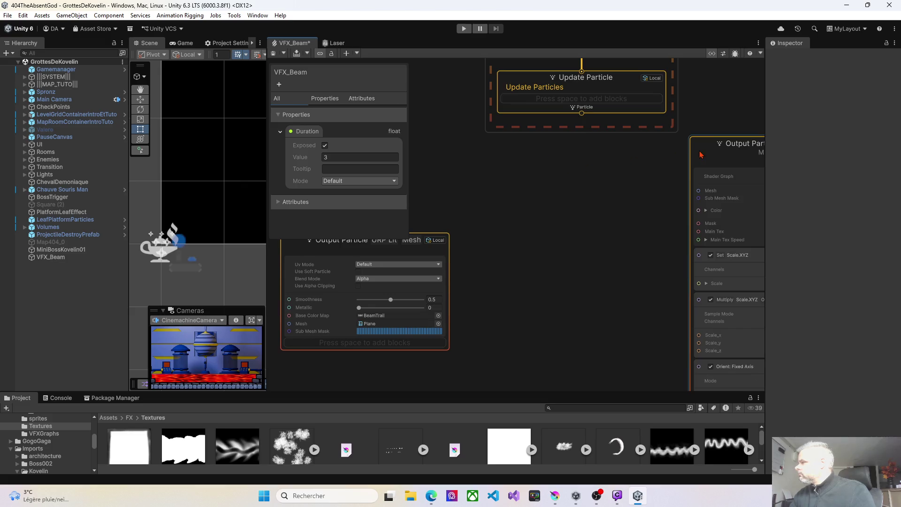
Step: Connect Update Particle to the Shader Graph output and widen the Scene view
left_click_drag(706, 152, 514, 160)
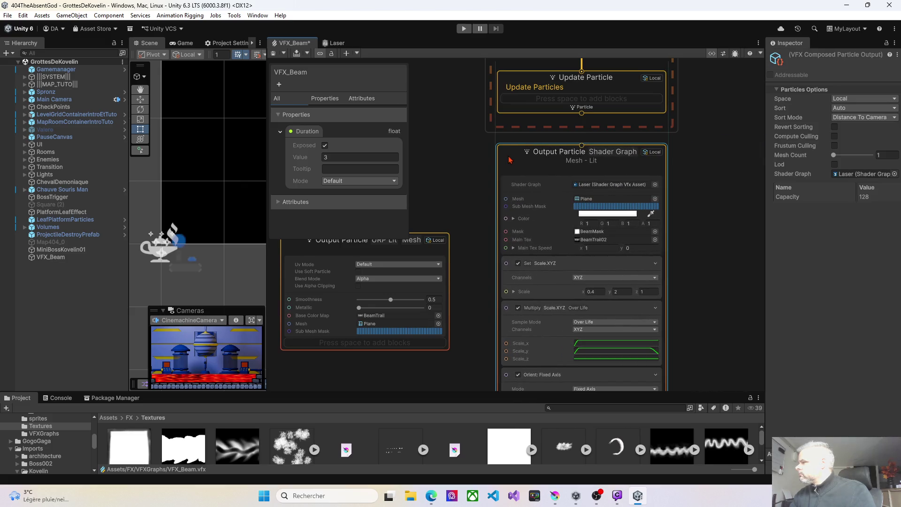
left_click_drag(582, 118, 582, 147)
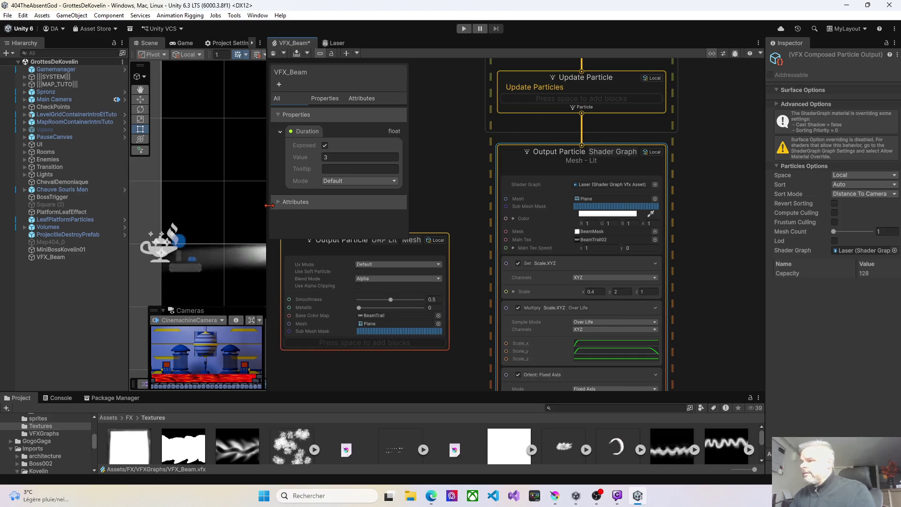
left_click_drag(271, 207, 381, 199)
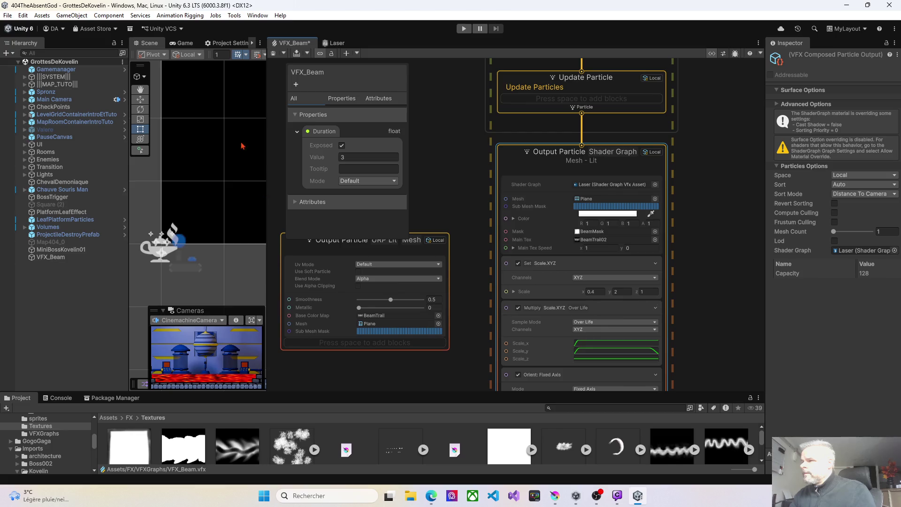
left_click_drag(267, 211, 515, 211)
Step: Select VFX_Beam and play the effect to preview the beam in the Scene
scroll(399, 251, "down", 8)
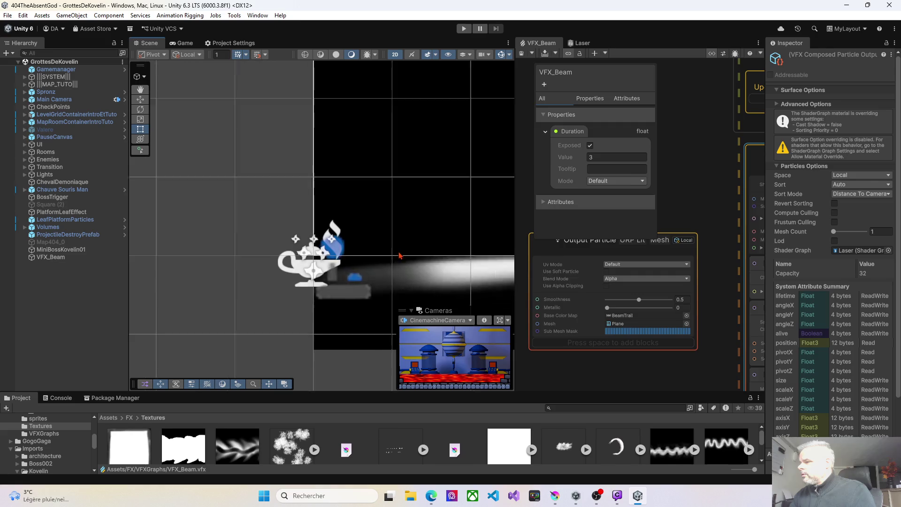
scroll(437, 262, "down", 2)
left_click_drag(437, 262, 336, 165)
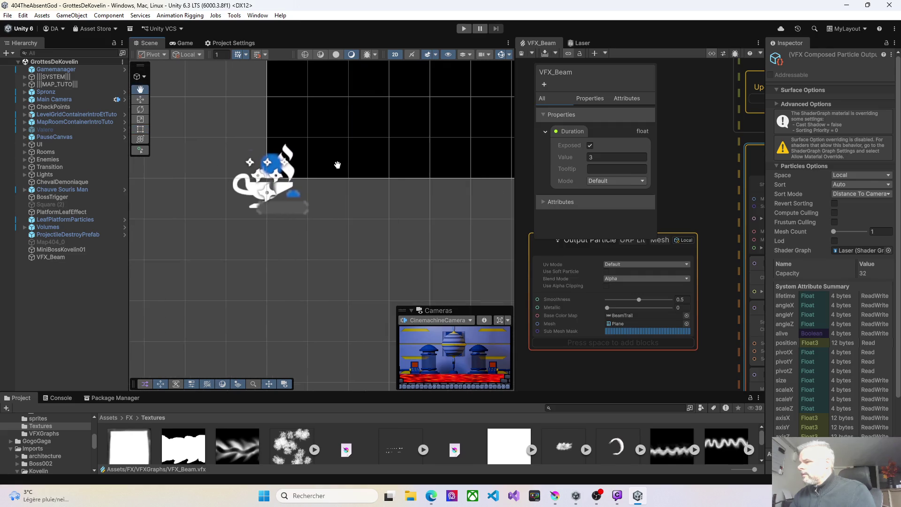
left_click(65, 258)
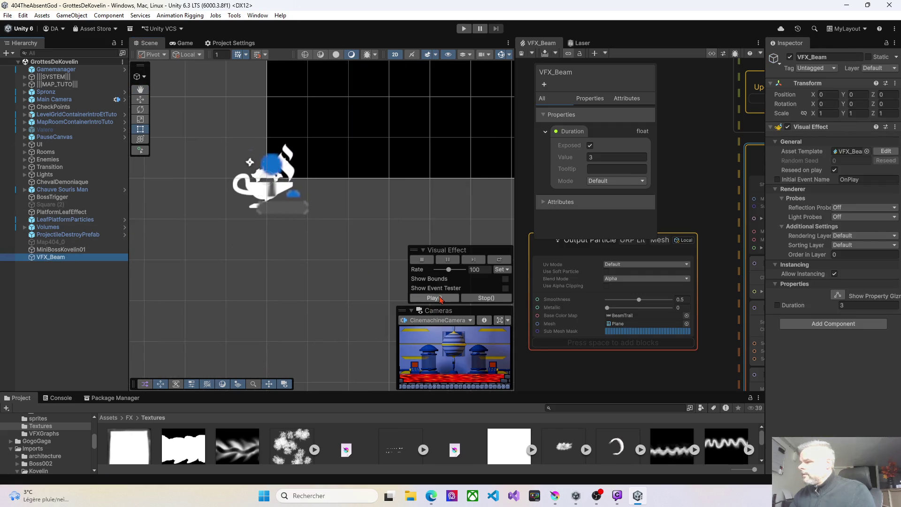
left_click(441, 298)
left_click_drag(342, 281, 170, 269)
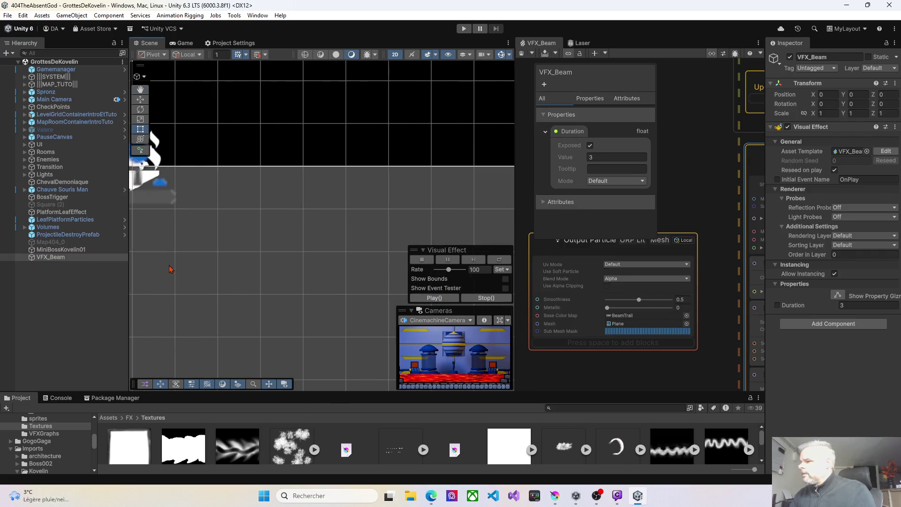
left_click(45, 260)
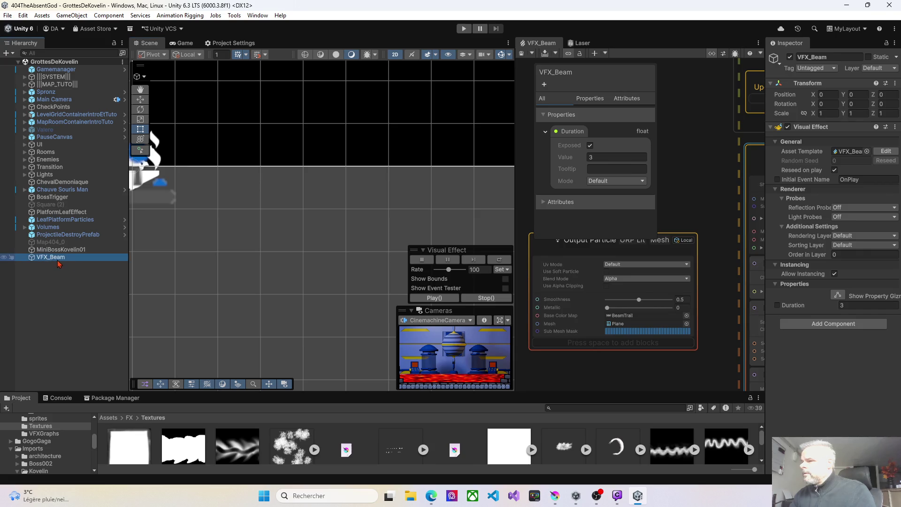
left_click(434, 298)
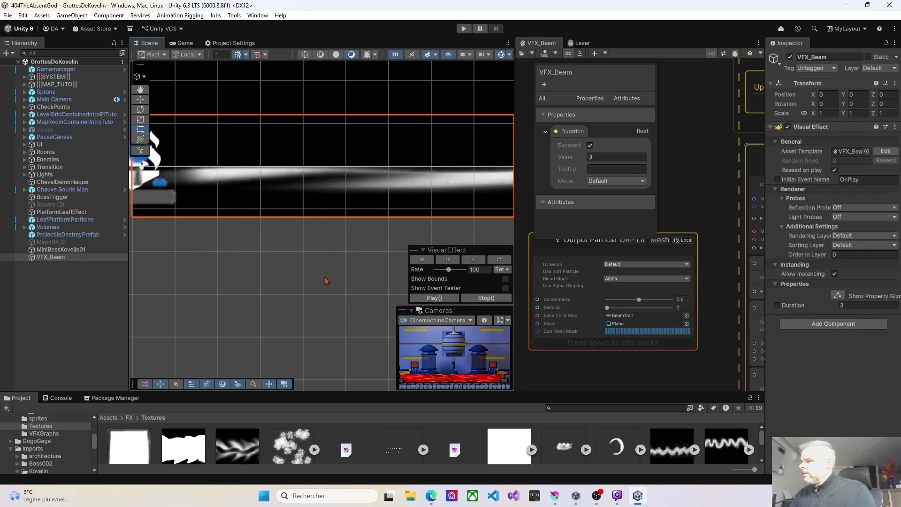
Step: Frame the beam in the Scene view and replay the effect several times
scroll(329, 283, "down", 2)
scroll(329, 283, "down", 3)
left_click_drag(315, 298, 302, 222)
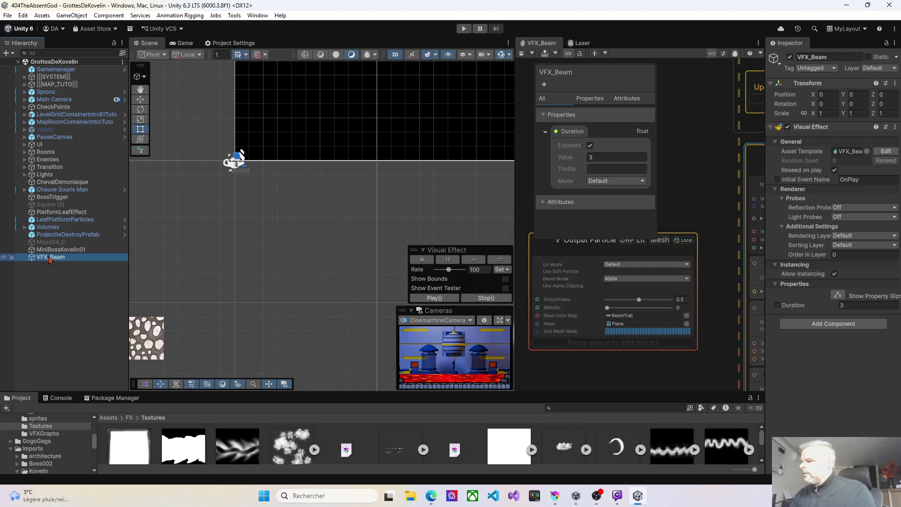
left_click(428, 299)
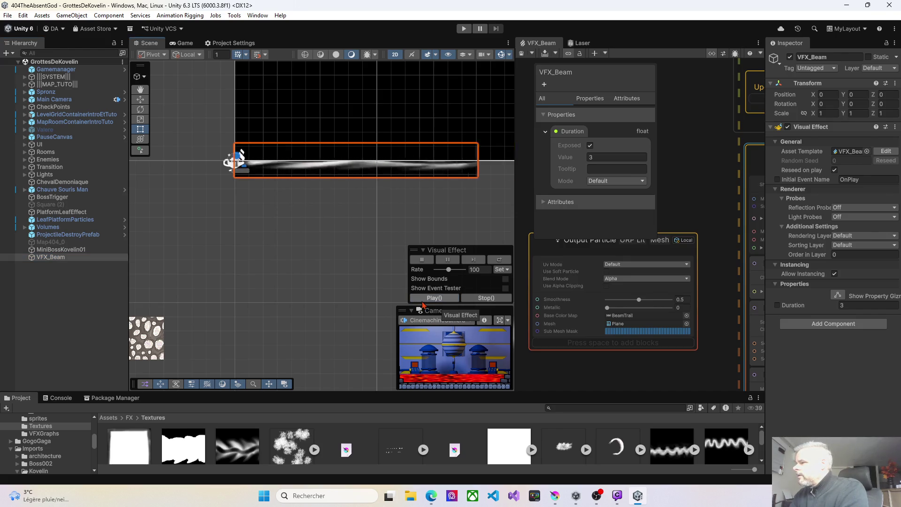
left_click(425, 299)
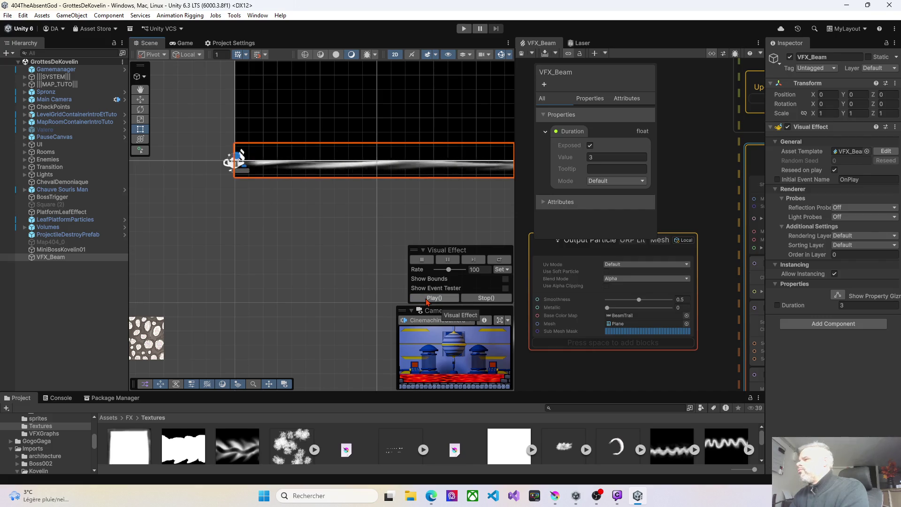
left_click(427, 299)
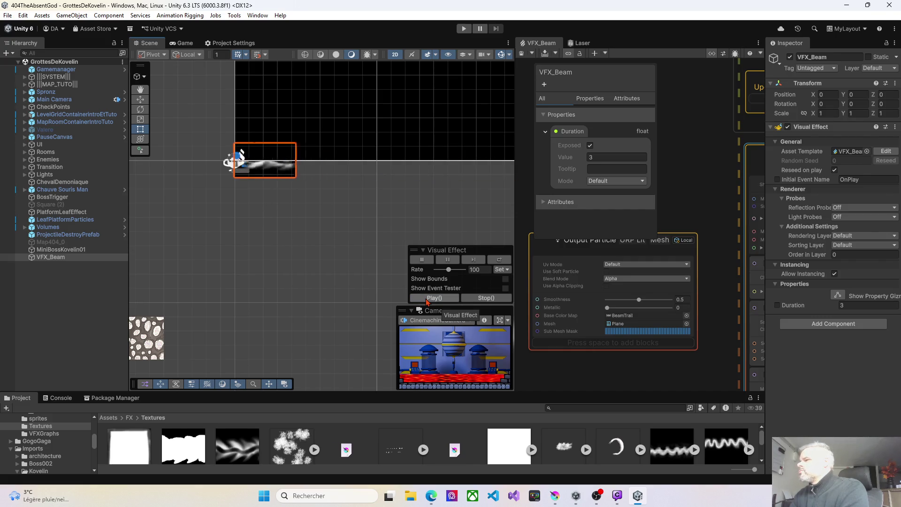
left_click(428, 299)
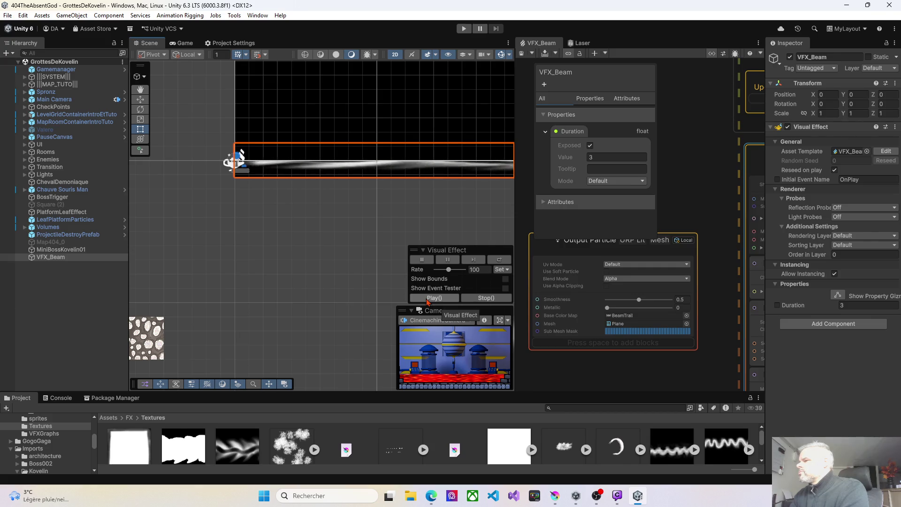
left_click(427, 299)
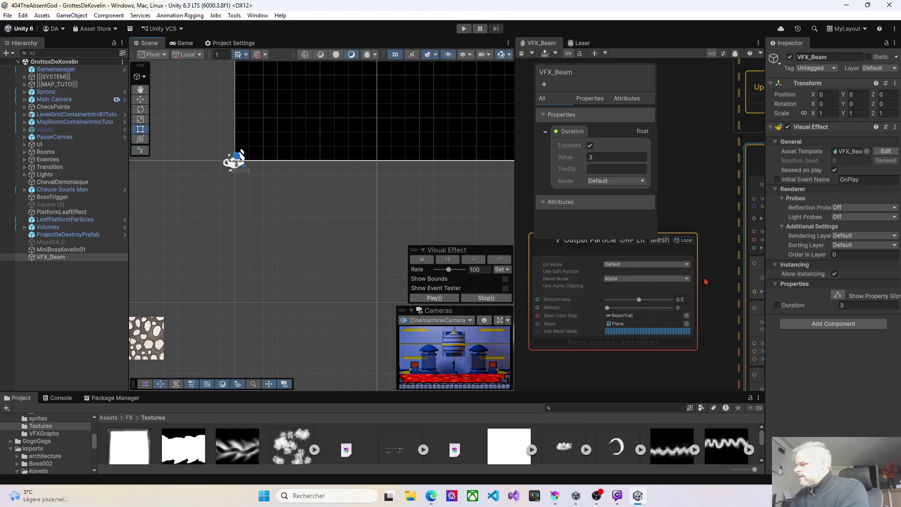
left_click(434, 298)
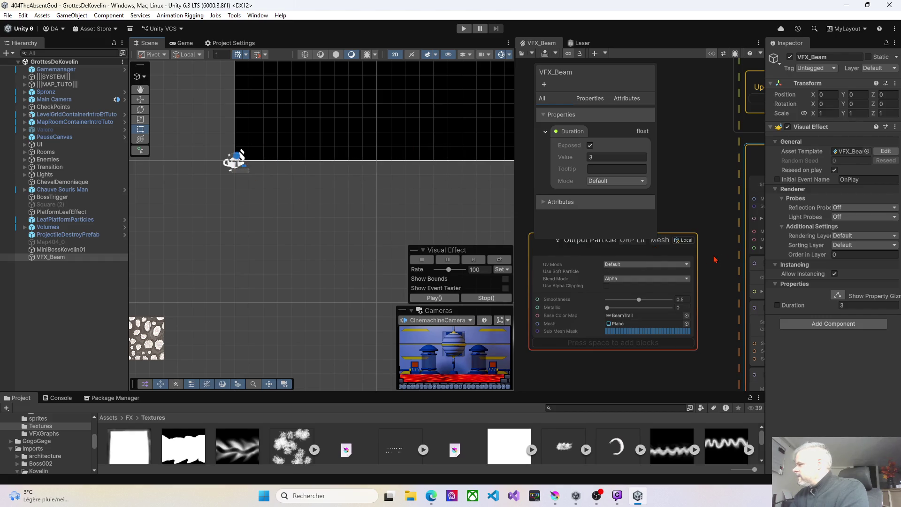
Step: Delete the Output Particle URP Lit Mesh context, replay the beam, and widen the VFX graph
left_click(710, 234)
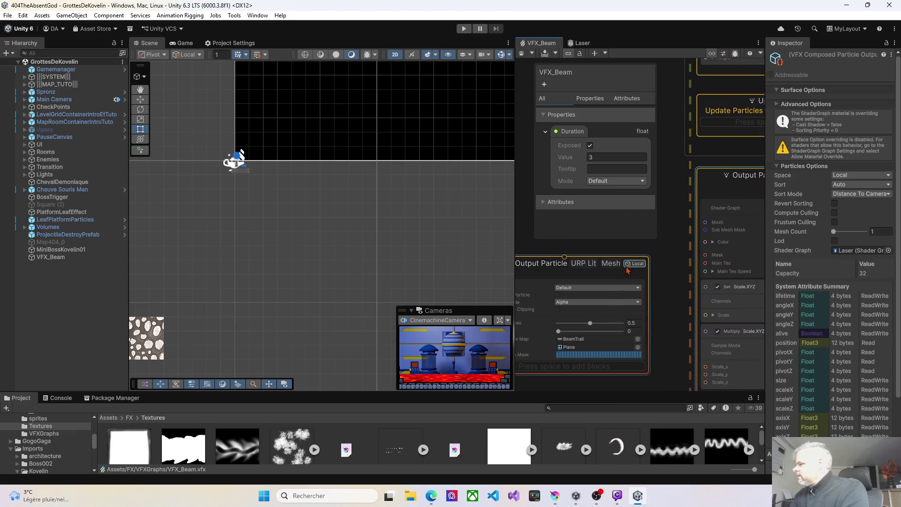
key("Delete")
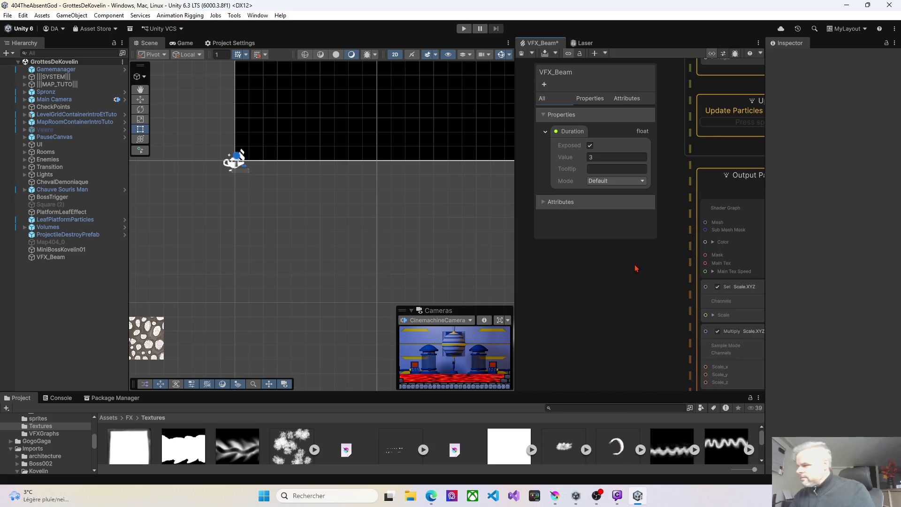
left_click_drag(673, 277, 622, 272)
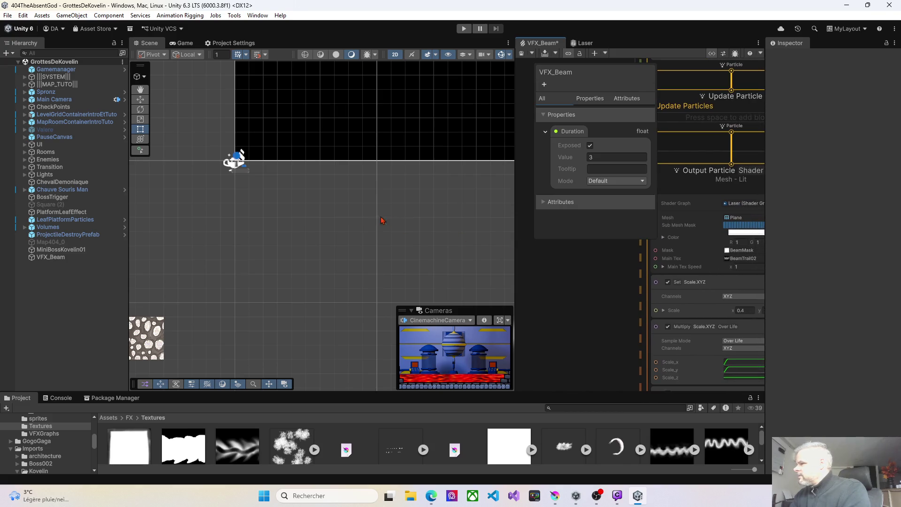
scroll(308, 248, "down", 4)
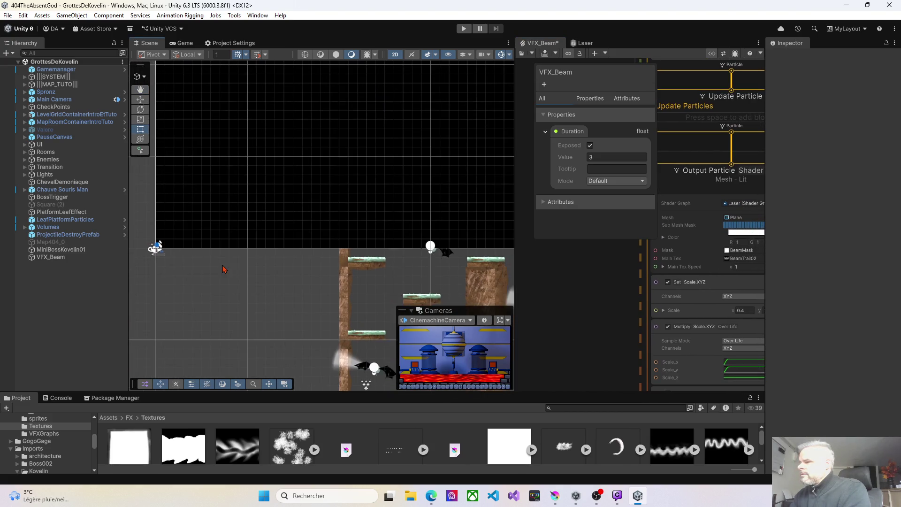
left_click_drag(222, 269, 262, 256)
left_click(34, 258)
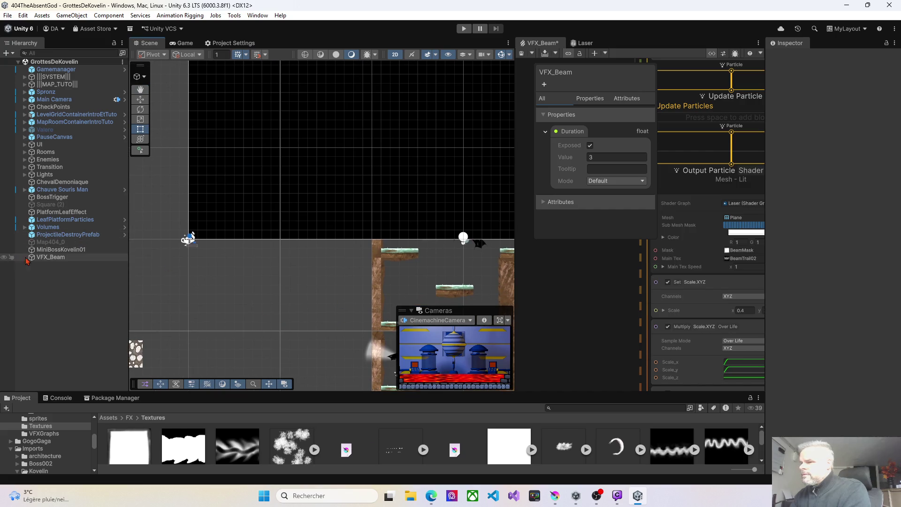
left_click(437, 299)
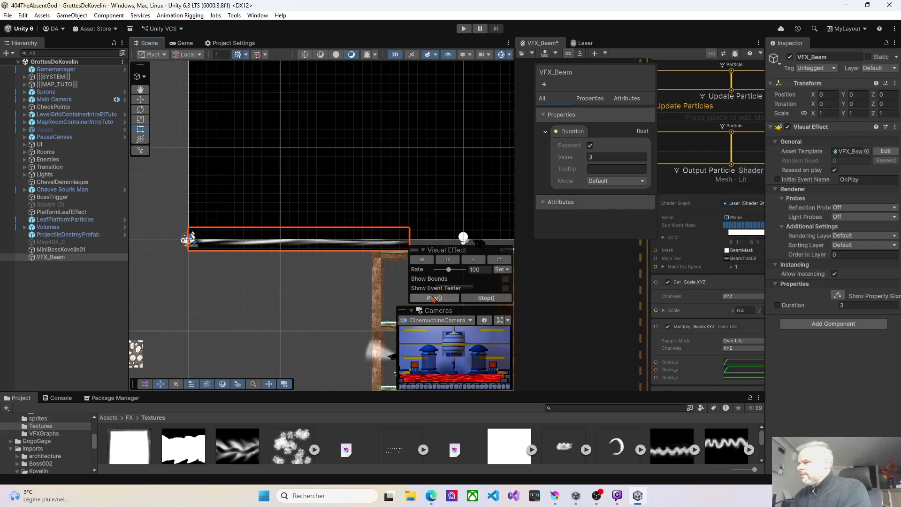
left_click_drag(516, 245, 362, 243)
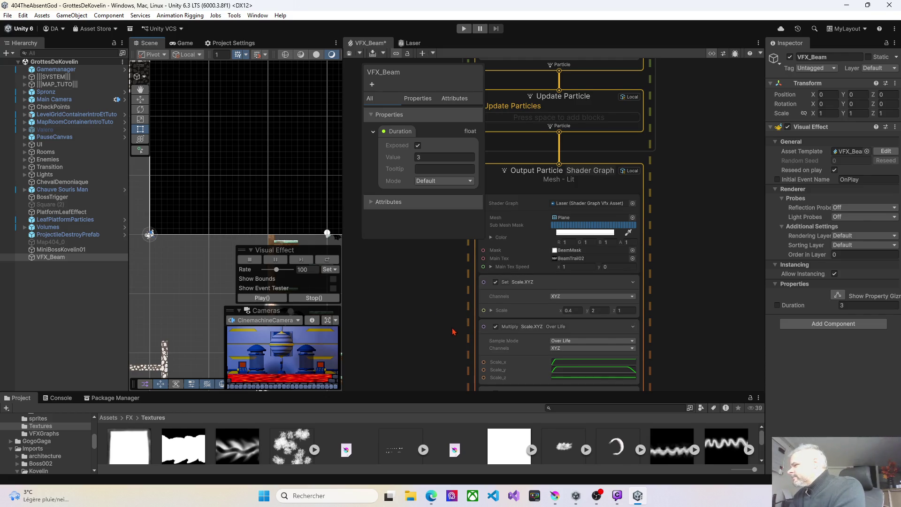
Step: Set Main Tex Speed x to -0.99 and replay VFX_Beam to preview the reversed scroll
scroll(453, 332, "down", 3)
left_click_drag(481, 280, 484, 314)
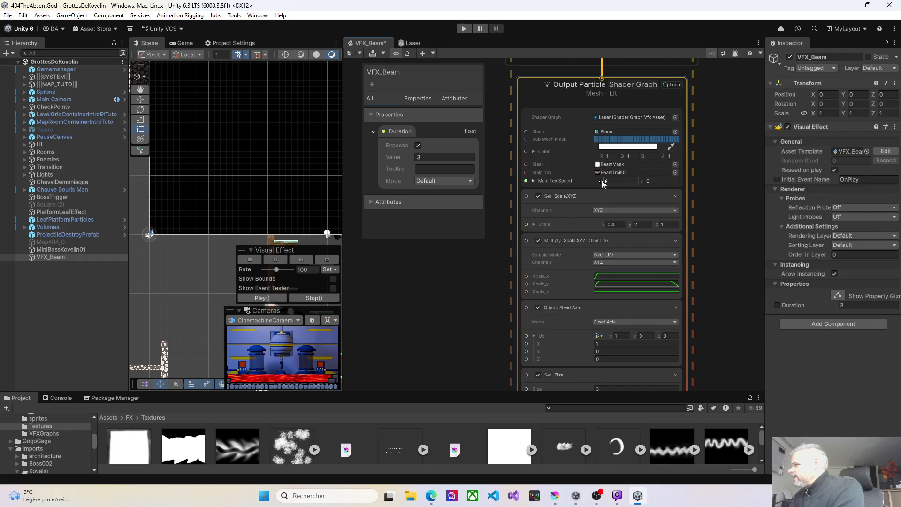
left_click_drag(605, 184, 603, 179)
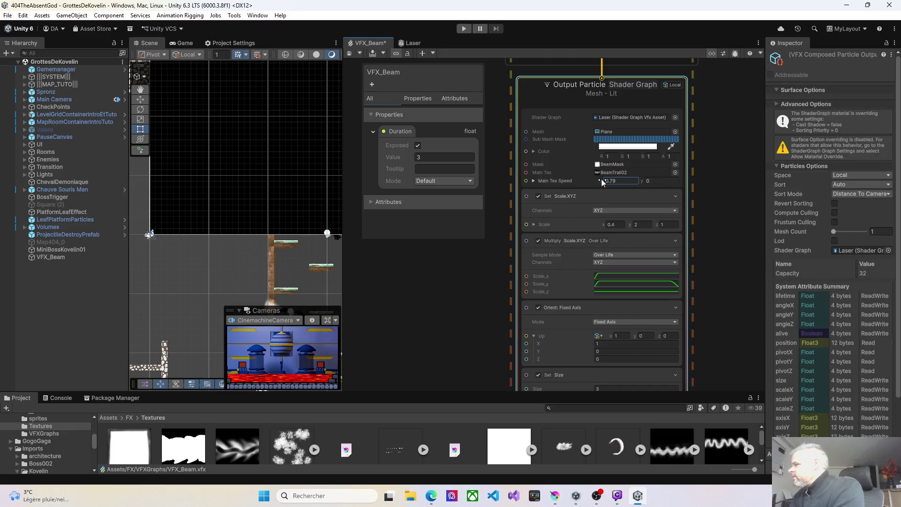
left_click_drag(579, 180, 577, 180)
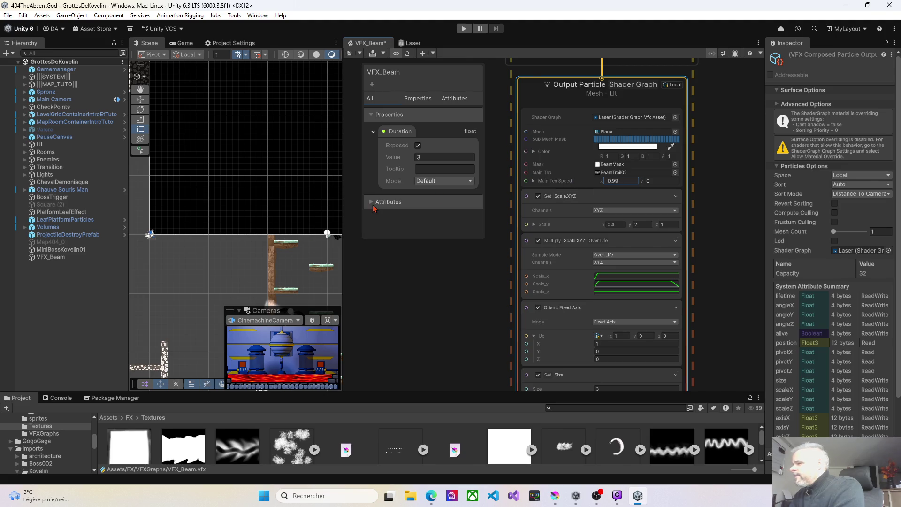
left_click(51, 258)
left_click(265, 299)
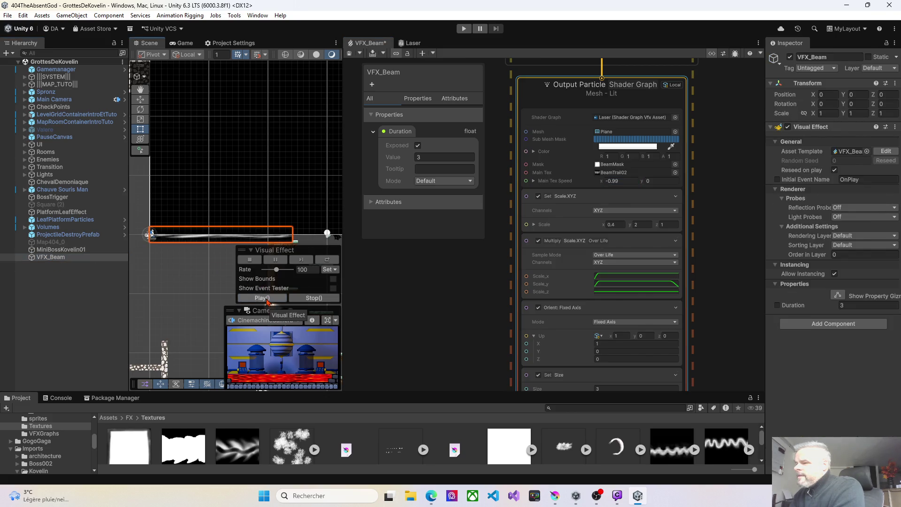
left_click(266, 298)
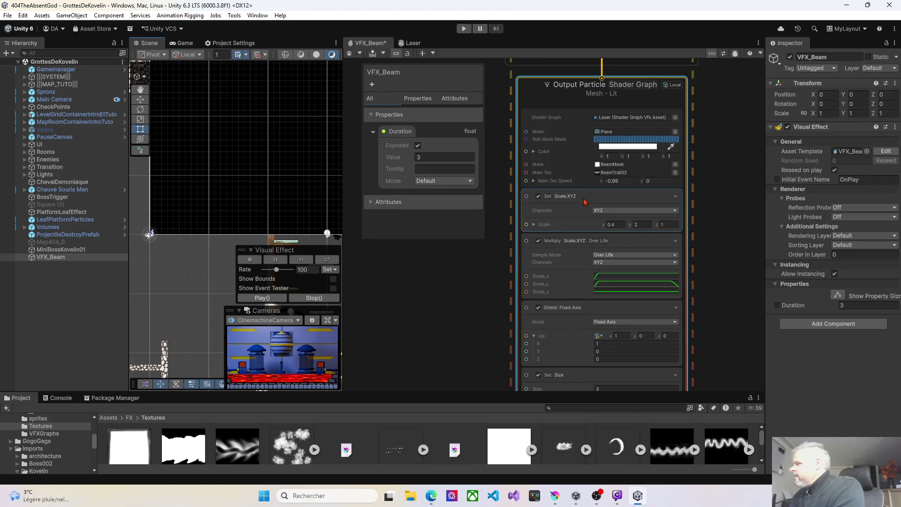
Step: Set BeamTrail as the Shader Graph output's Main Tex and replay the beam
left_click(675, 173)
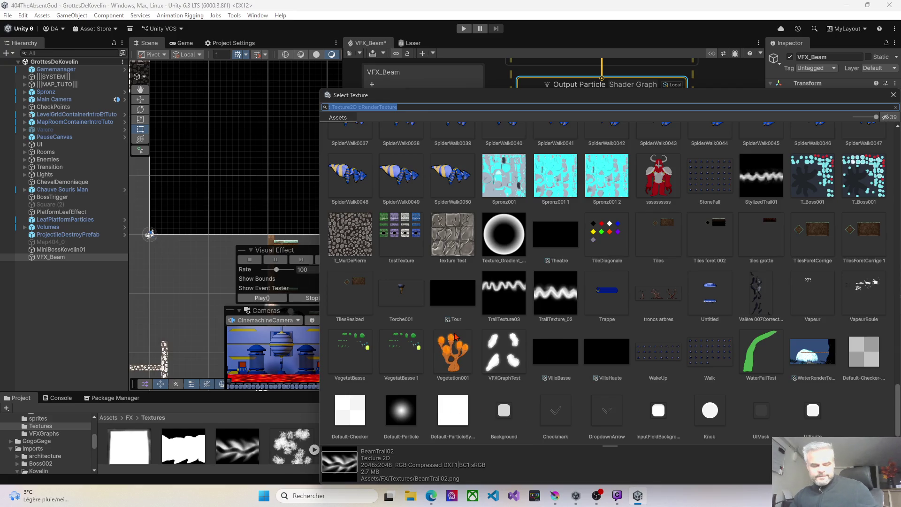
type("bea")
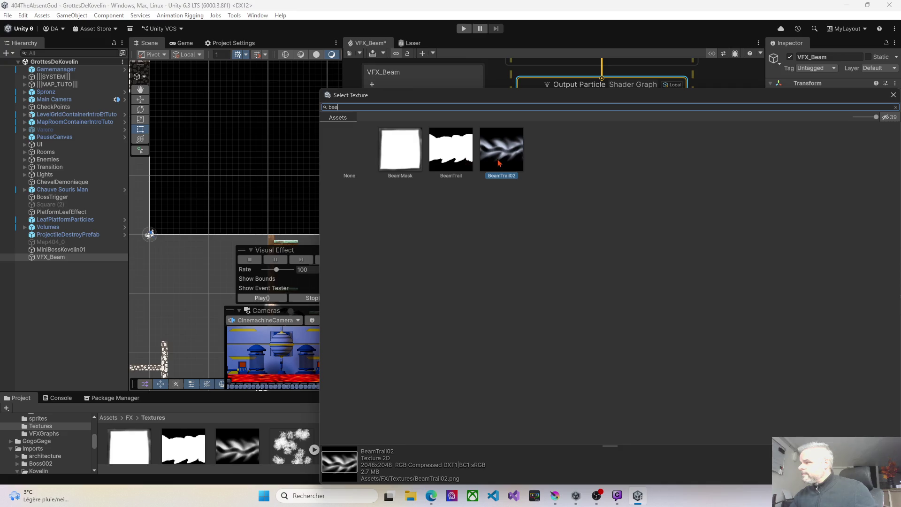
double_click(465, 164)
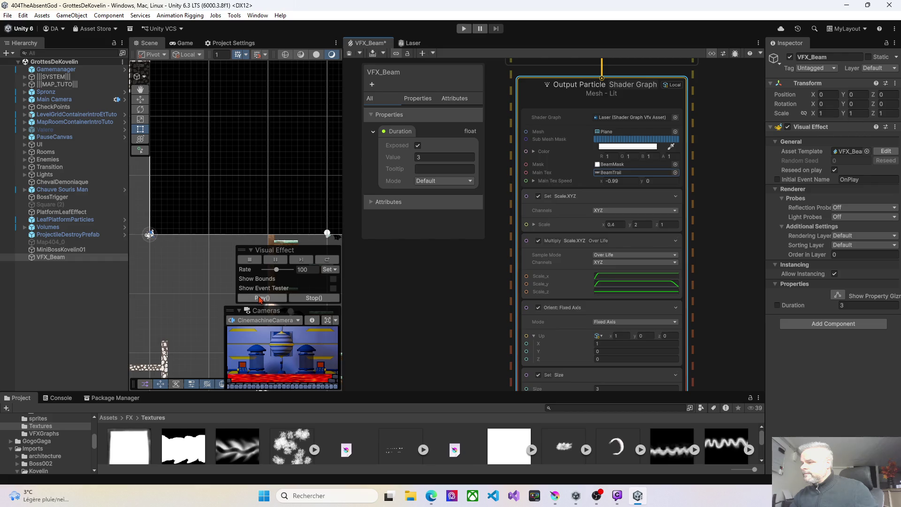
left_click(260, 298)
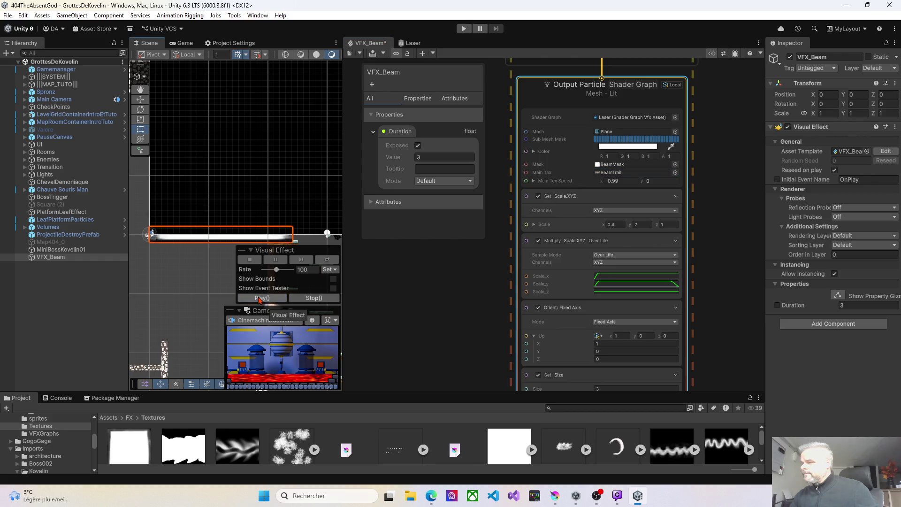
Step: Set the BeamTrail02 texture's Wrap Mode to Repeat and apply the import settings
left_click(241, 459)
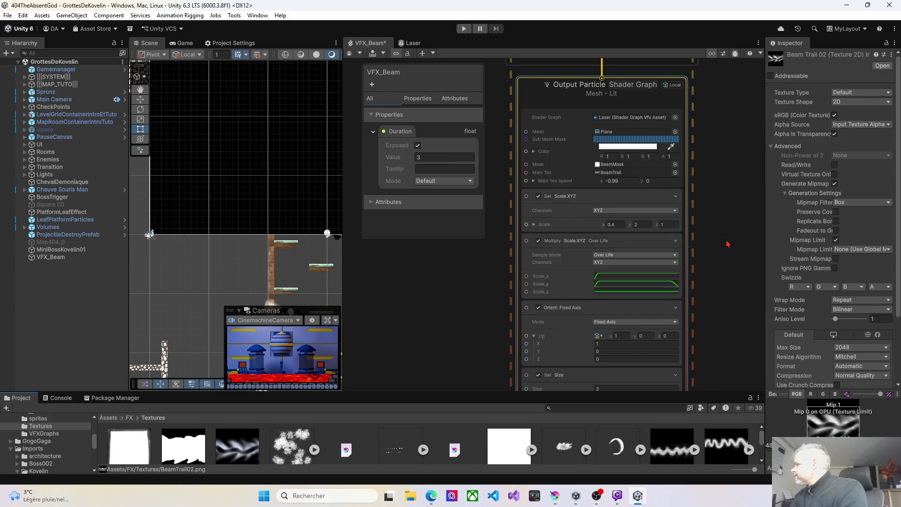
left_click_drag(764, 237, 701, 234)
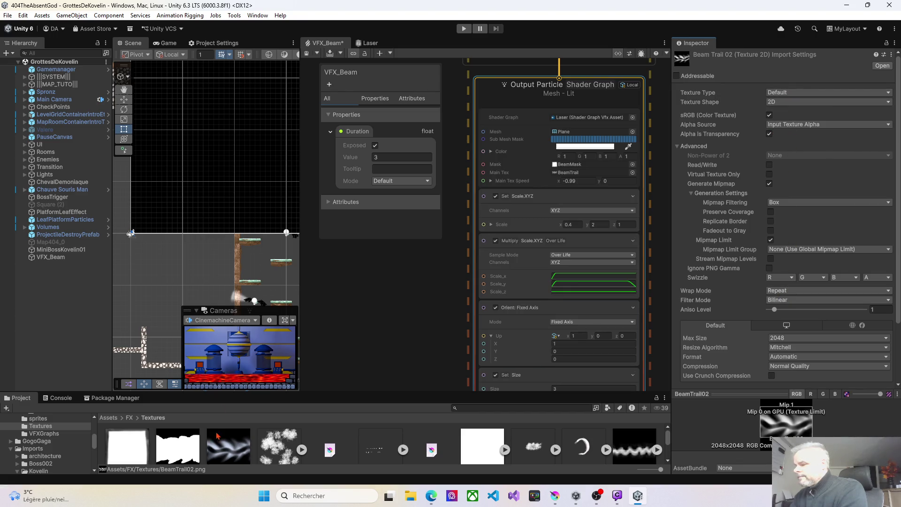
key("Left")
left_click(780, 296)
left_click(781, 298)
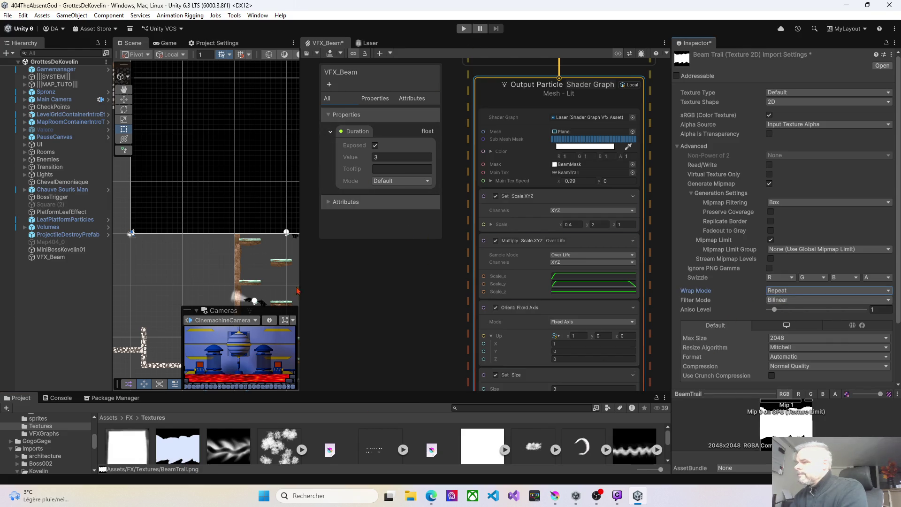
scroll(859, 369, "down", 3)
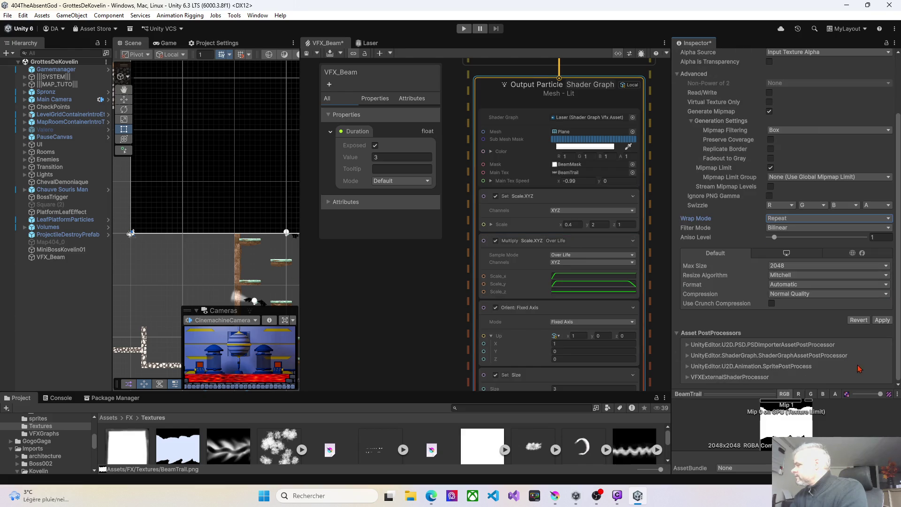
left_click(882, 321)
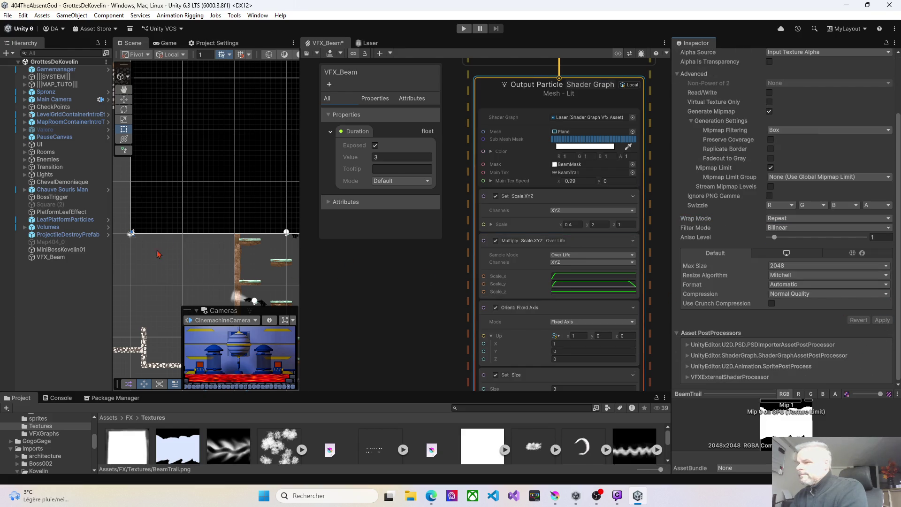
Step: Replay the beam repeatedly, then drag BeamTrail02 into the Main Tex slot
left_click(51, 261)
left_click(217, 300)
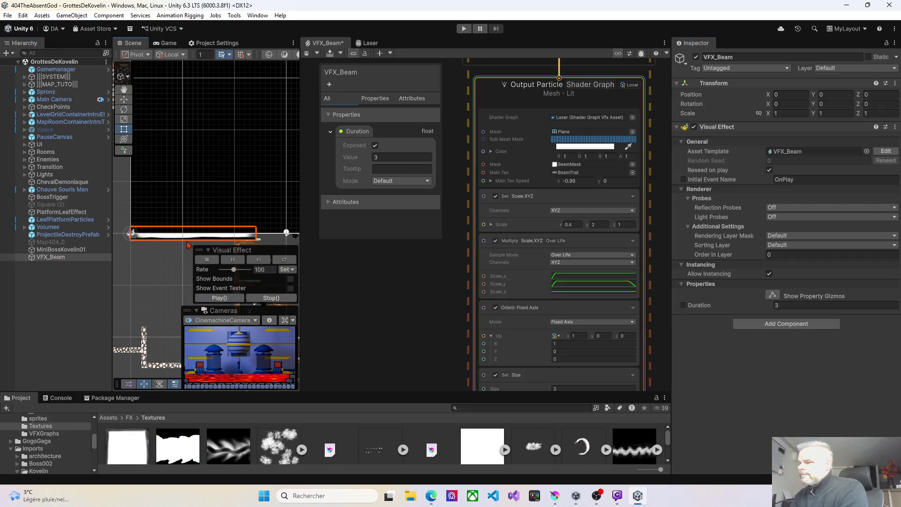
scroll(175, 245, "up", 2)
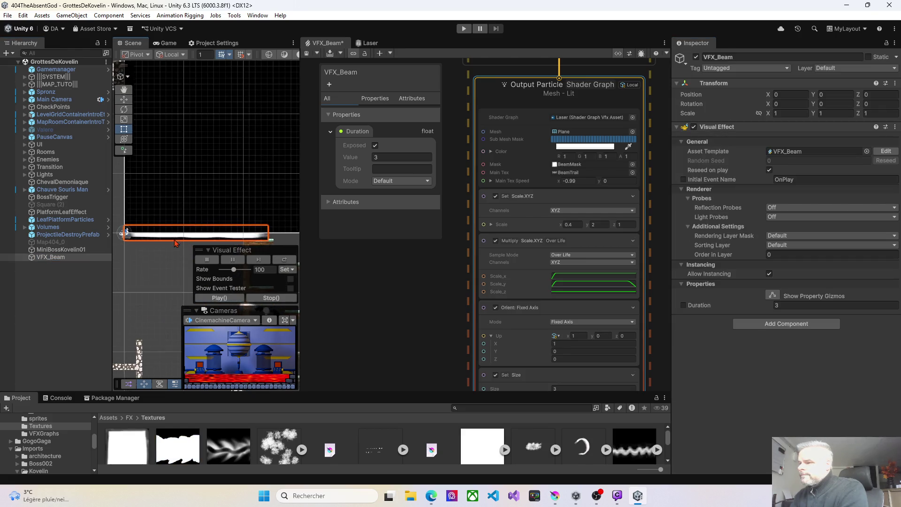
left_click(220, 298)
double_click(50, 257)
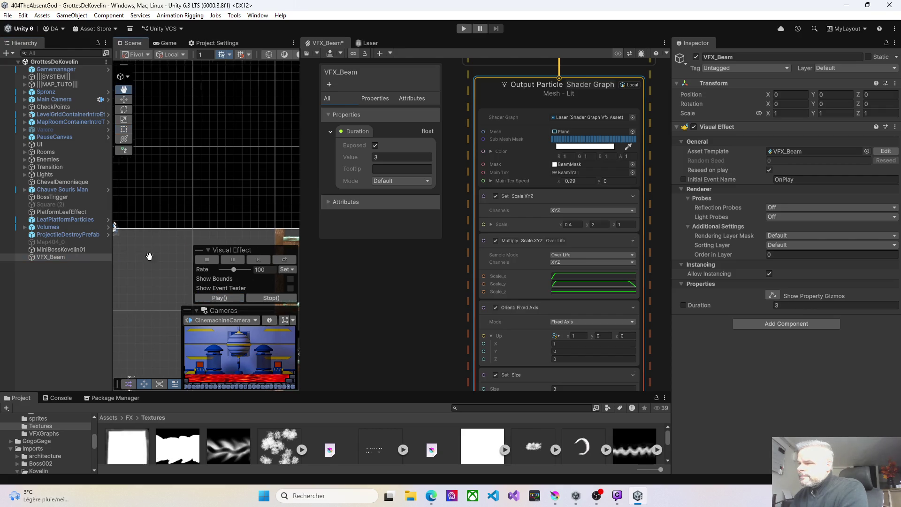
left_click(226, 298)
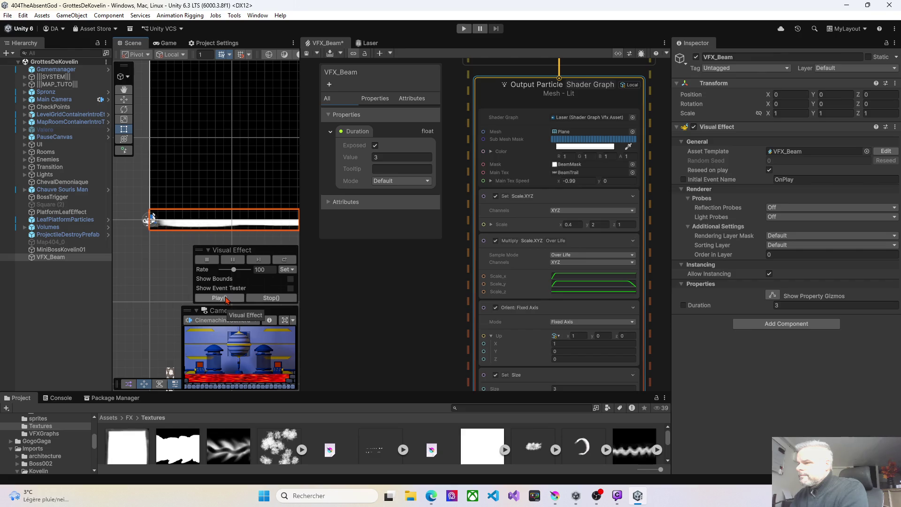
left_click(225, 298)
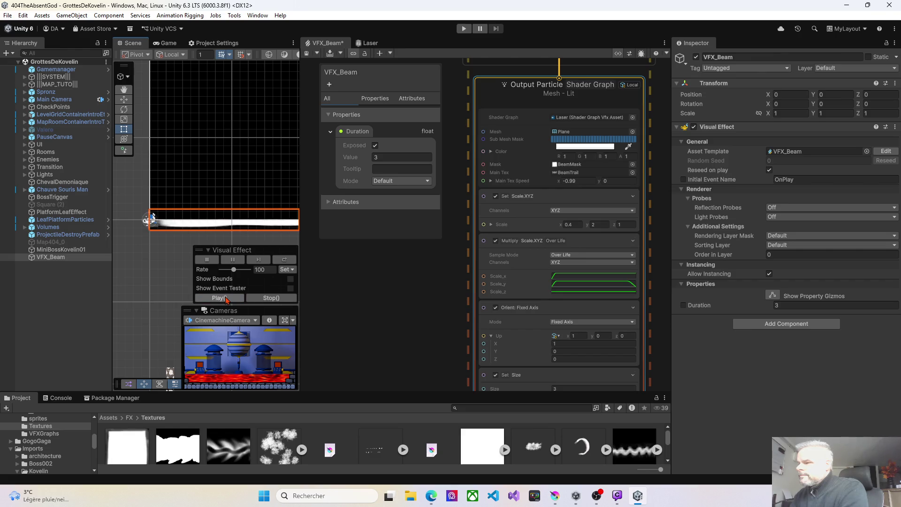
left_click(226, 299)
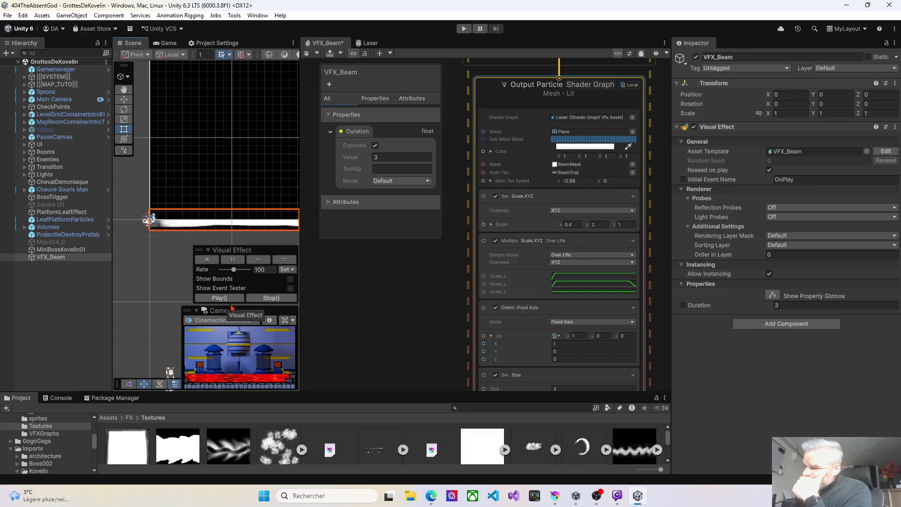
left_click(230, 299)
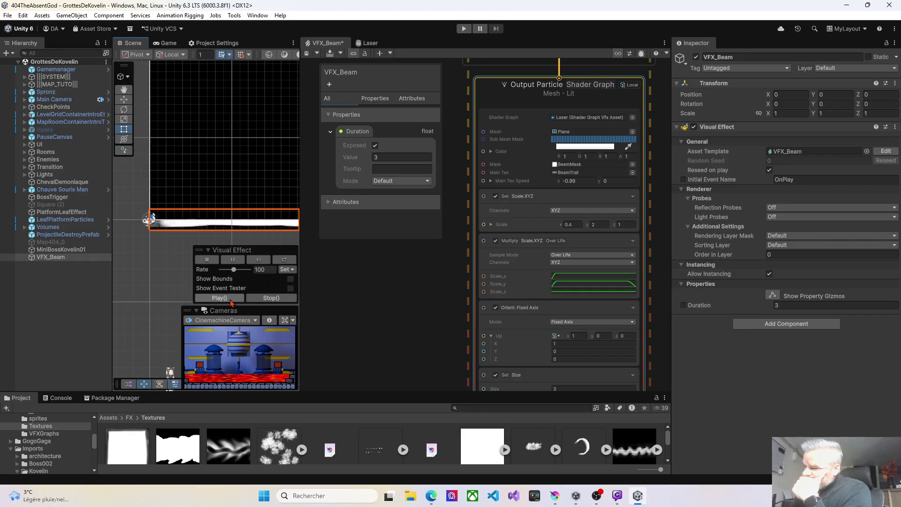
left_click(225, 447)
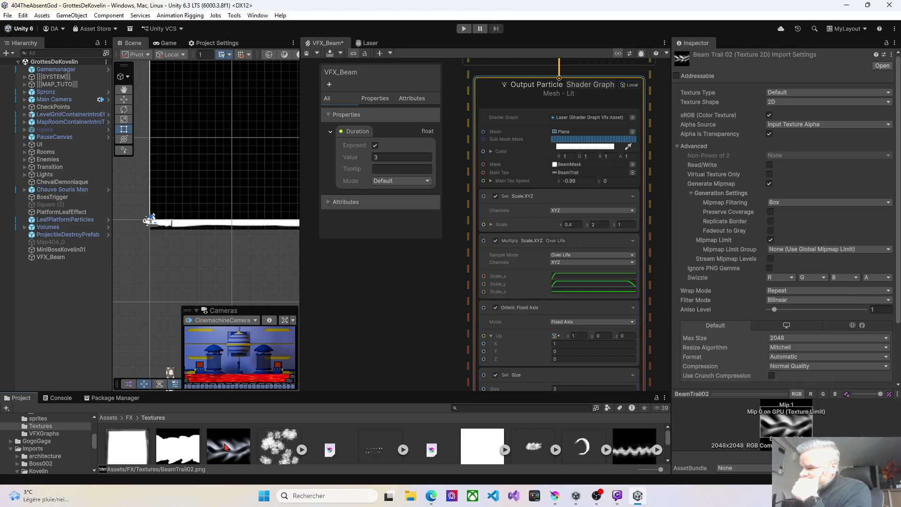
mouse_move(225, 447)
left_mouse_down()
mouse_move(282, 385)
mouse_move(413, 322)
mouse_move(563, 210)
mouse_move(573, 174)
left_mouse_up()
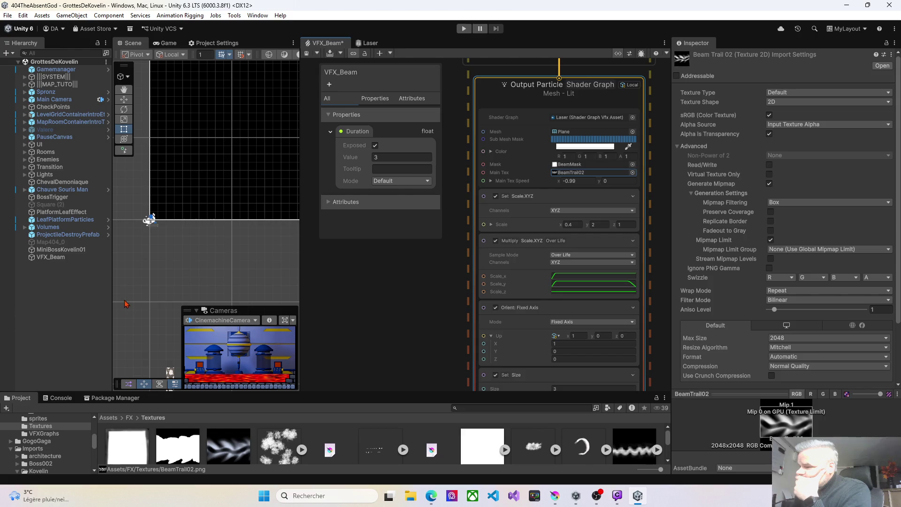
left_click(52, 258)
left_click(219, 298)
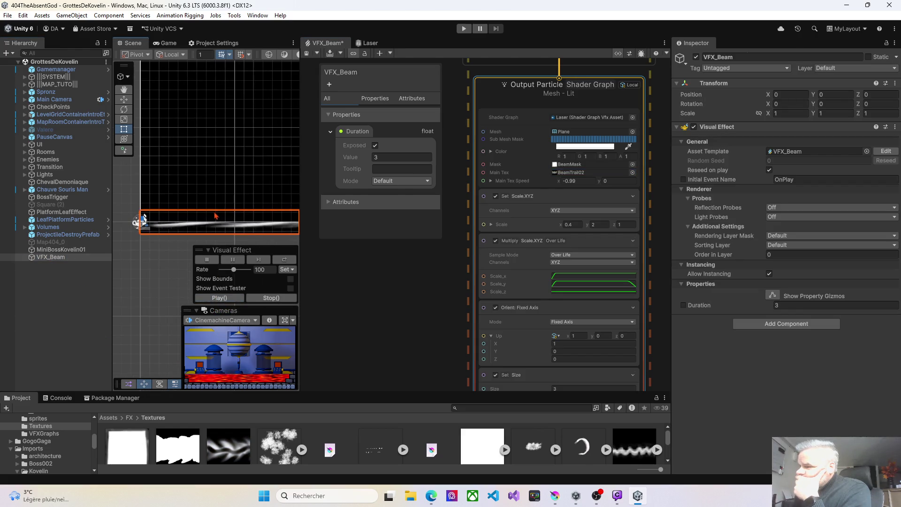
scroll(220, 221, "up", 3)
left_click_drag(300, 223, 436, 223)
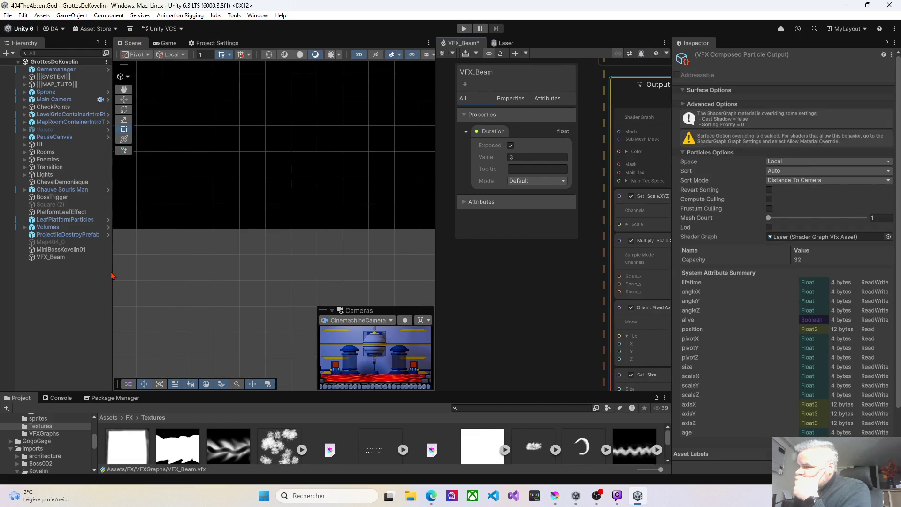
scroll(226, 263, "down", 4)
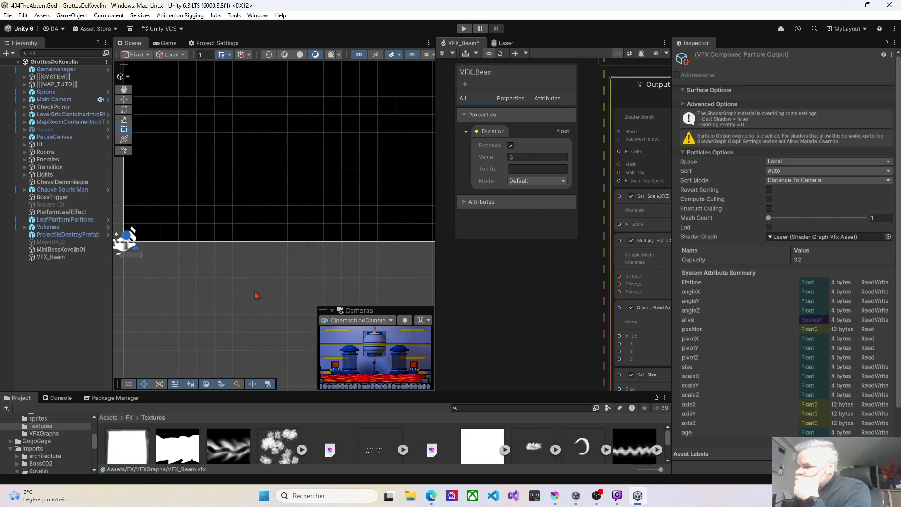
left_click(96, 258)
left_click(366, 299)
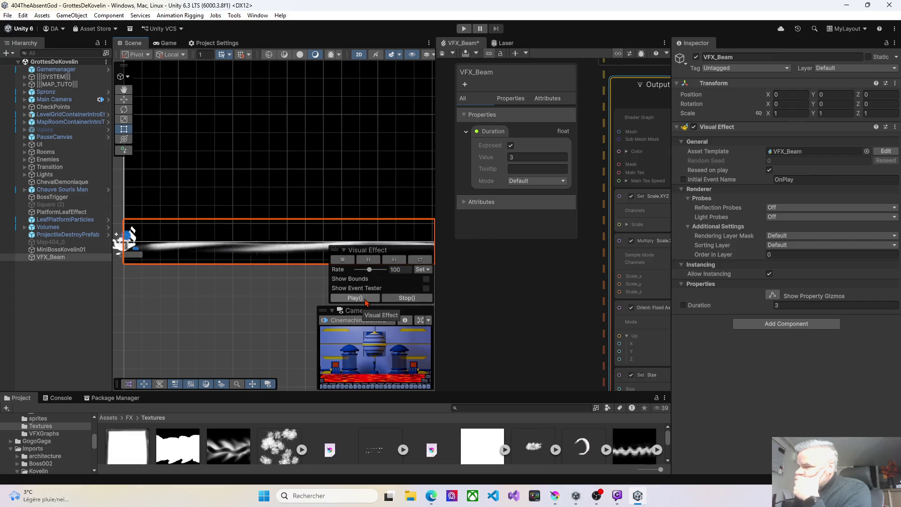
left_click(366, 298)
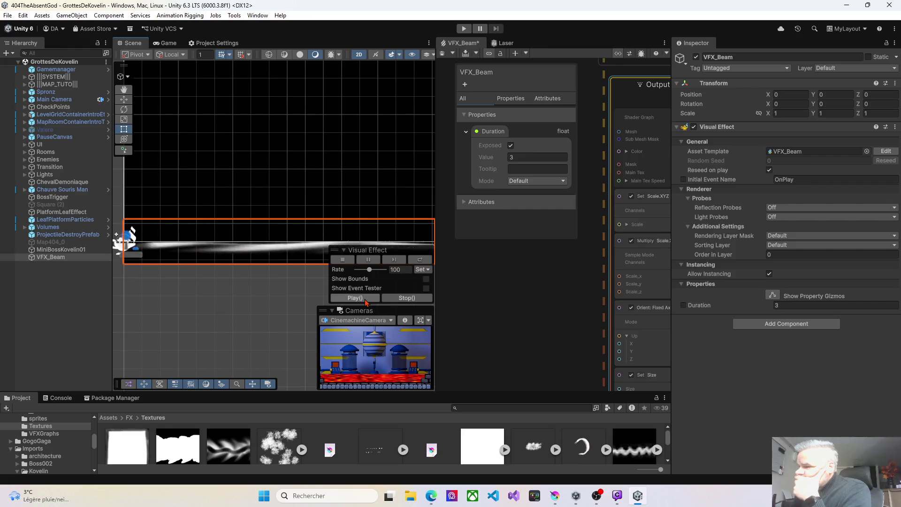
left_click(365, 299)
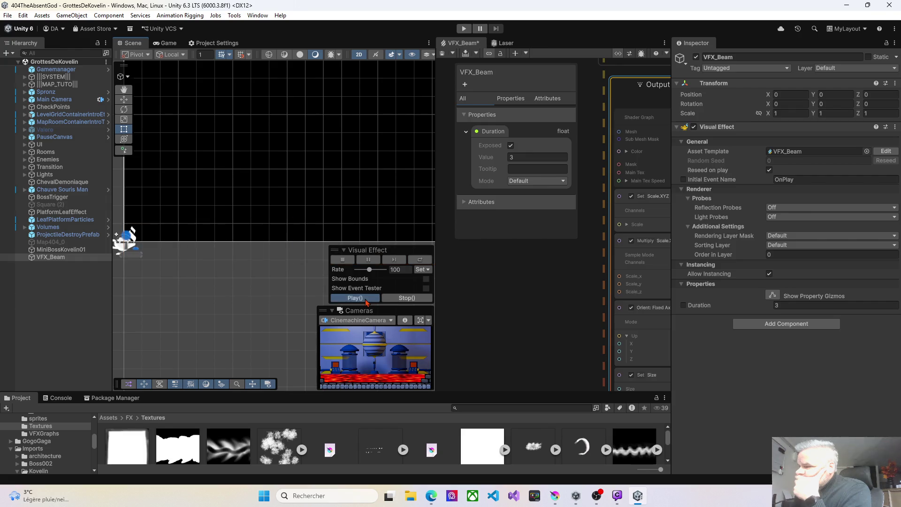
left_click(235, 447)
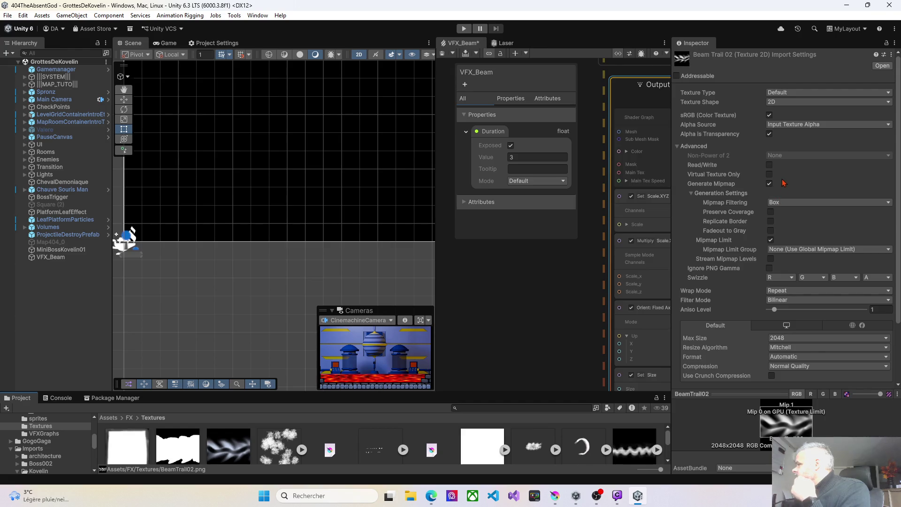
scroll(796, 185, "down", 5)
scroll(797, 187, "up", 5)
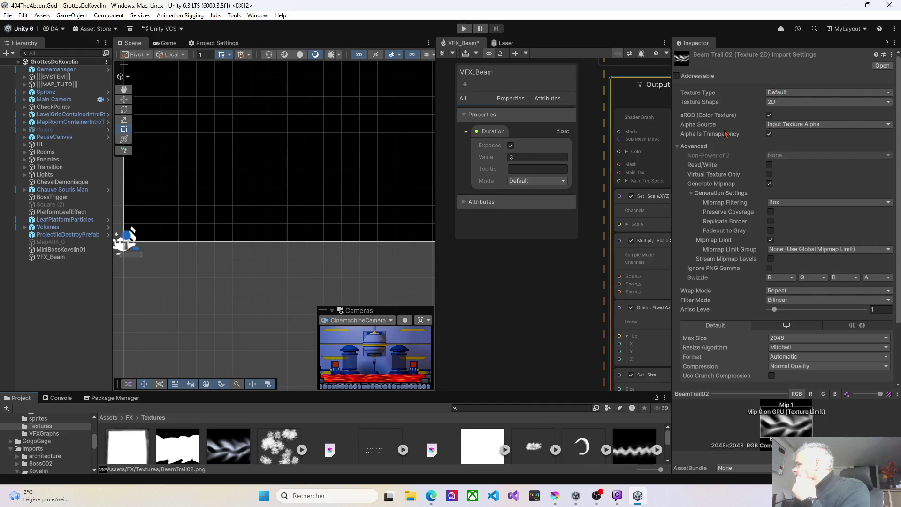
left_click(775, 126)
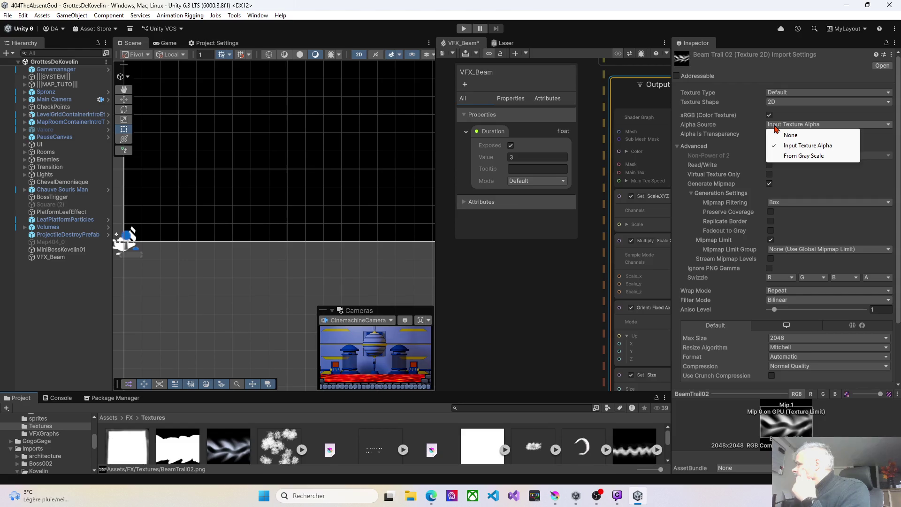
left_click(755, 129)
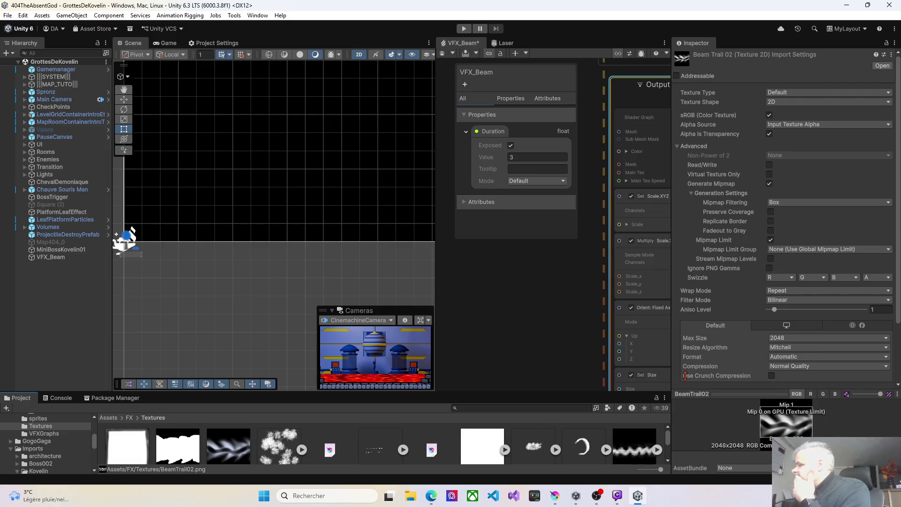
left_click(58, 257)
left_click(372, 299)
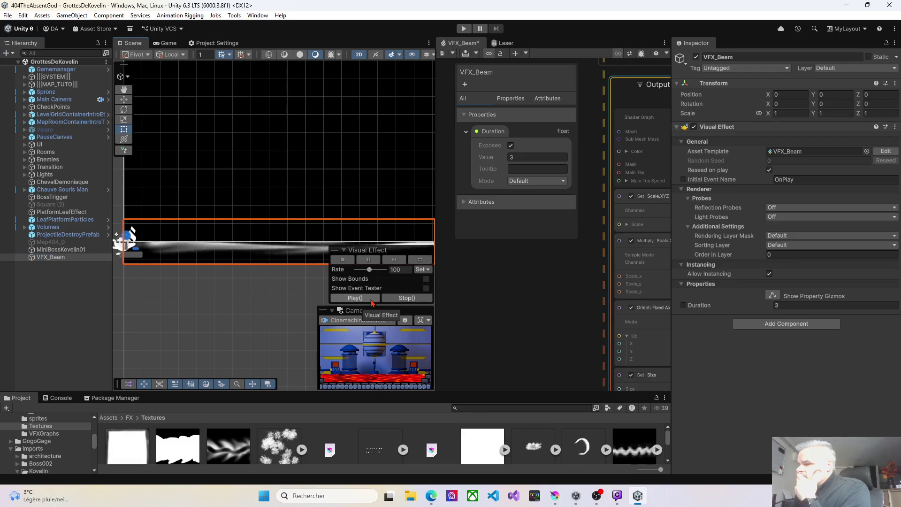
Step: Move VFX_Beam down to Position Y -2.2 and replay the beam there
left_click_drag(206, 292, 242, 262)
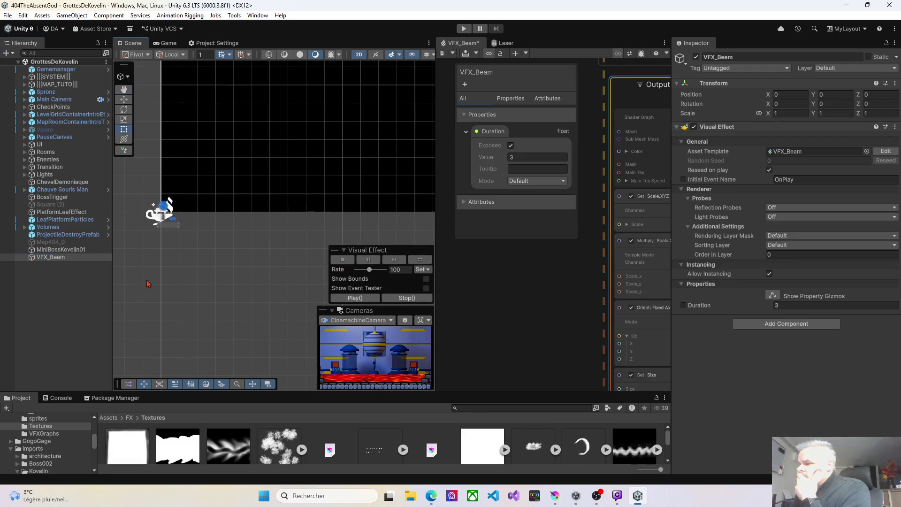
left_click(66, 260)
left_click(124, 99)
left_click_drag(164, 180, 163, 220)
left_click(61, 260)
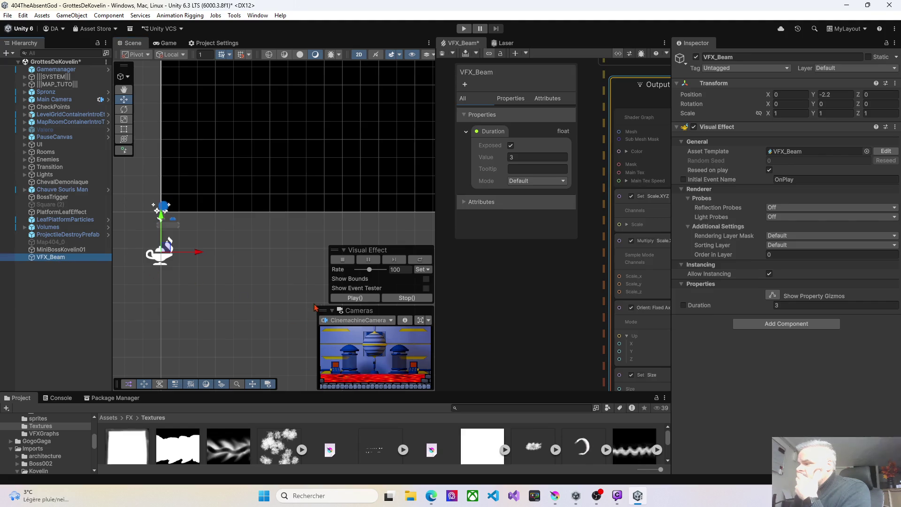
left_click(346, 300)
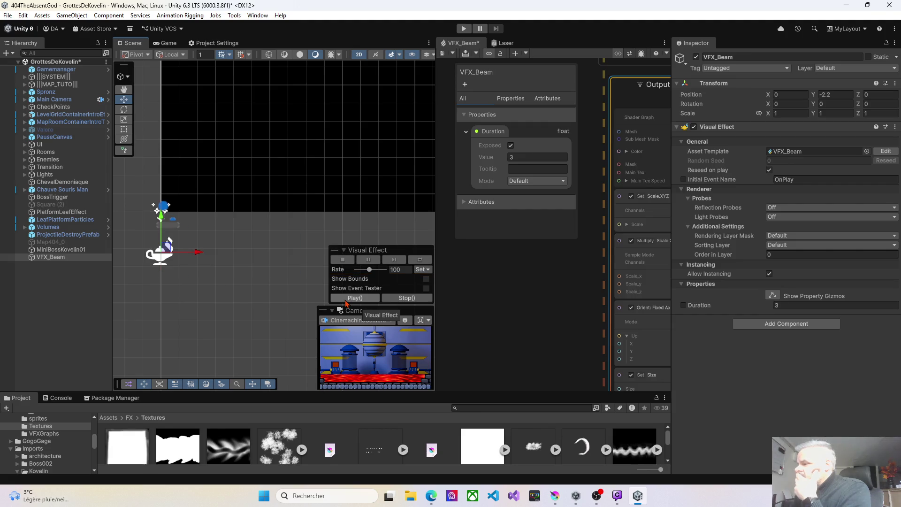
left_click(346, 299)
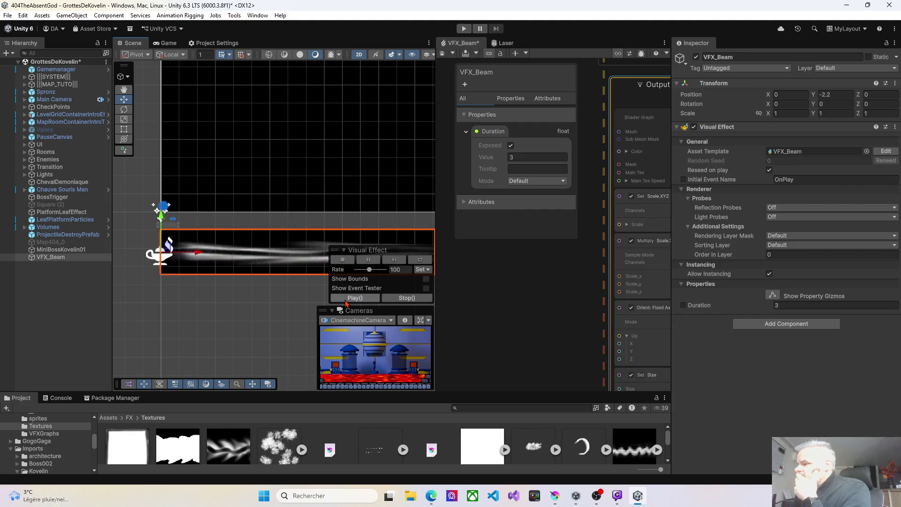
left_click(346, 299)
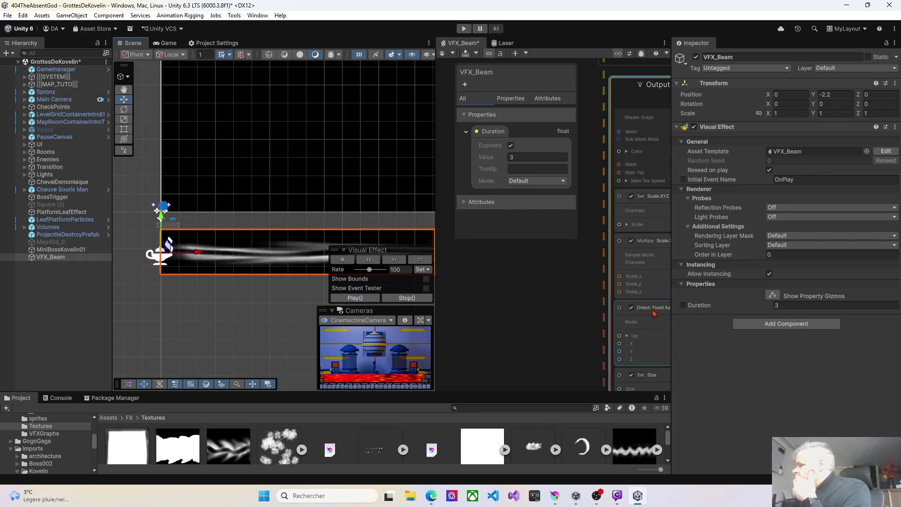
Step: Bring the particle output node into view and replay the beam at the current texture speed
left_click(541, 283)
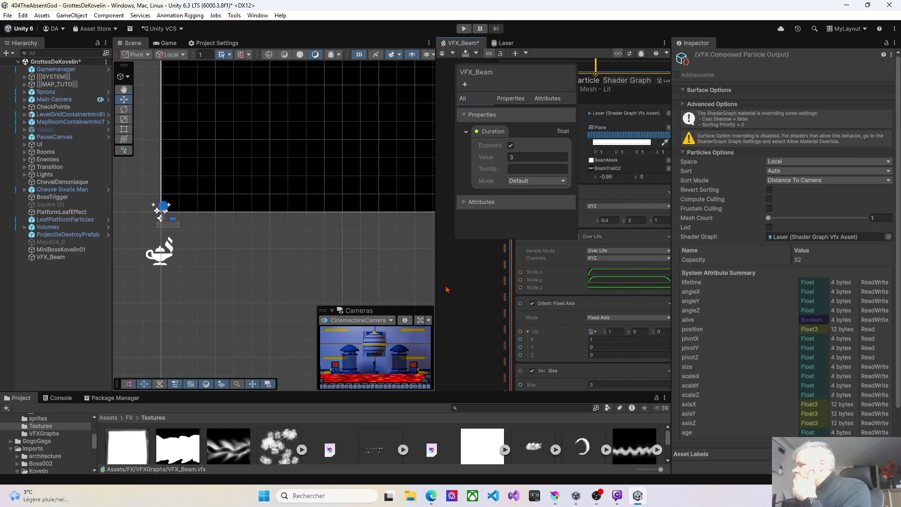
left_click_drag(446, 290, 427, 286)
scroll(455, 297, "down", 5)
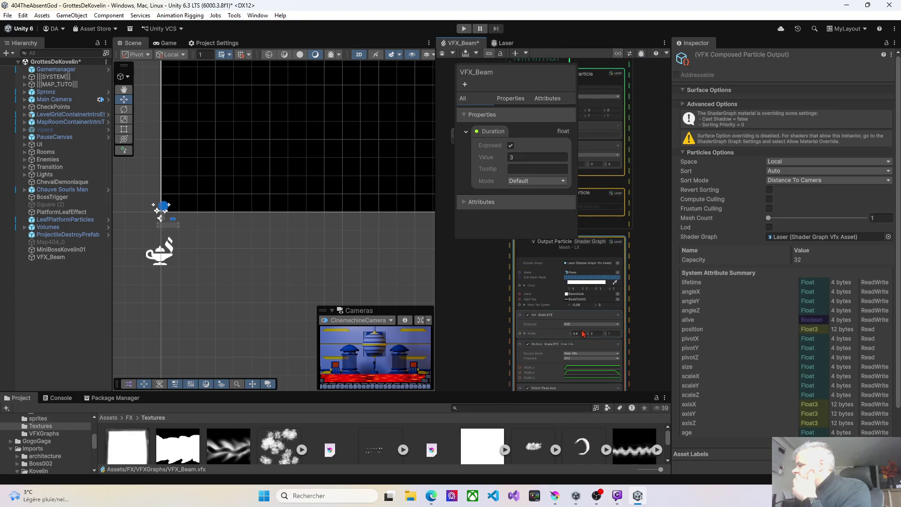
scroll(560, 291, "up", 4)
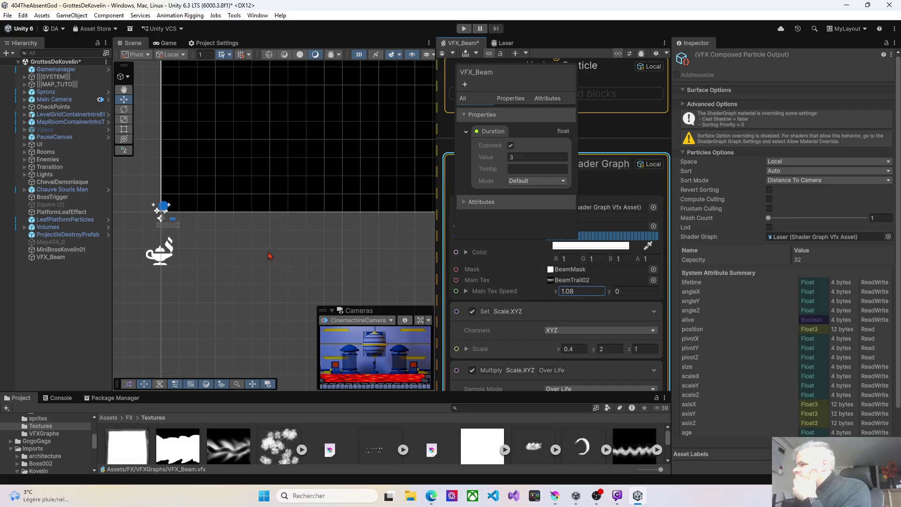
left_click(52, 258)
left_click(351, 298)
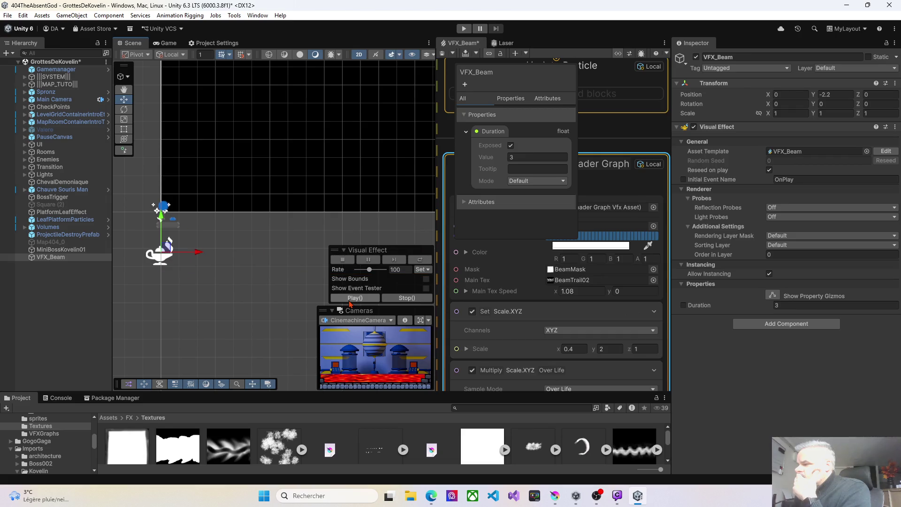
left_click(351, 299)
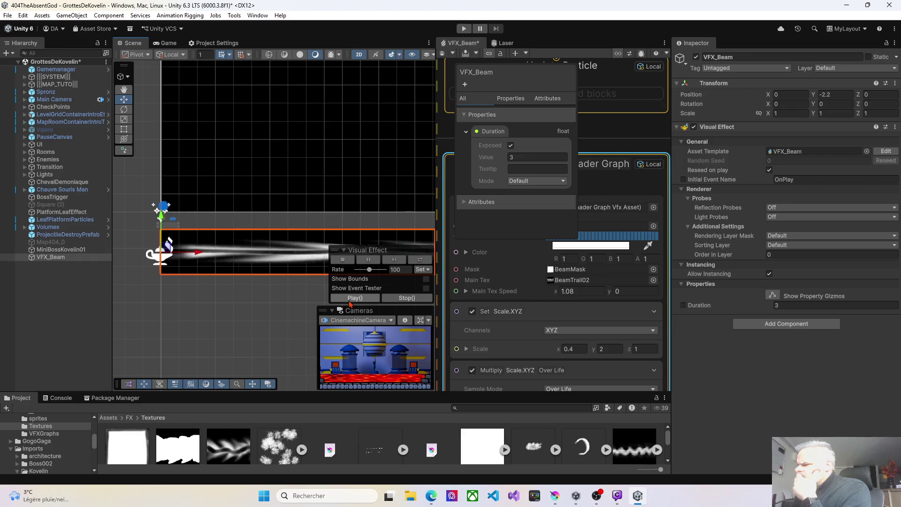
left_click(351, 299)
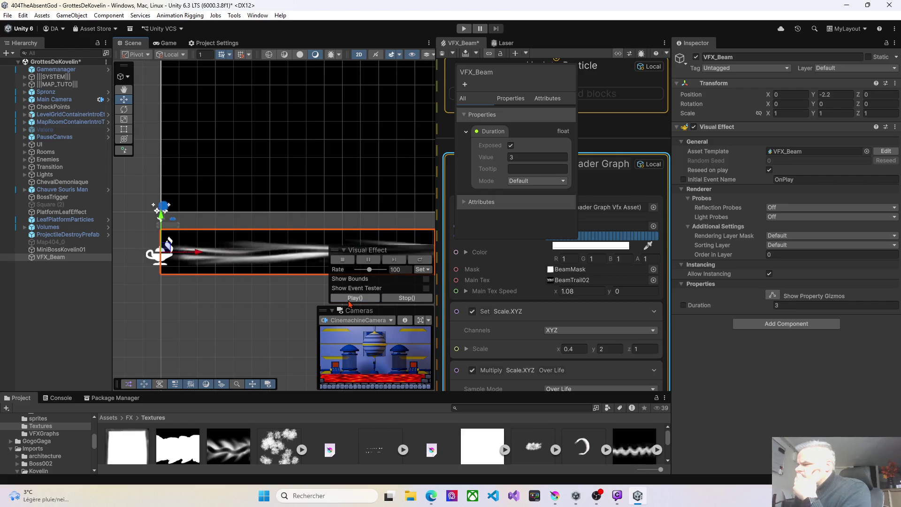
Step: Lower Main Tex Speed x to -1.07 and preview the reversed scroll
left_click_drag(554, 291, 529, 292)
type("-0.5")
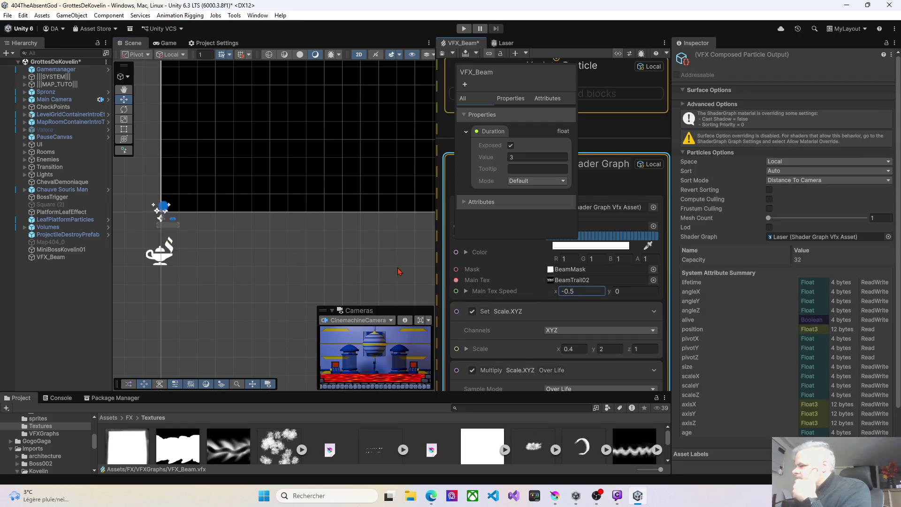
left_click(59, 258)
left_click(348, 299)
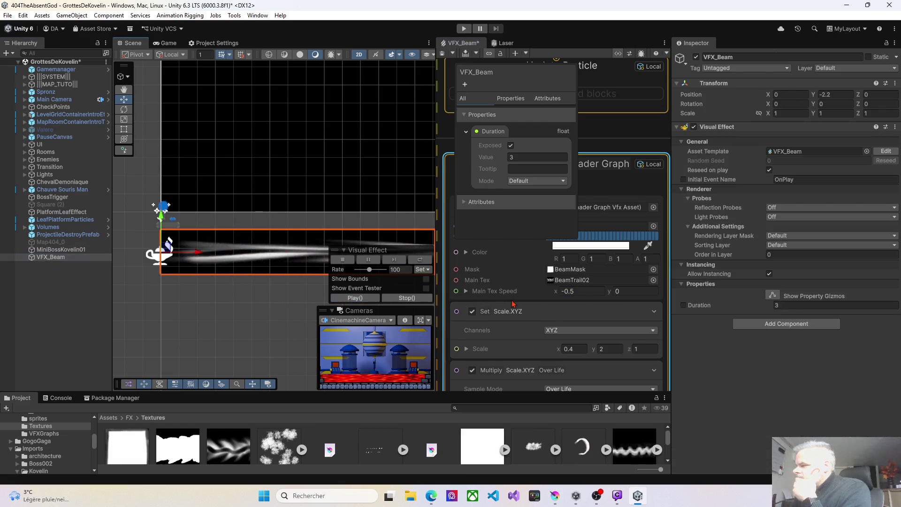
left_click_drag(553, 294, 554, 291)
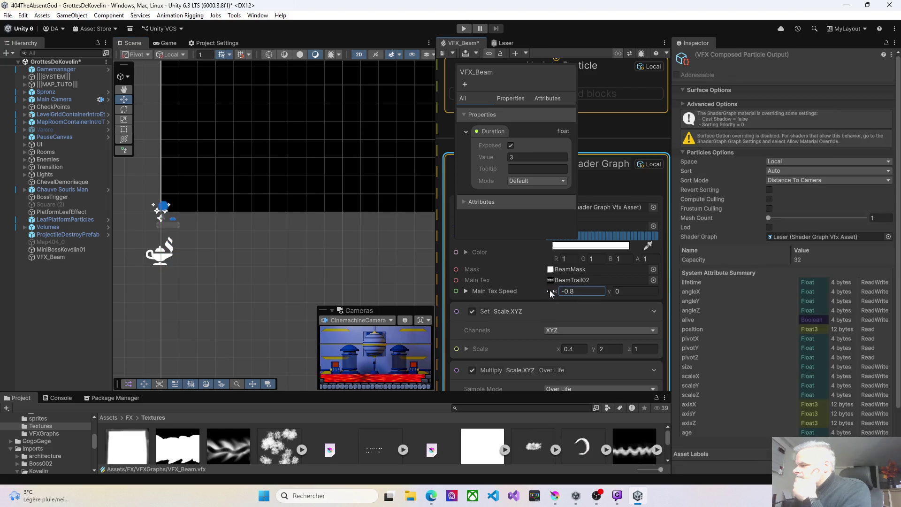
left_click(60, 258)
left_click(350, 299)
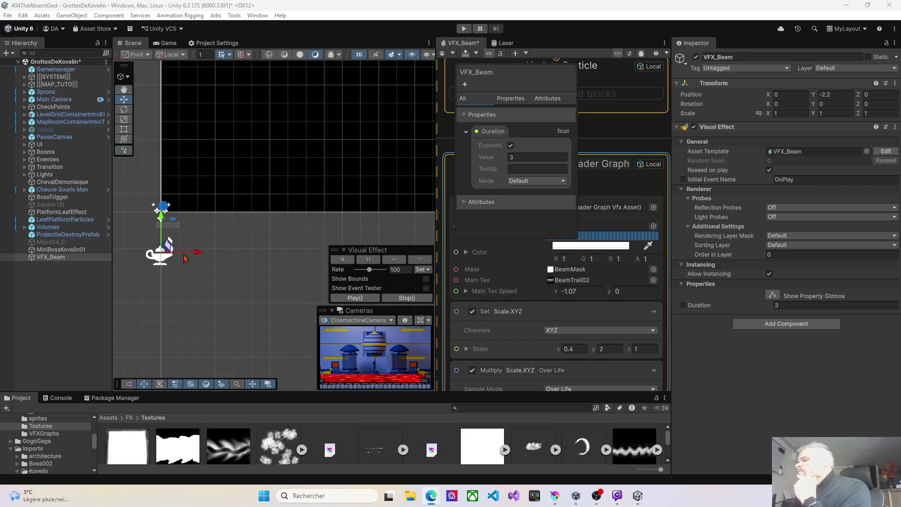
Step: Save the VFX_Beam graph
left_click(54, 259)
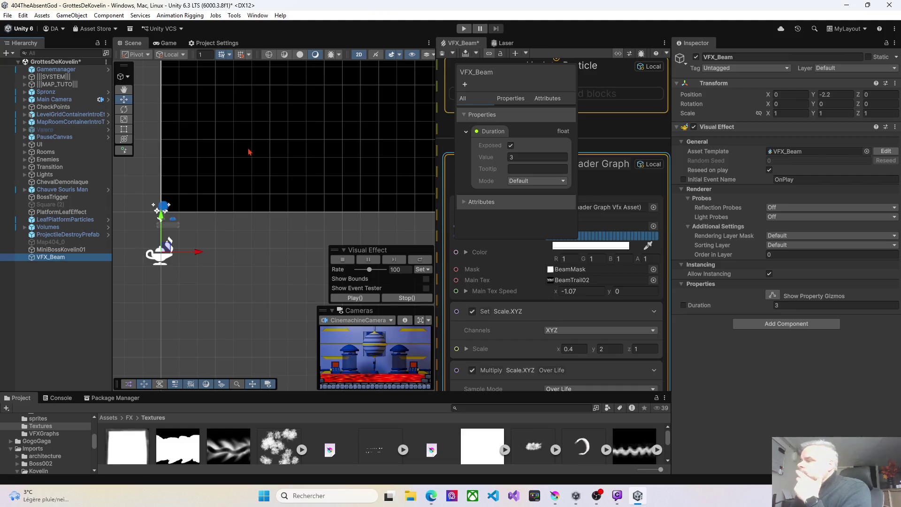
left_click(442, 56)
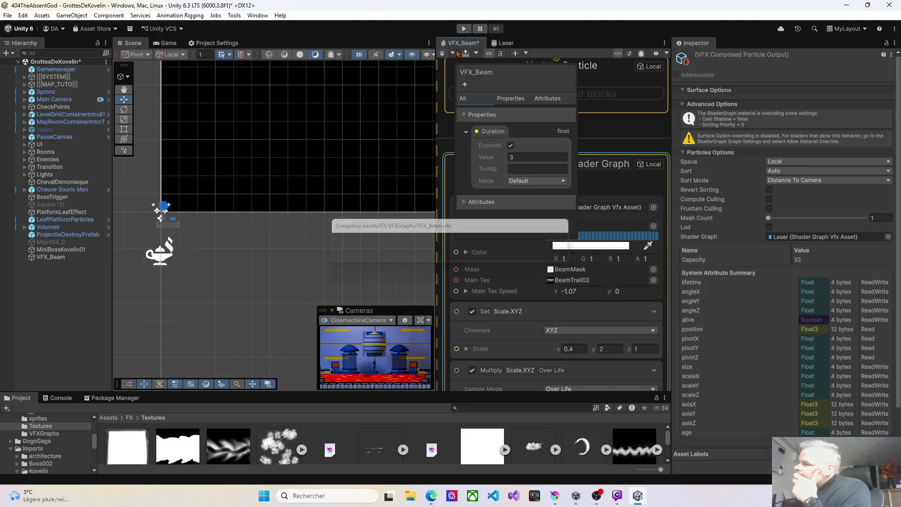
left_click(502, 43)
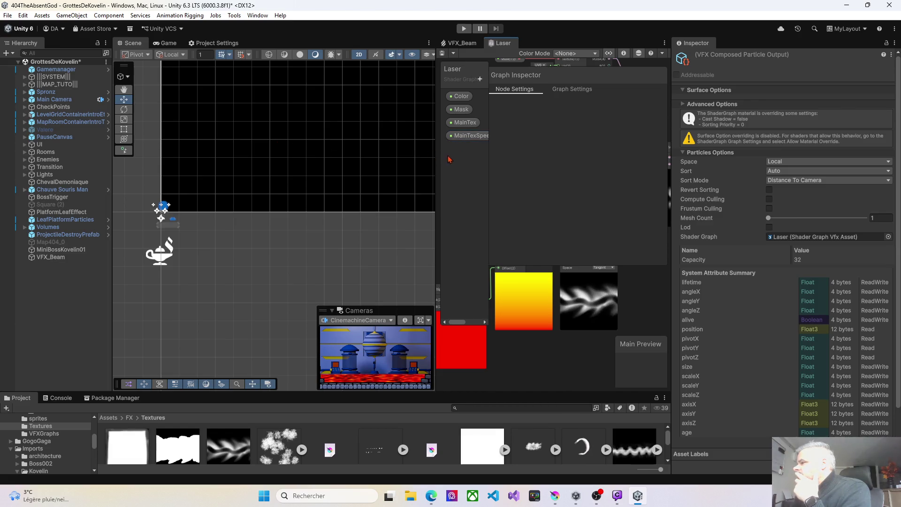
Step: Add a Split node fed by the Multiply node's output in the Laser shader graph
mouse_move(435, 161)
left_mouse_down()
mouse_move(322, 150)
mouse_move(178, 159)
left_mouse_up()
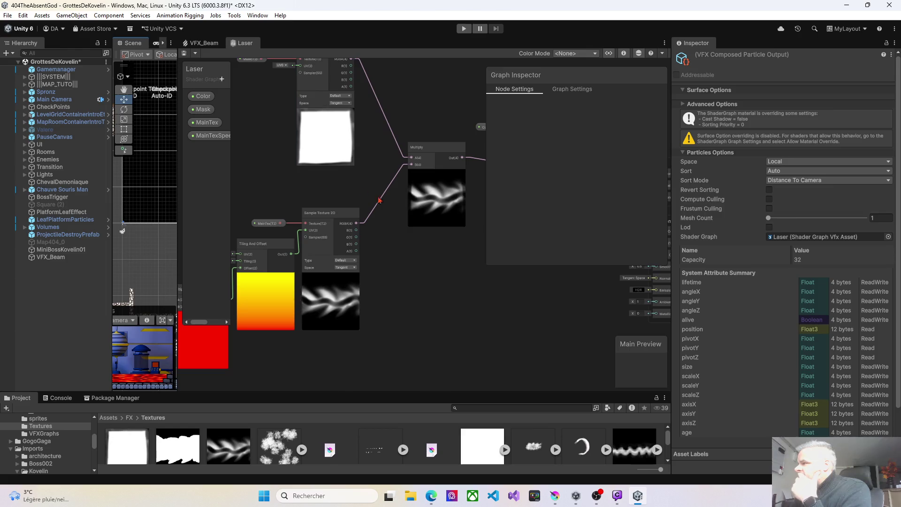
left_click_drag(486, 172, 612, 174)
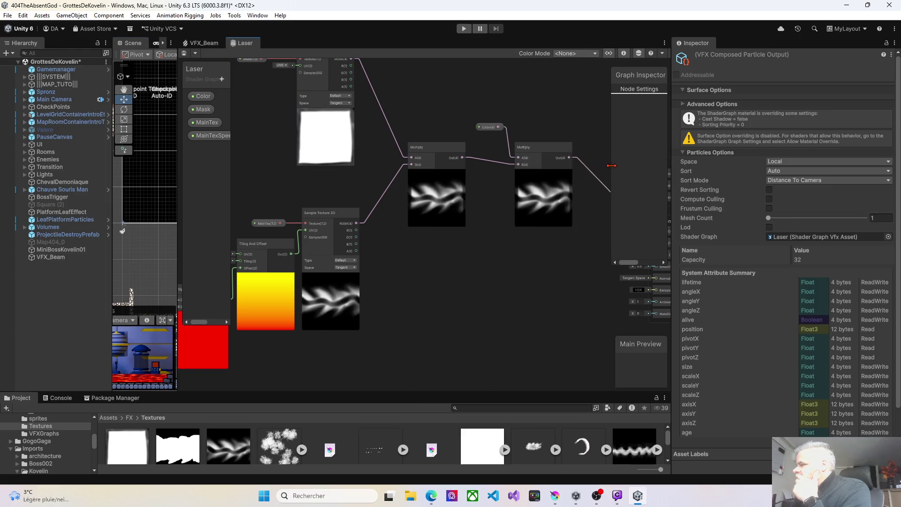
mouse_move(490, 300)
left_mouse_down()
mouse_move(529, 226)
mouse_move(489, 211)
mouse_move(418, 211)
mouse_move(365, 232)
mouse_move(360, 245)
left_mouse_up()
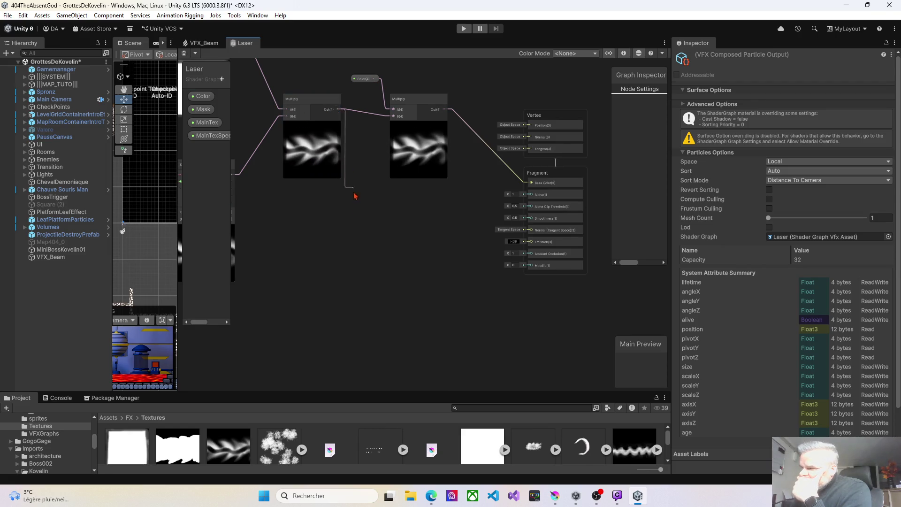
left_click_drag(346, 278, 346, 279)
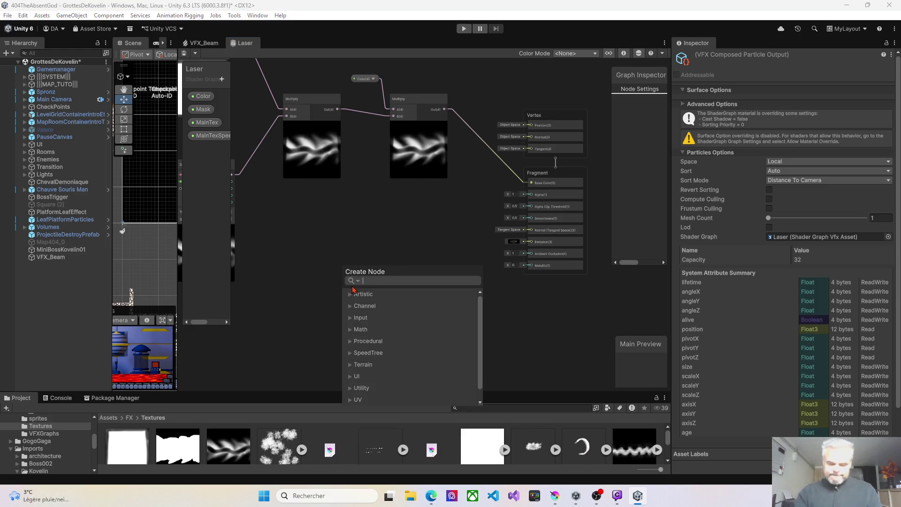
type("mult")
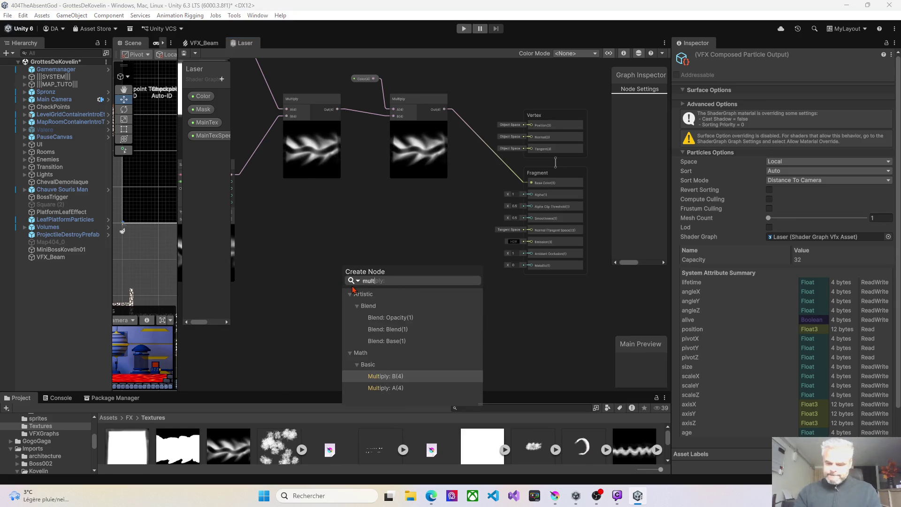
key("BackSpace")
key("BackSpace")
key("BackSpace")
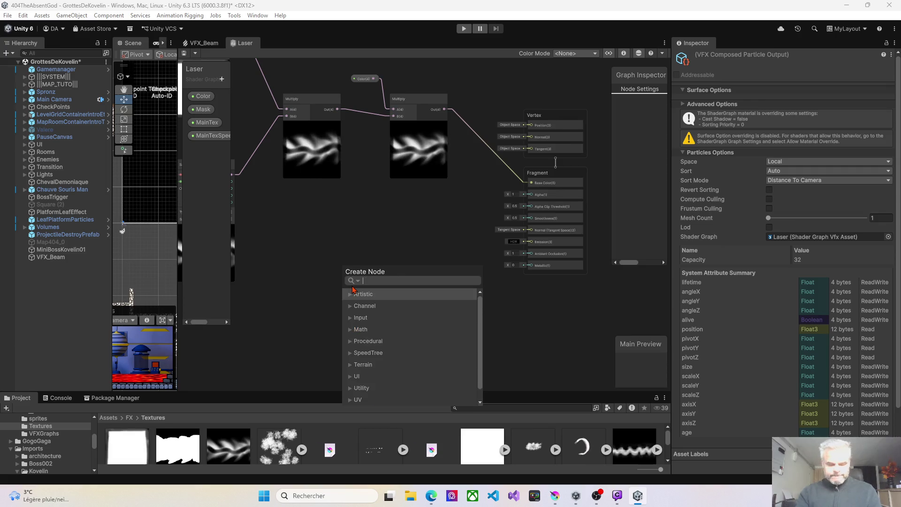
type("split")
key("Return")
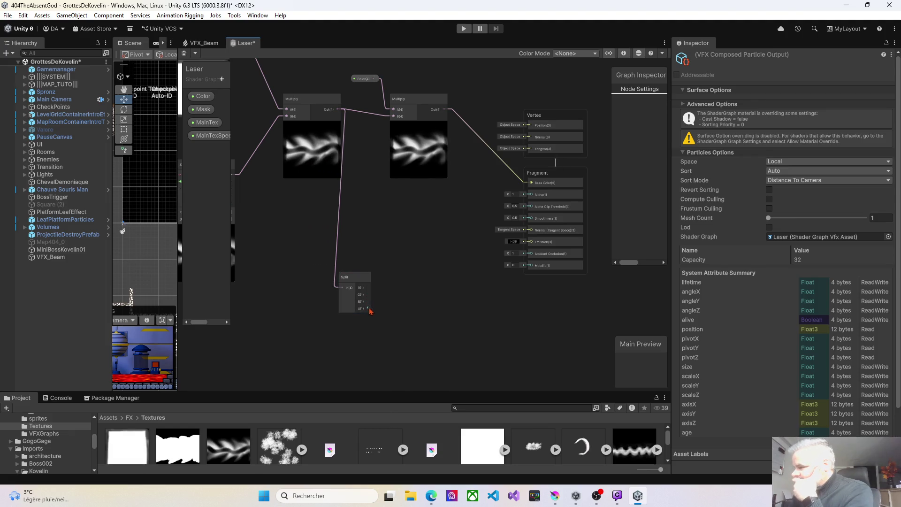
Step: Connect Split's A output to the Fragment Alpha and save the shader graph
left_click_drag(519, 272, 506, 244)
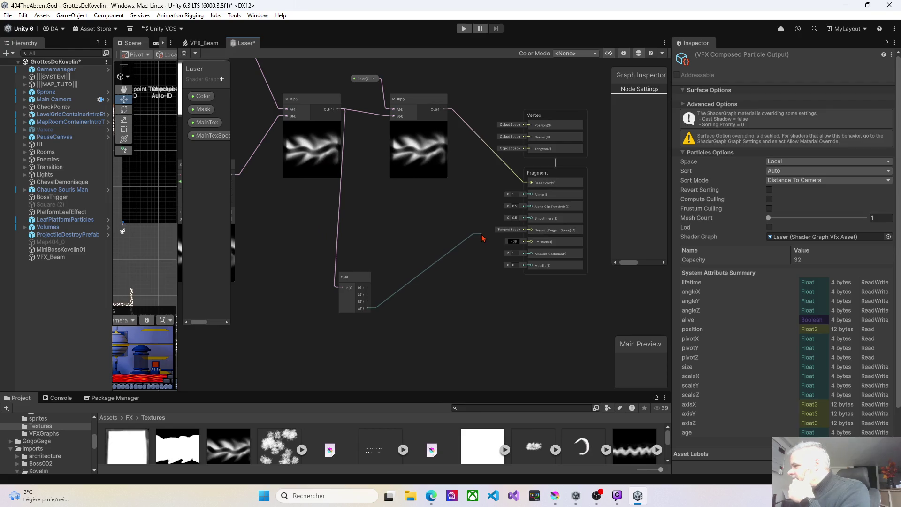
left_click_drag(536, 204, 534, 200)
left_click_drag(363, 279, 393, 239)
mouse_move(334, 262)
left_mouse_down()
mouse_move(417, 251)
mouse_move(392, 258)
mouse_move(404, 259)
mouse_move(397, 265)
left_mouse_up()
scroll(285, 245, "up", 1)
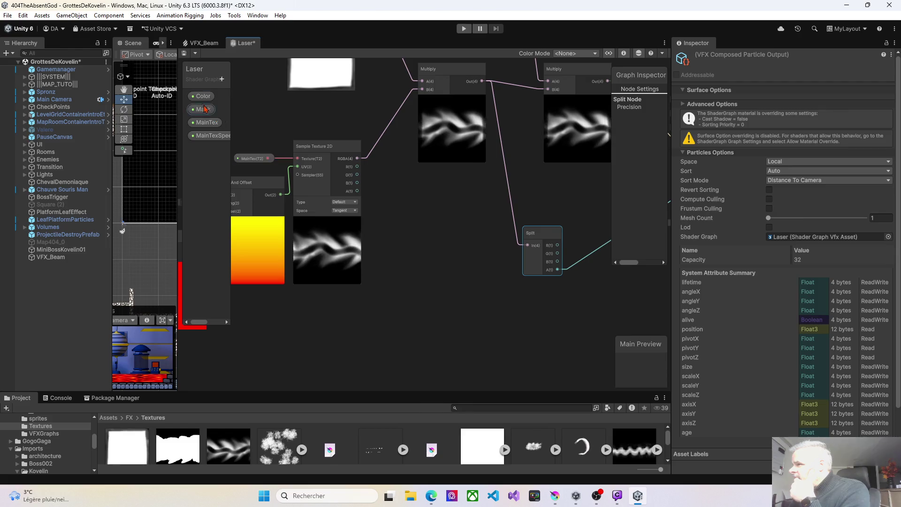
left_click(184, 53)
Step: Wire Split's A output to Alpha Clip Threshold as well
mouse_move(492, 233)
left_mouse_down()
mouse_move(330, 271)
mouse_move(401, 213)
left_mouse_up()
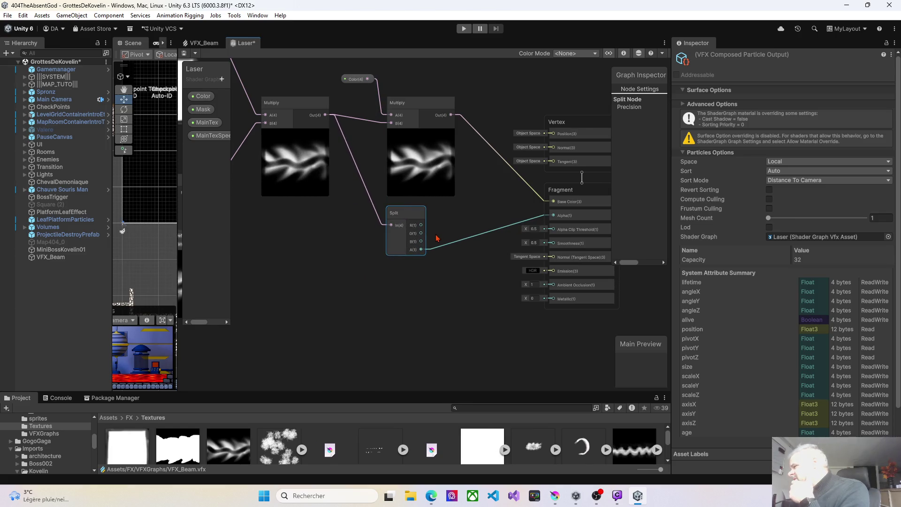
left_click_drag(473, 275, 412, 277)
left_click_drag(363, 256, 495, 235)
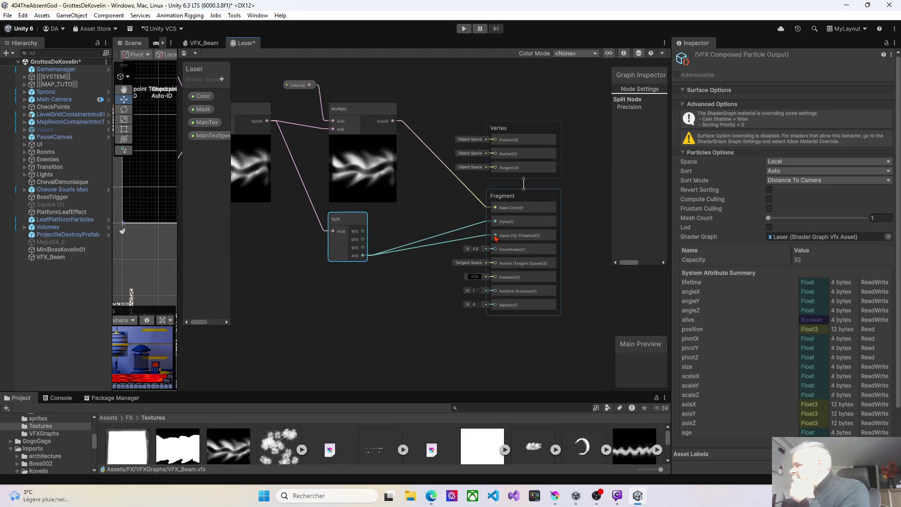
left_click(471, 240)
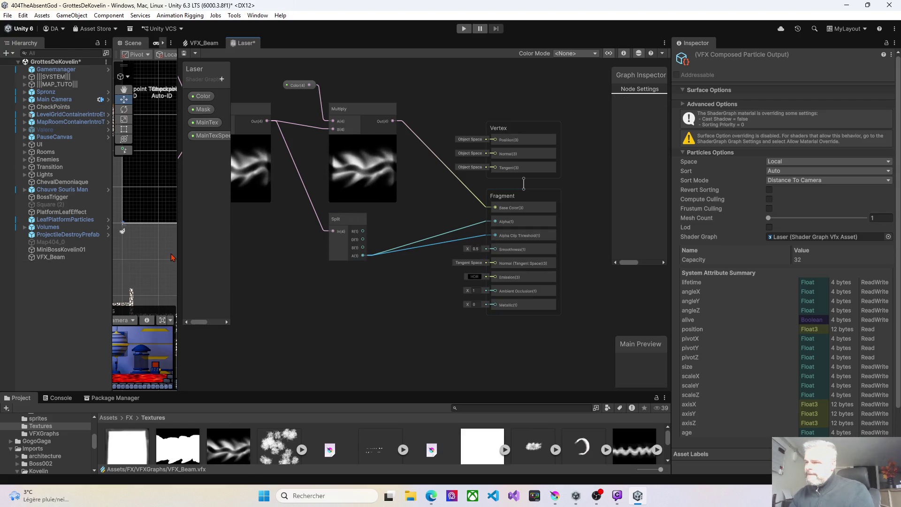
left_click_drag(177, 257, 295, 257)
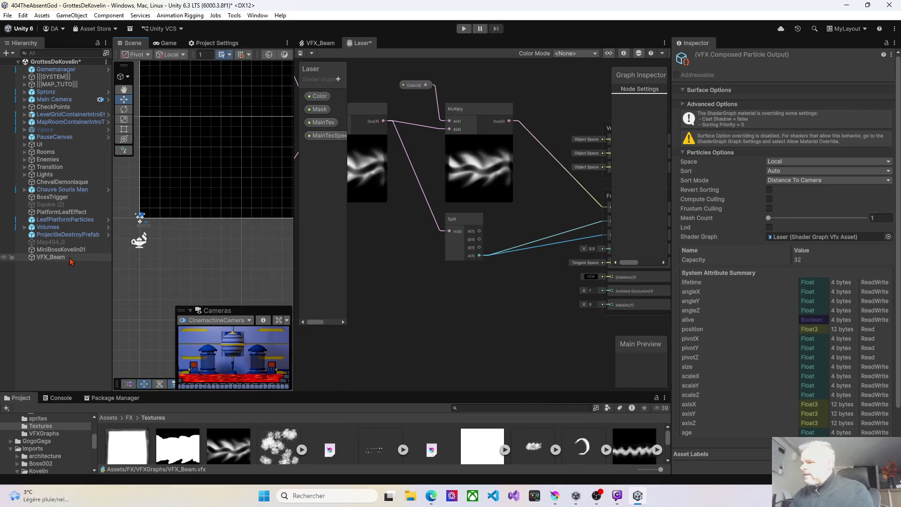
Step: Play VFX_Beam to preview it and bring the texture sampling nodes into view
left_click(70, 259)
left_click(214, 299)
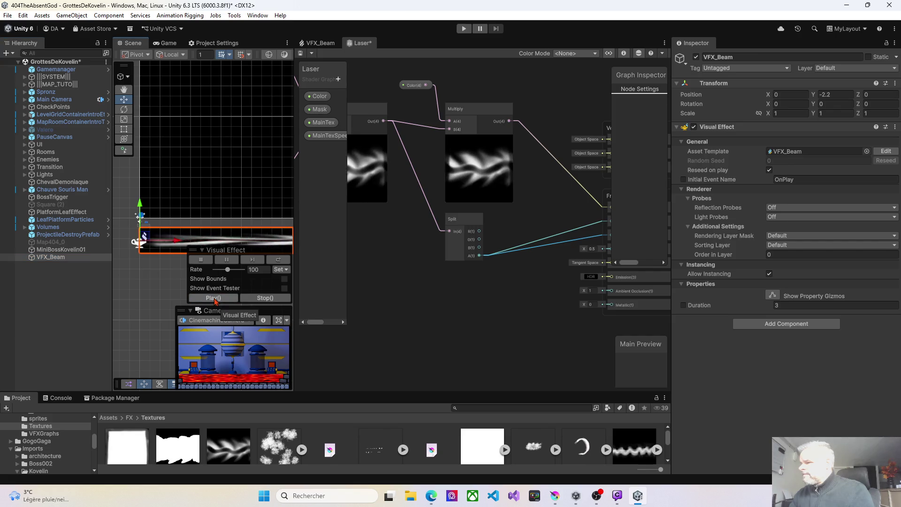
left_click_drag(523, 294, 446, 301)
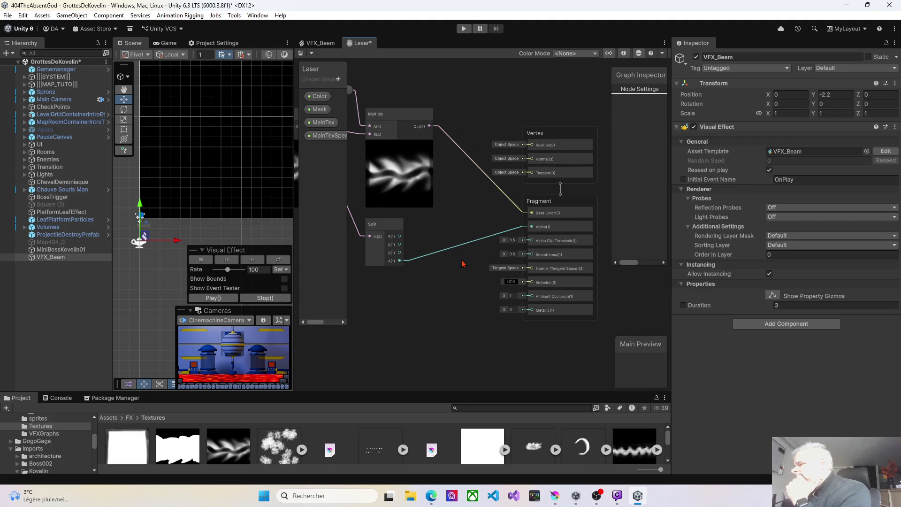
scroll(486, 200, "left", 10)
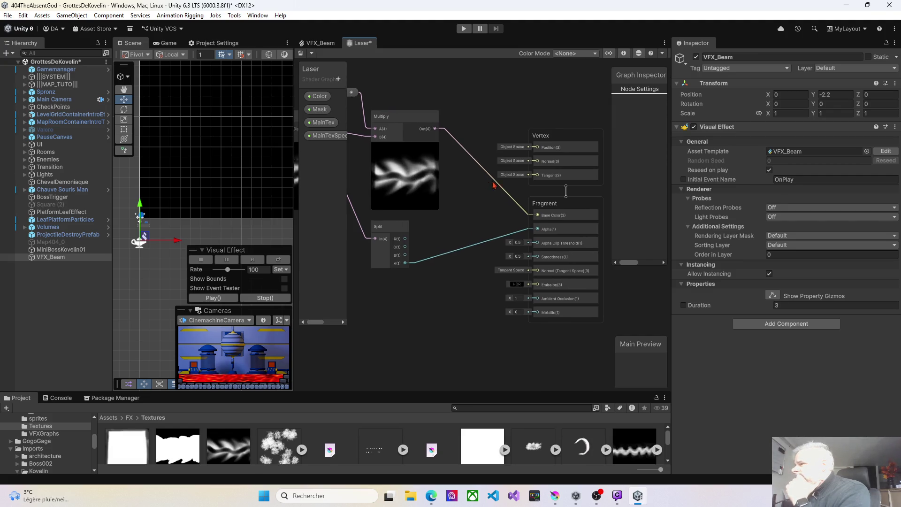
left_click_drag(490, 279, 628, 269)
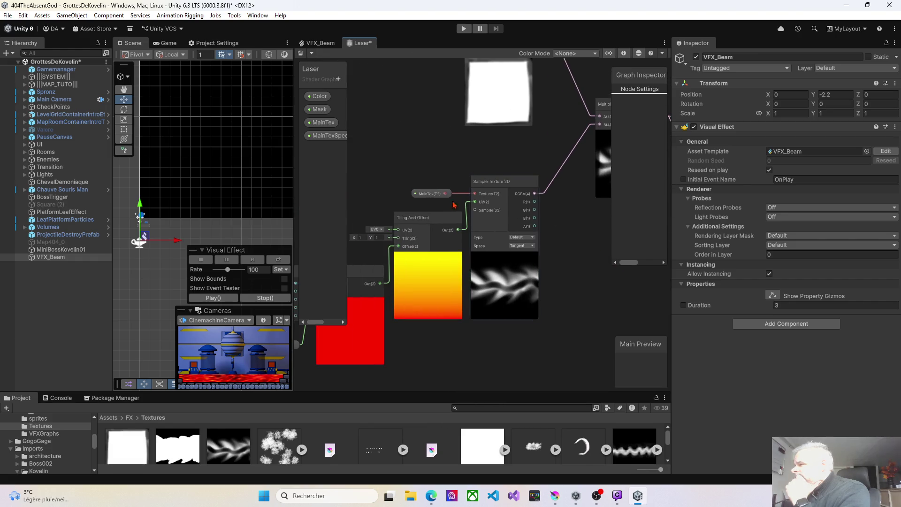
Step: Set BeamTrail as the MainTex property's default value in the Graph Inspector
left_click(430, 194)
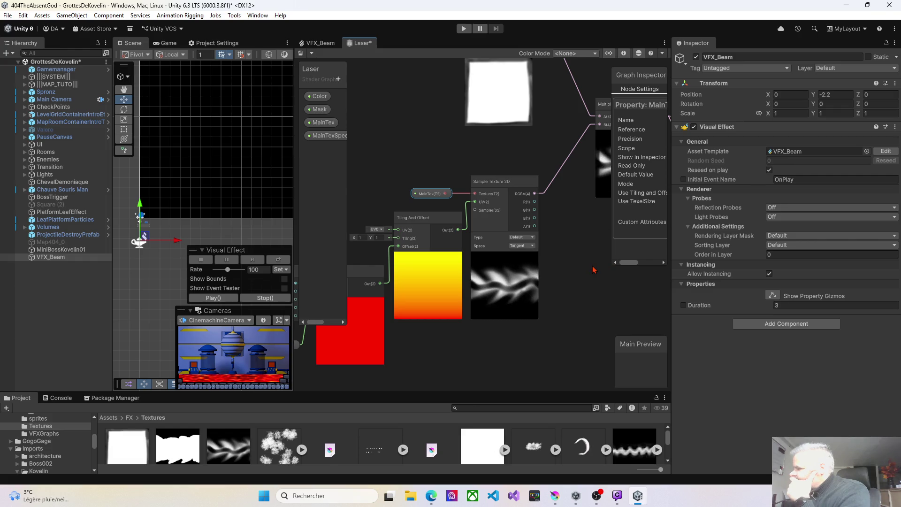
mouse_move(613, 209)
left_mouse_down()
mouse_move(467, 206)
mouse_move(447, 197)
left_mouse_up()
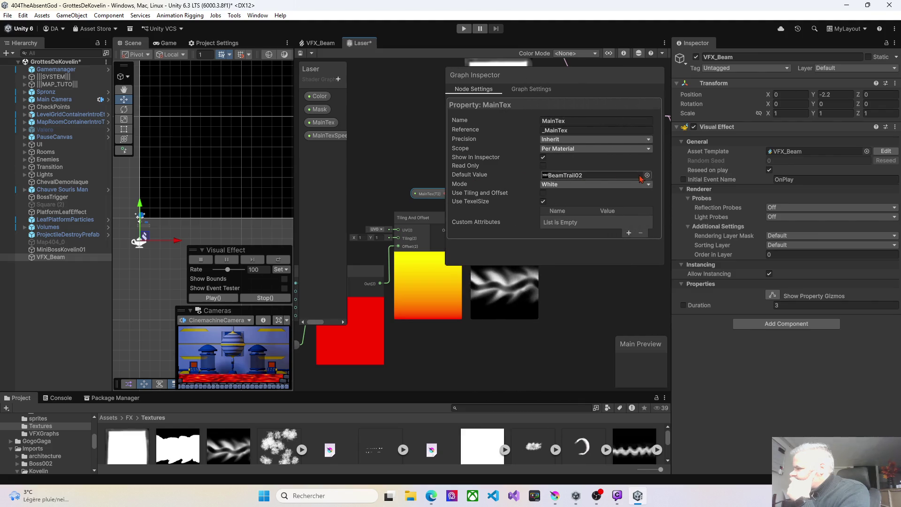
left_click_drag(170, 450, 488, 299)
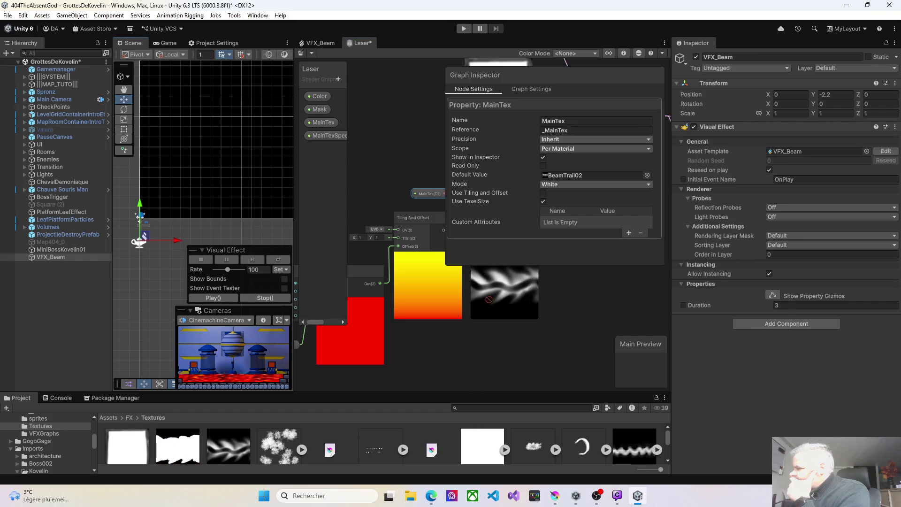
left_click_drag(569, 189, 569, 177)
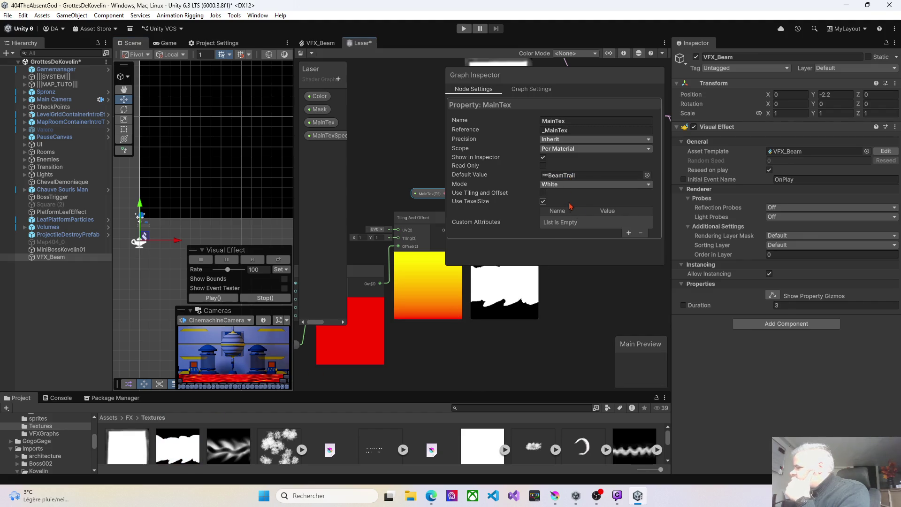
left_click(577, 286)
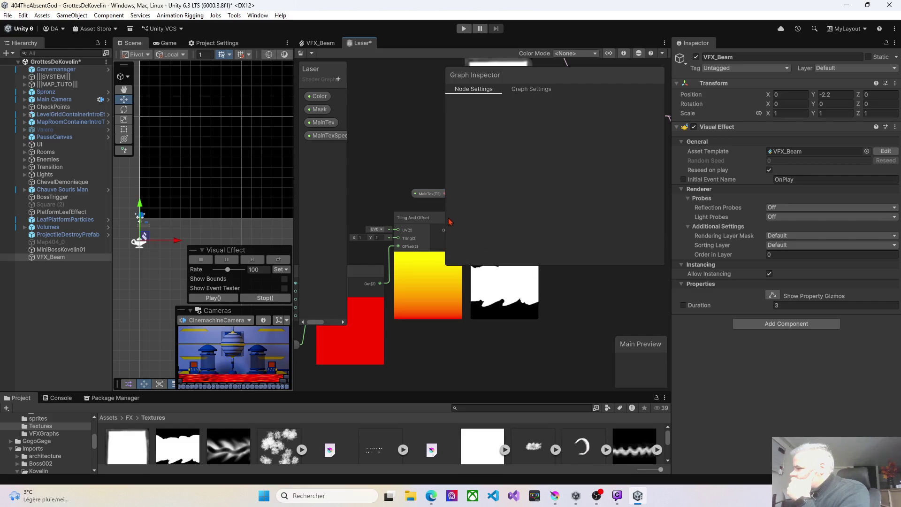
Step: Bring the Multiply, Split and output nodes back into view and replay the beam with the new texture
left_click_drag(444, 212, 586, 213)
left_click_drag(562, 292, 354, 308)
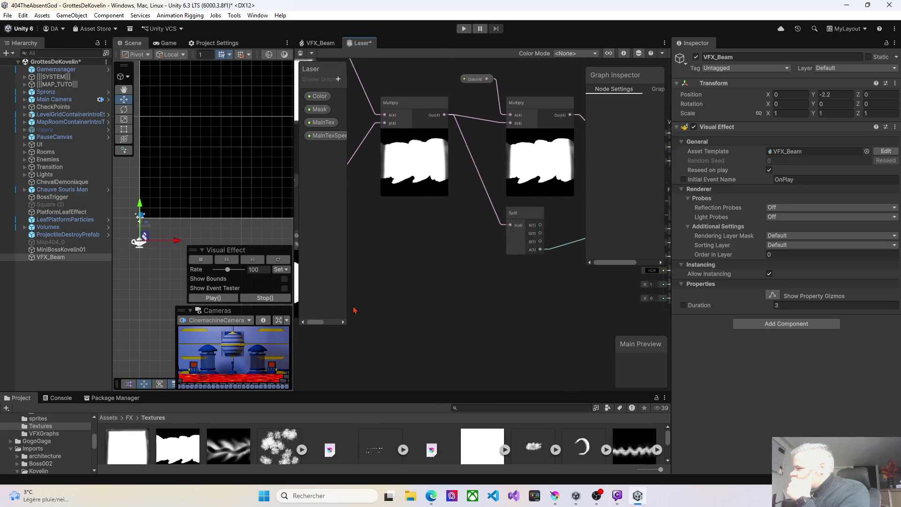
left_click_drag(462, 291, 345, 297)
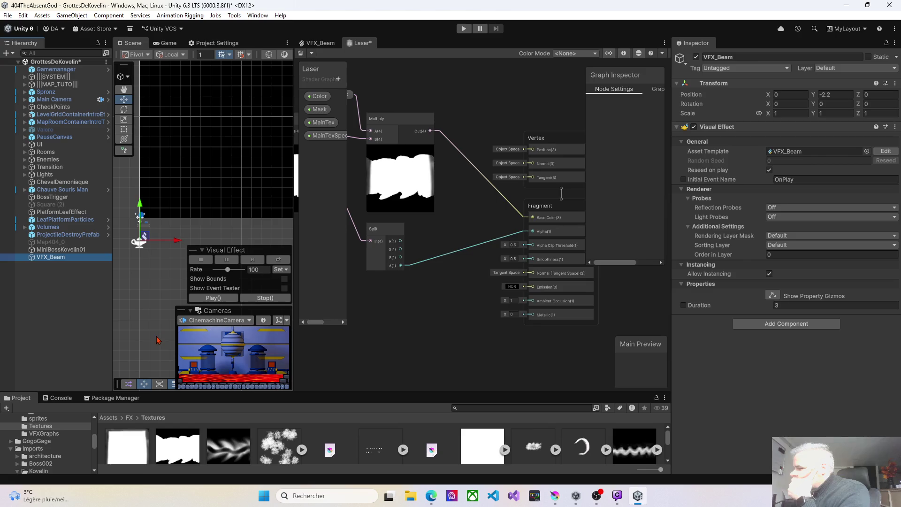
left_click(205, 299)
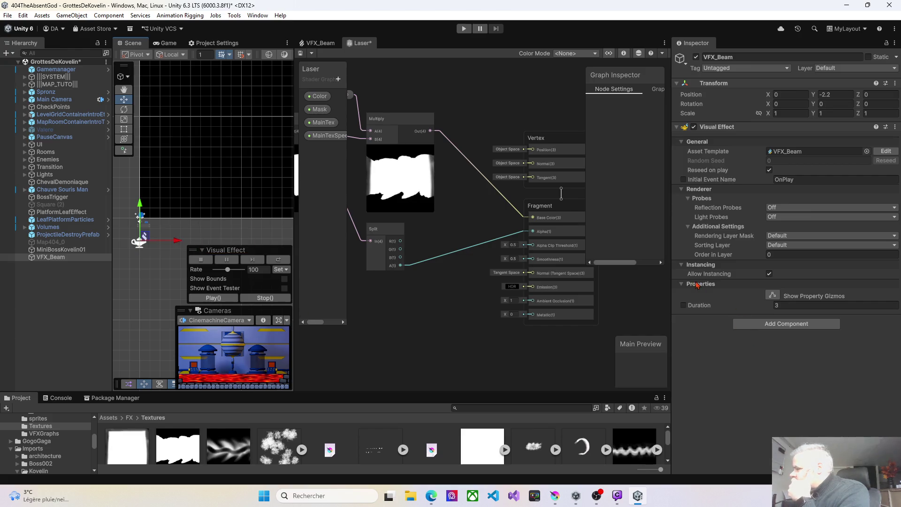
mouse_move(670, 279)
left_mouse_down()
mouse_move(605, 274)
mouse_move(619, 268)
mouse_move(674, 277)
left_mouse_up()
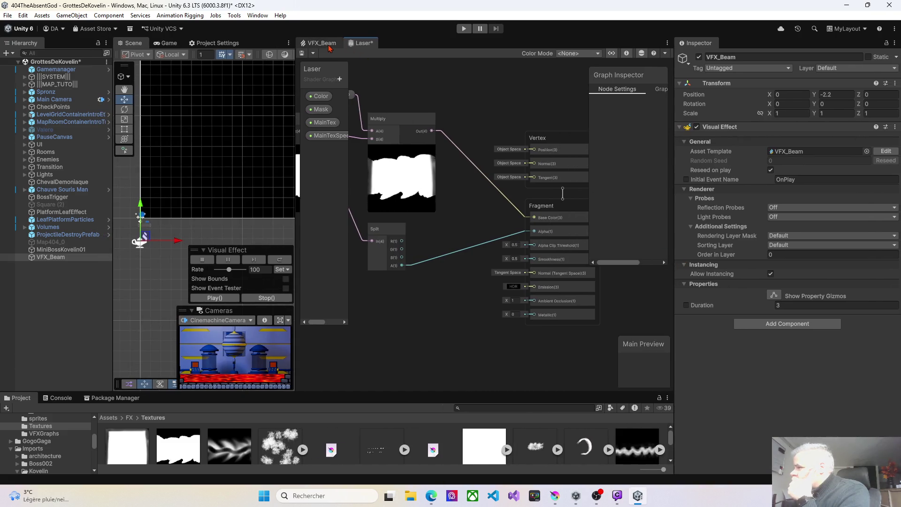
left_click(307, 44)
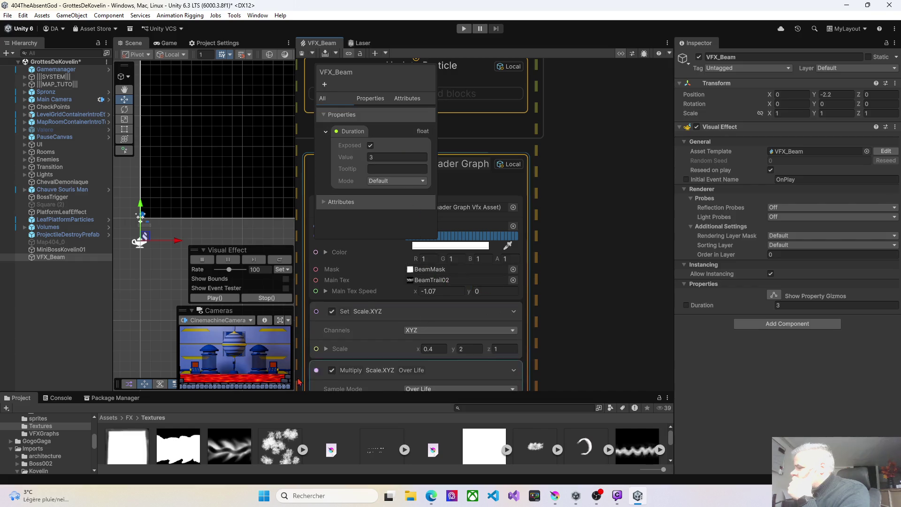
Step: Undo the Main Tex change back to BeamTrail and save the VFX_Beam graph
left_click(415, 280)
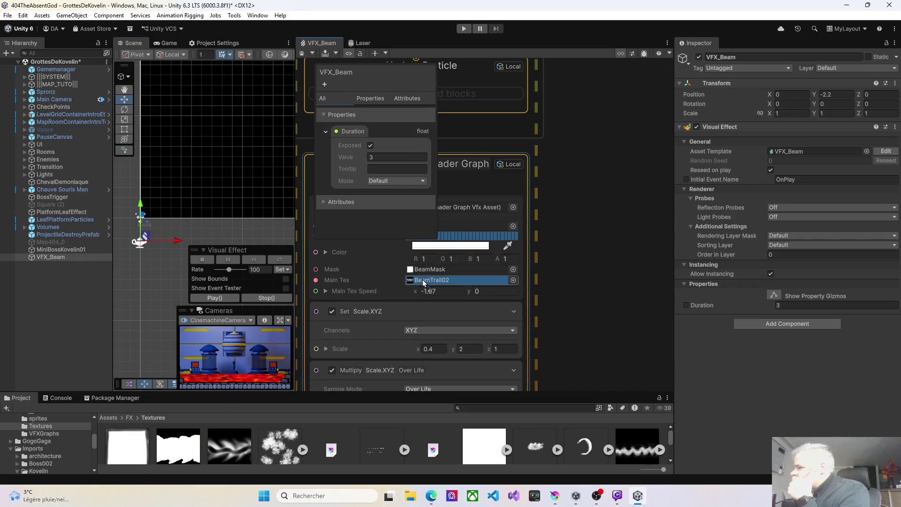
key("ctrl+z")
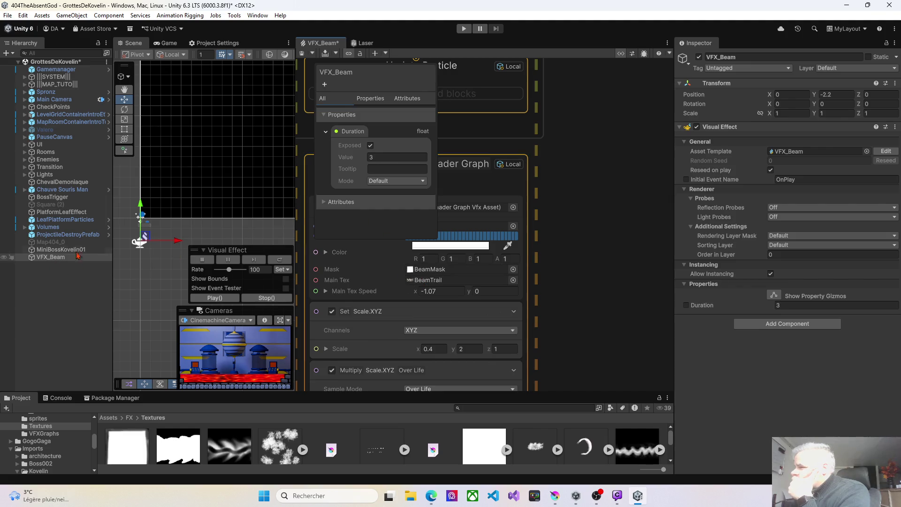
key("ctrl+s")
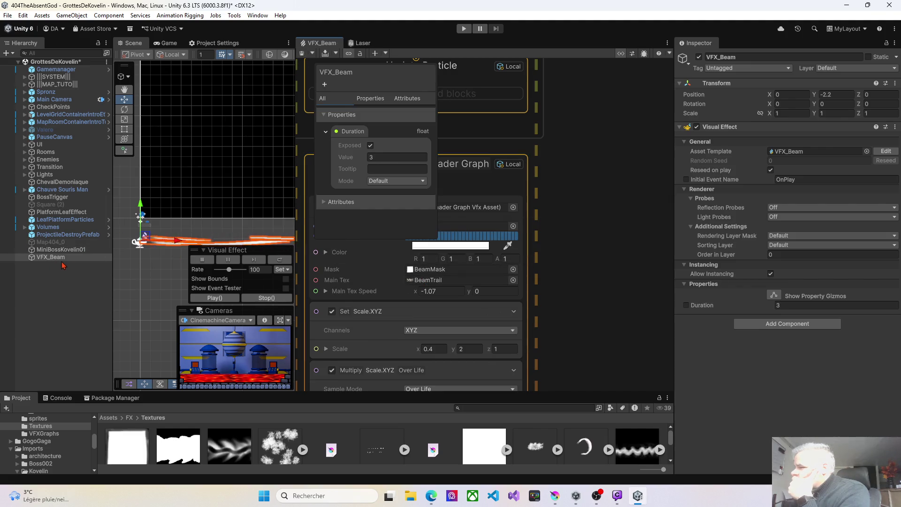
Step: Widen the Scene view and play the beam effect a few times
left_click_drag(300, 243, 461, 242)
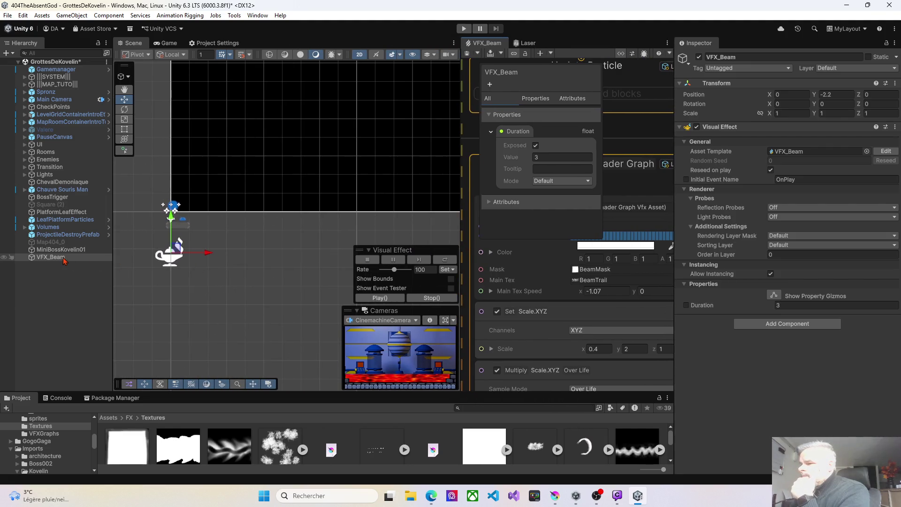
left_click(378, 298)
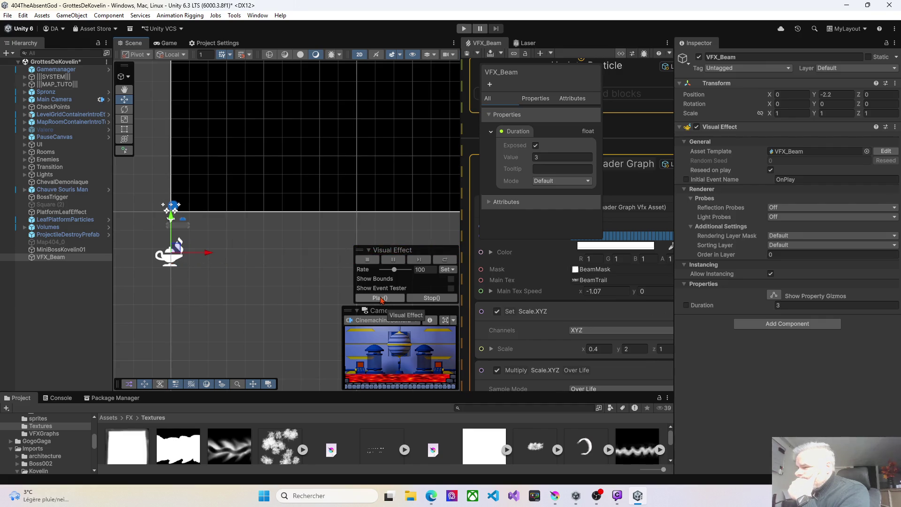
left_click(380, 299)
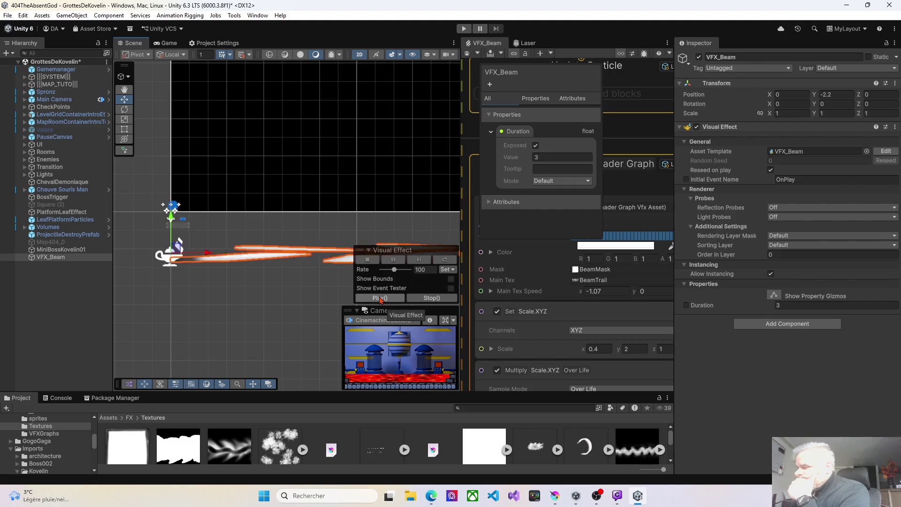
left_click(381, 299)
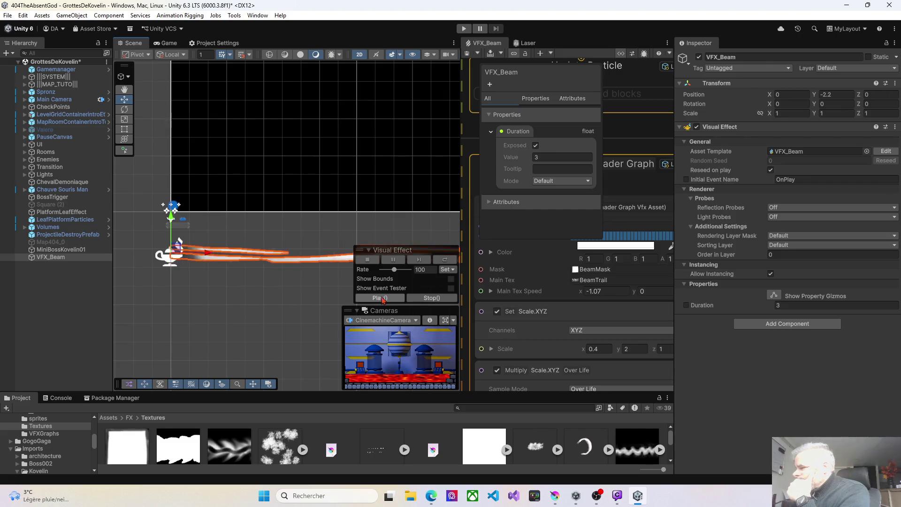
Step: Set Main Tex Speed X to 2.35 and replay the beam with the new speed
left_click(593, 291)
type("1.03")
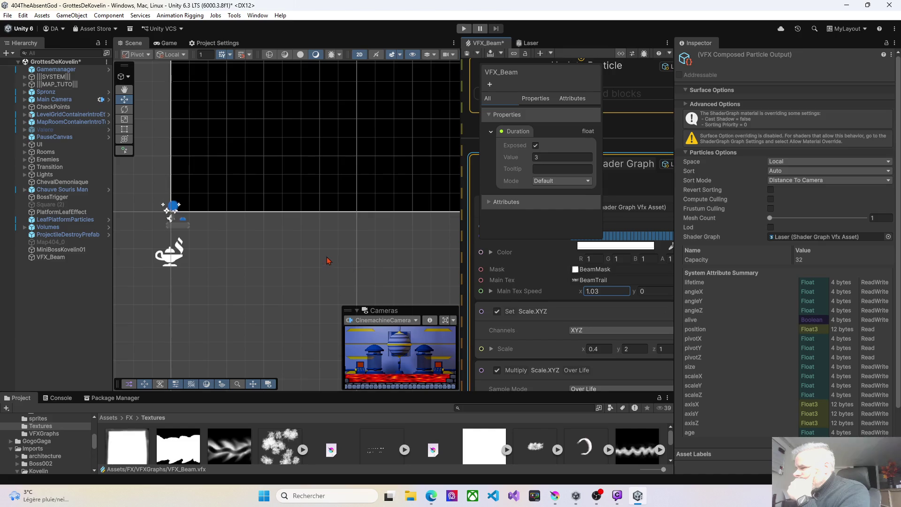
left_click(50, 261)
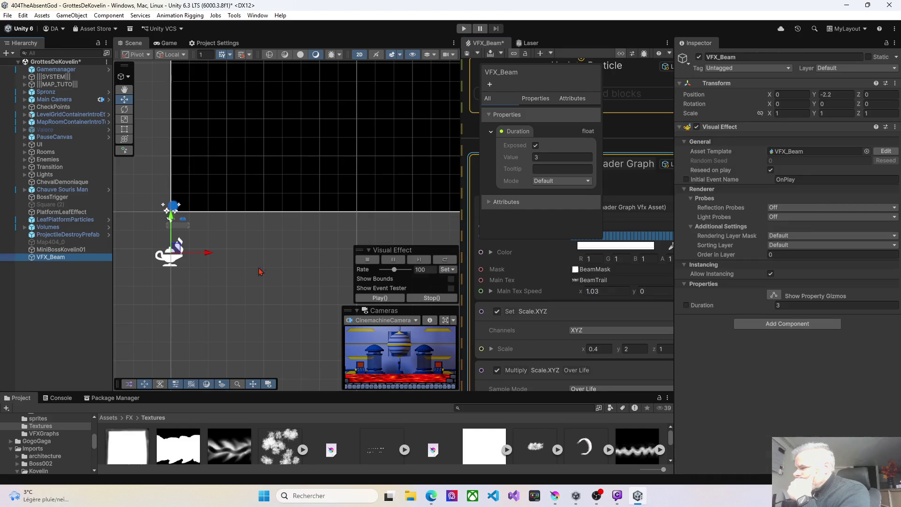
left_click(374, 298)
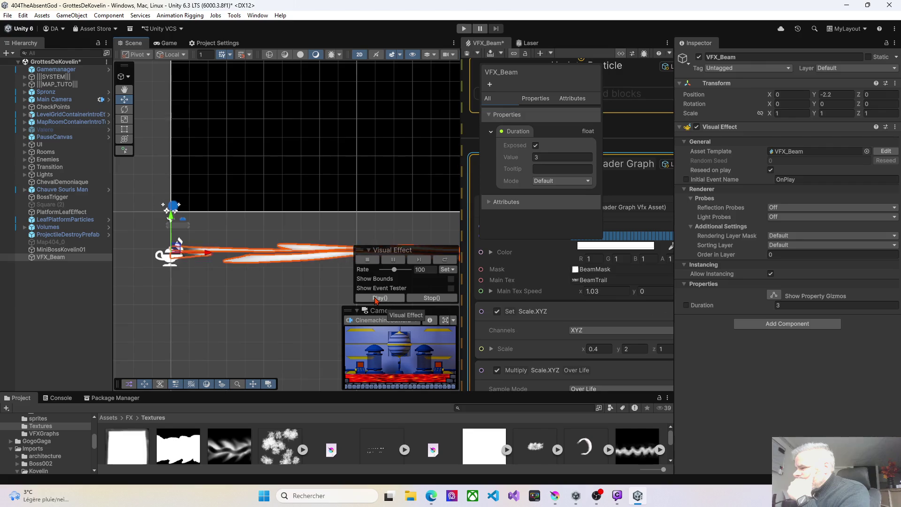
left_click(591, 294)
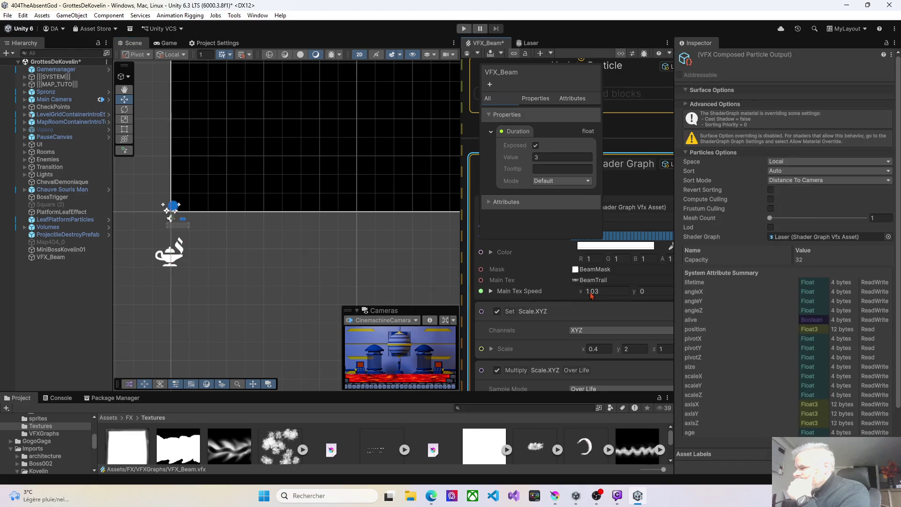
left_click(586, 293)
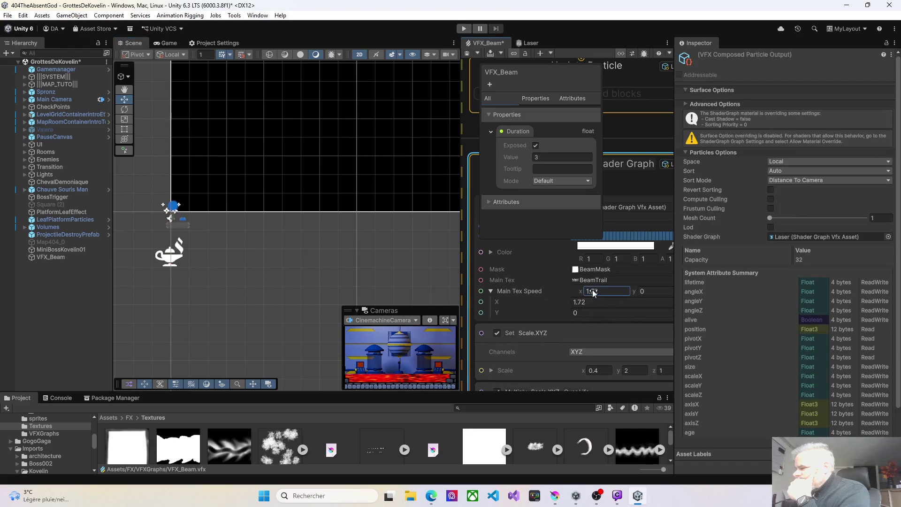
type("2.35")
Step: Frame the view on VFX_Beam and replay the beam across the whole scene
left_click(51, 257)
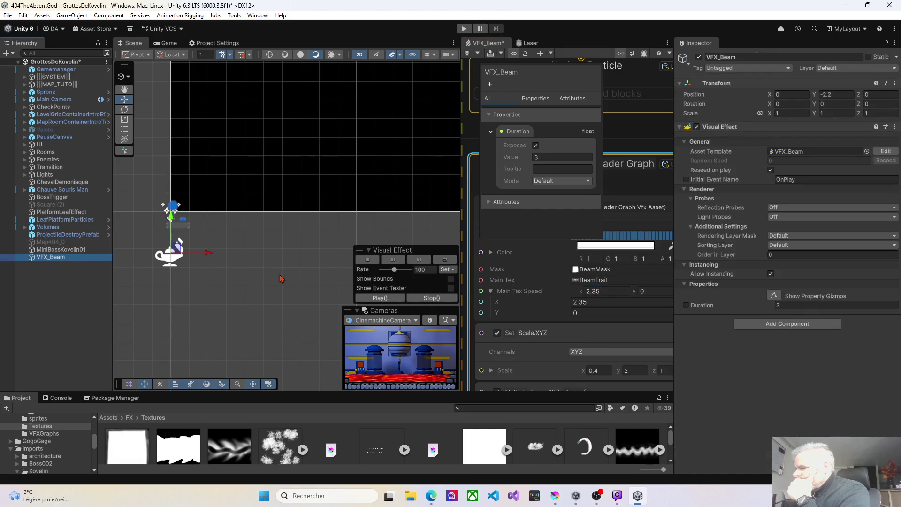
left_click(379, 298)
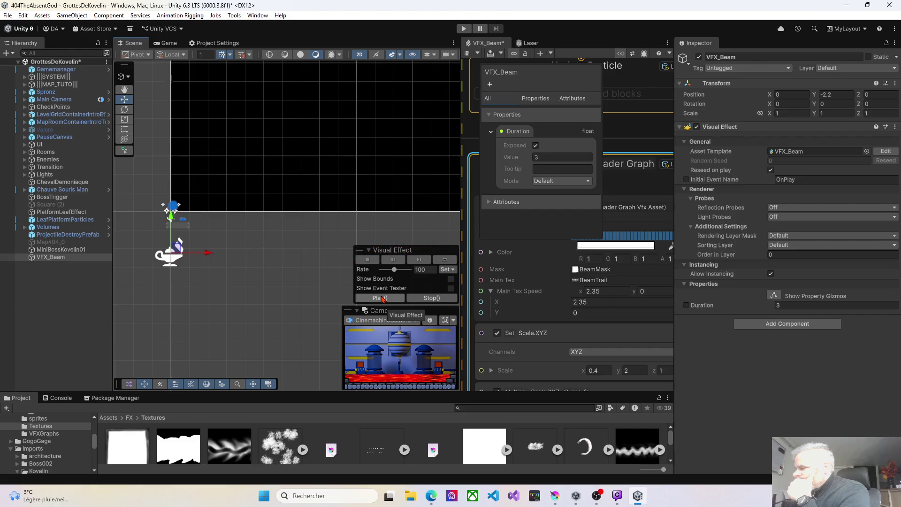
left_click(381, 298)
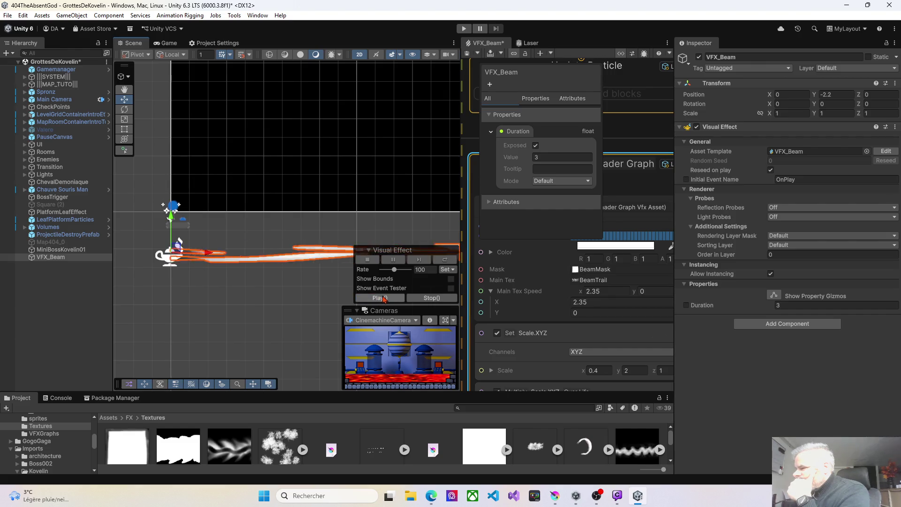
scroll(223, 287, "down", 2)
mouse_move(253, 294)
left_mouse_down()
mouse_move(225, 282)
mouse_move(201, 253)
left_mouse_up()
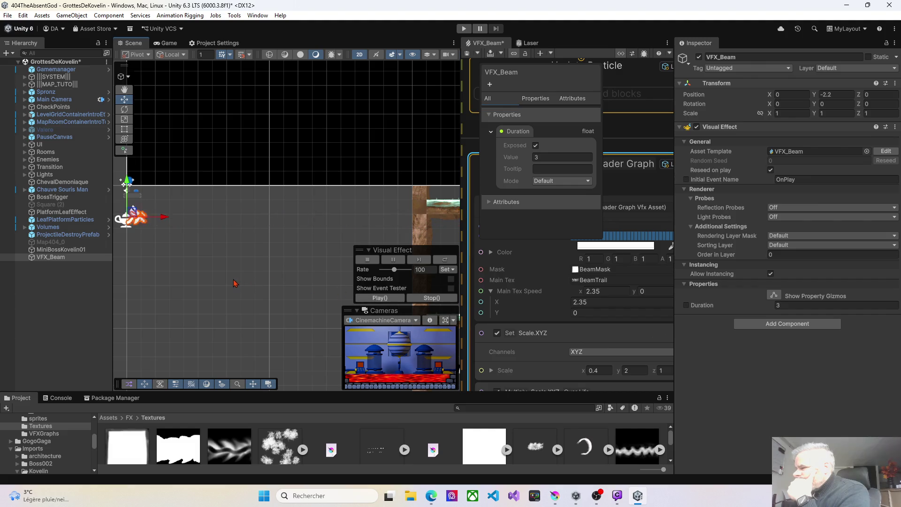
key("f")
left_click(380, 300)
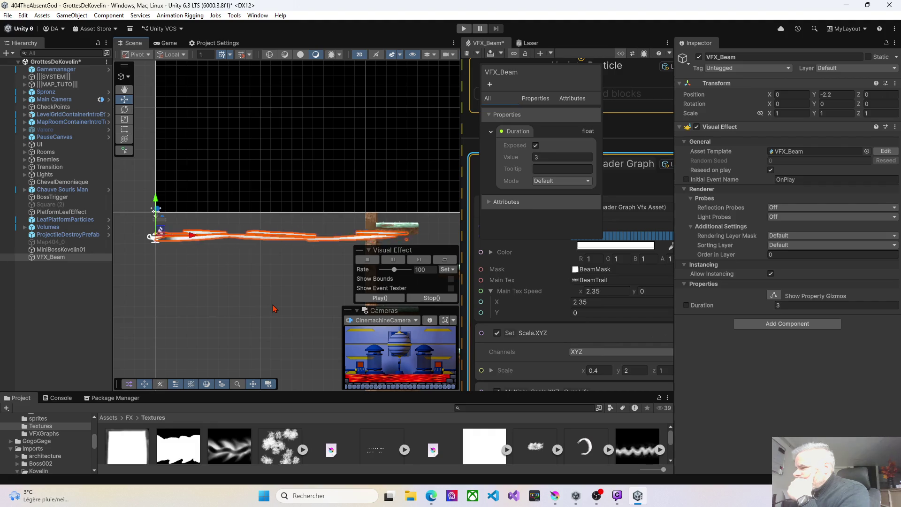
Step: Select the Set Scale.XYZ block in the beam graph
left_click(559, 339)
scroll(547, 368, "down", 1)
scroll(534, 314, "up", 2)
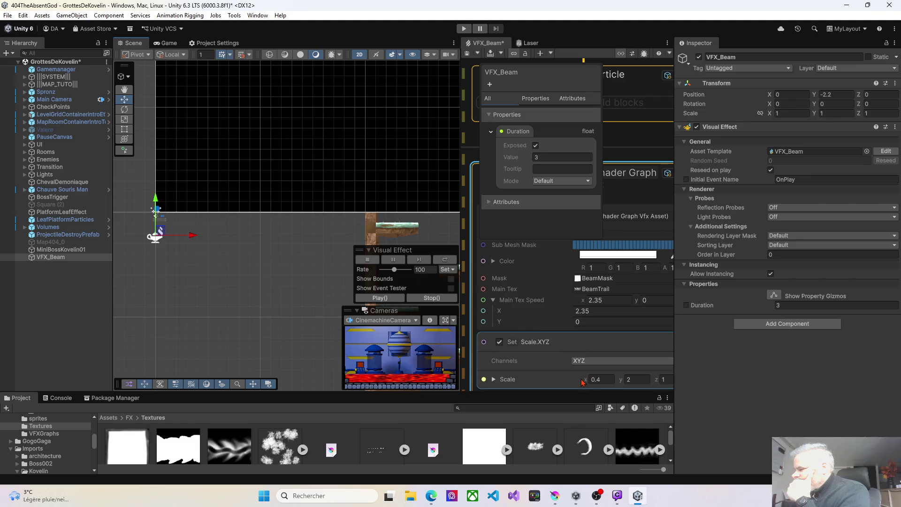
Step: Change Set Scale.XYZ Y from 2 to 2.44 and replay the beam several times
left_click(628, 381)
type(".44")
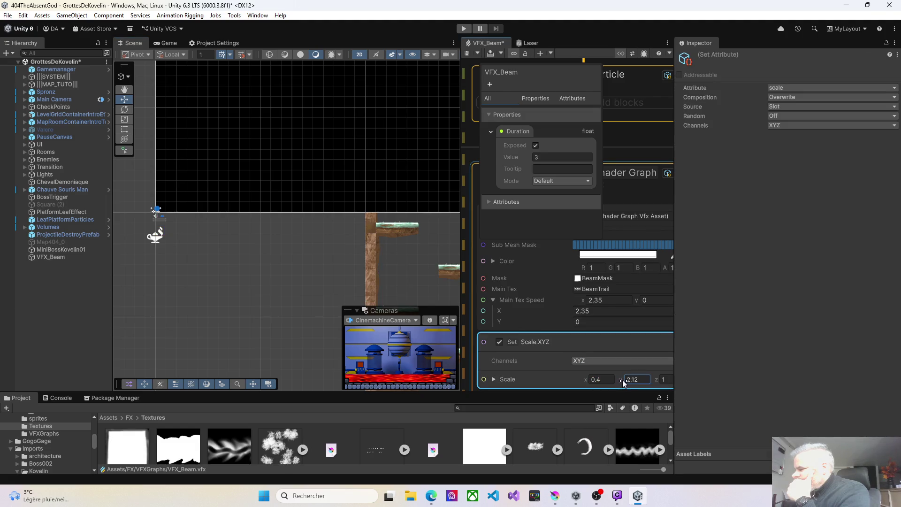
left_click(67, 258)
left_click(375, 299)
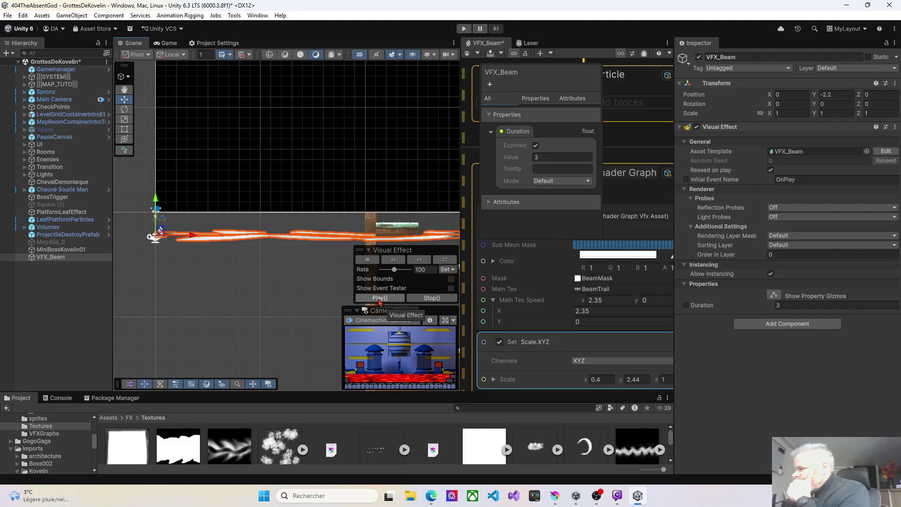
left_click(381, 300)
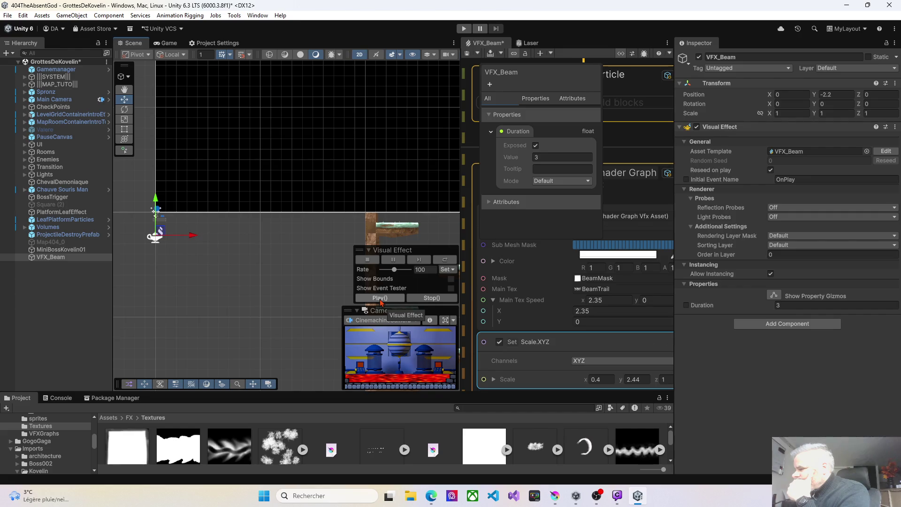
left_click(396, 298)
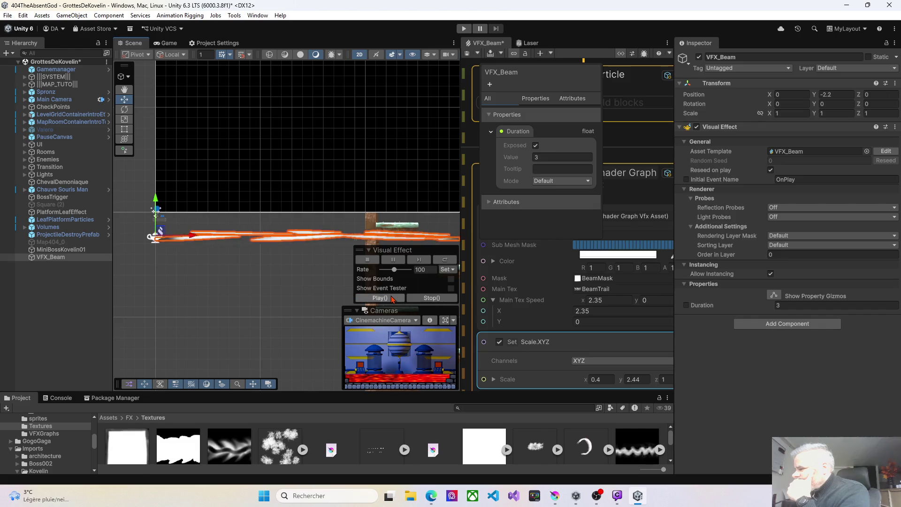
left_click(394, 299)
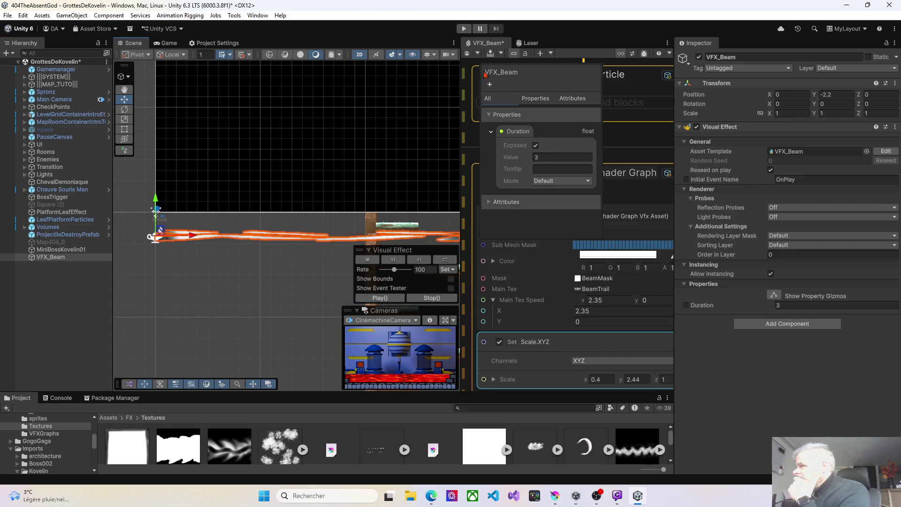
left_click(466, 57)
left_click_drag(460, 93, 239, 121)
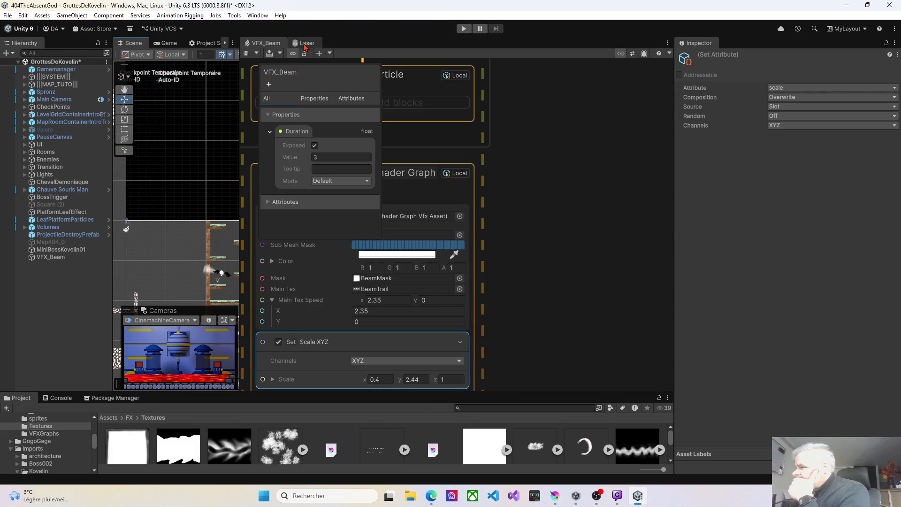
Step: In the Laser shader set Tiling And Offset Tiling X to -1, save, and return to VFX_Beam
left_click(305, 43)
scroll(359, 308, "down", 5)
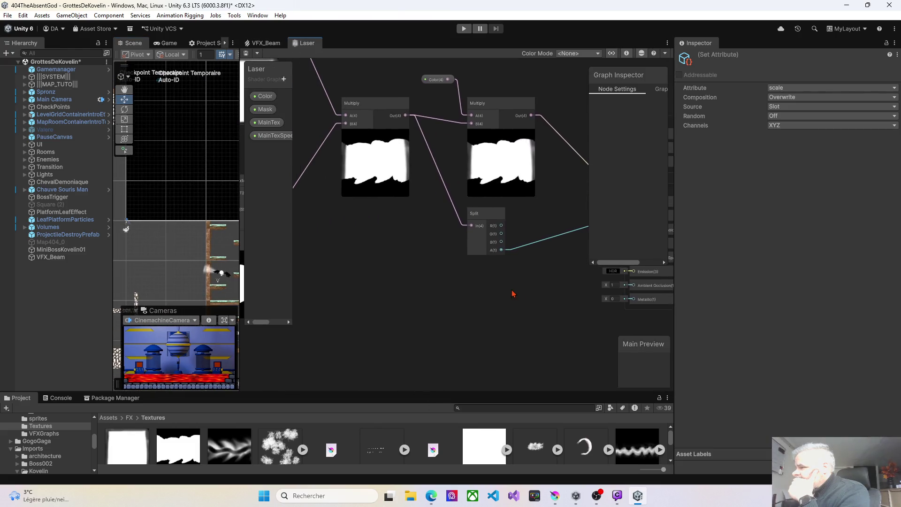
scroll(396, 301, "up", 6)
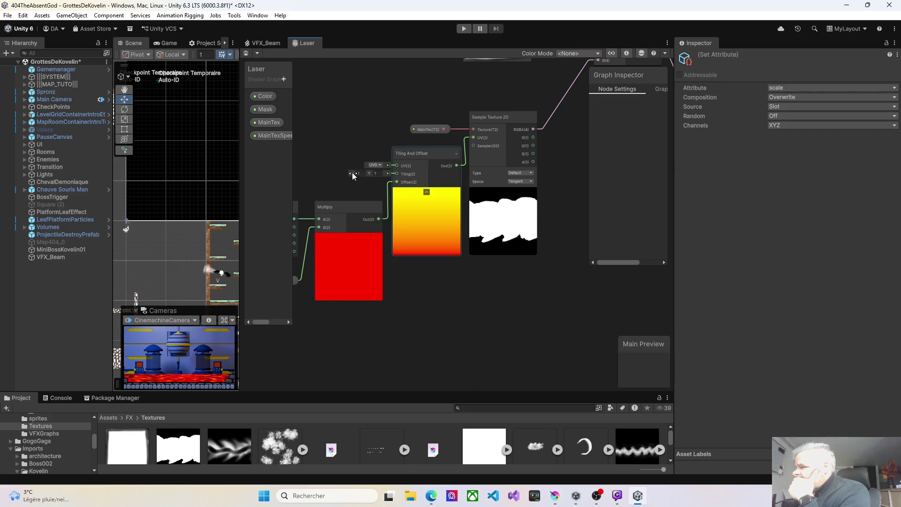
left_click_drag(351, 175, 330, 173)
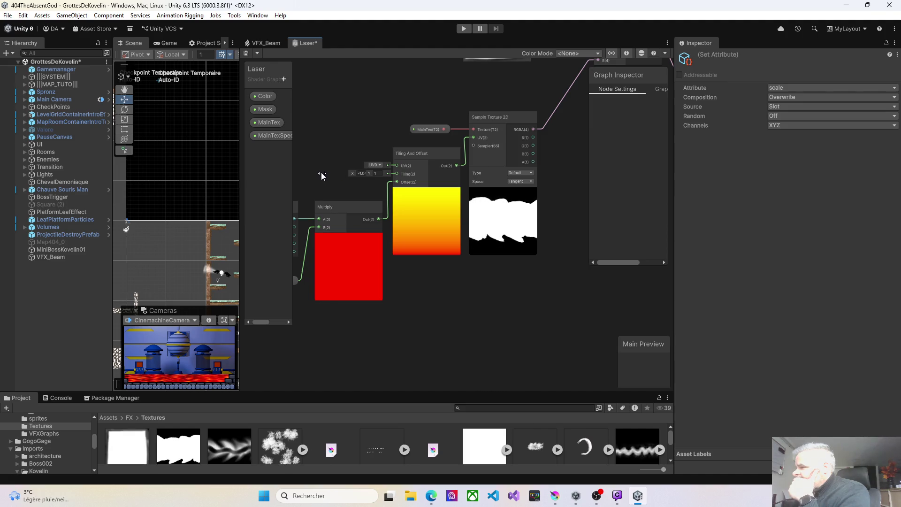
double_click(361, 172)
type("-1")
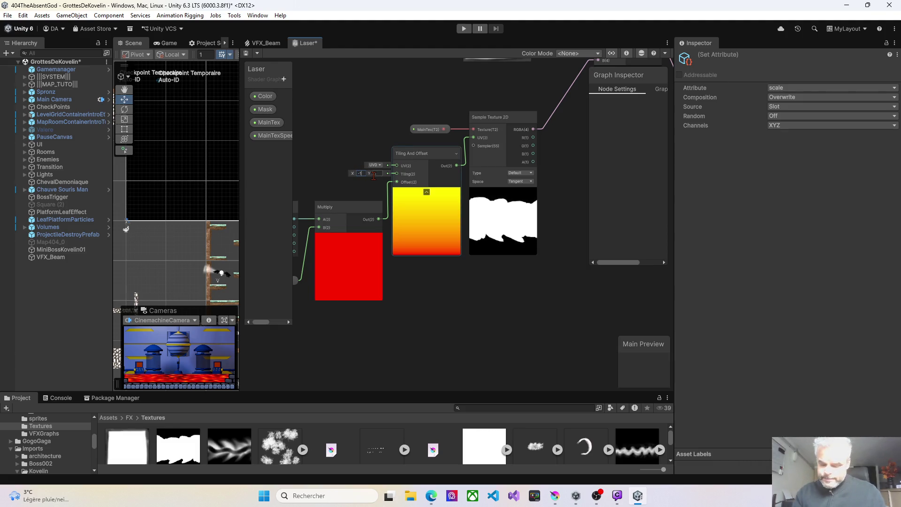
key("Return")
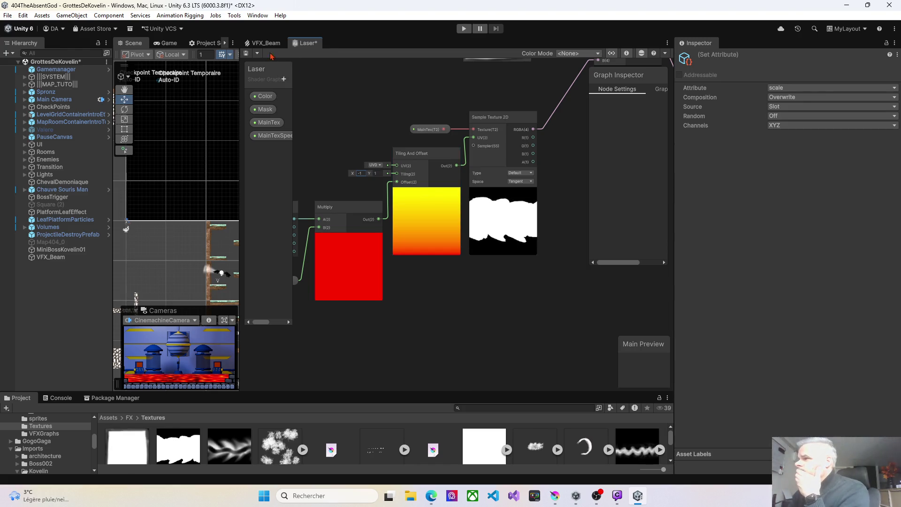
left_click(248, 54)
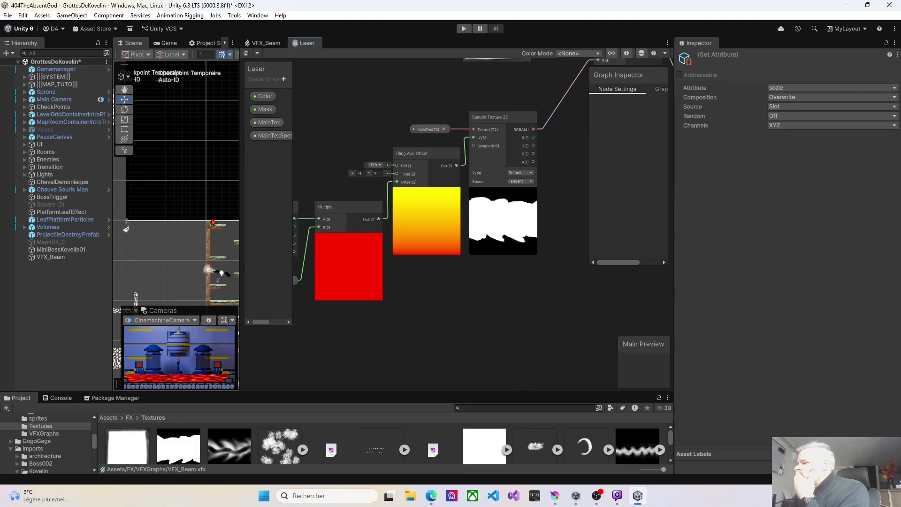
left_click(264, 43)
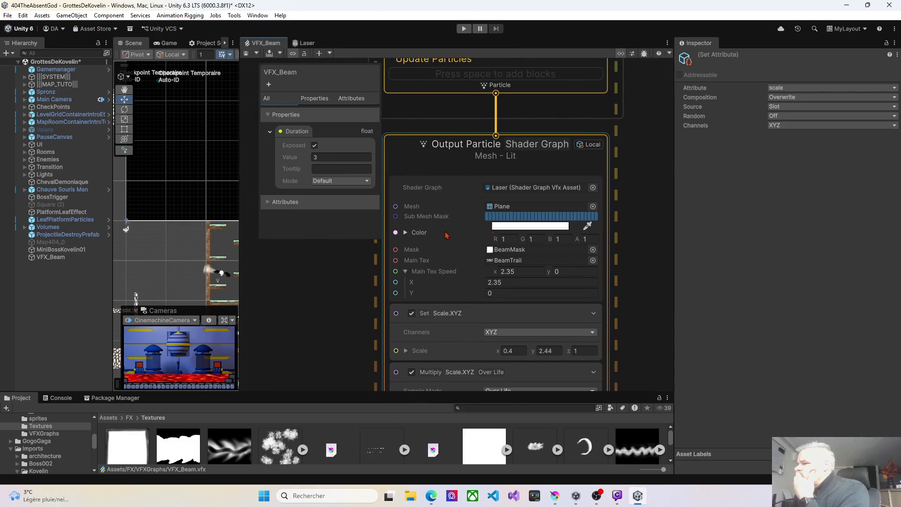
Step: Select VFX_Beam, widen the Scene view and play the beam with the flipped texture
left_click(50, 261)
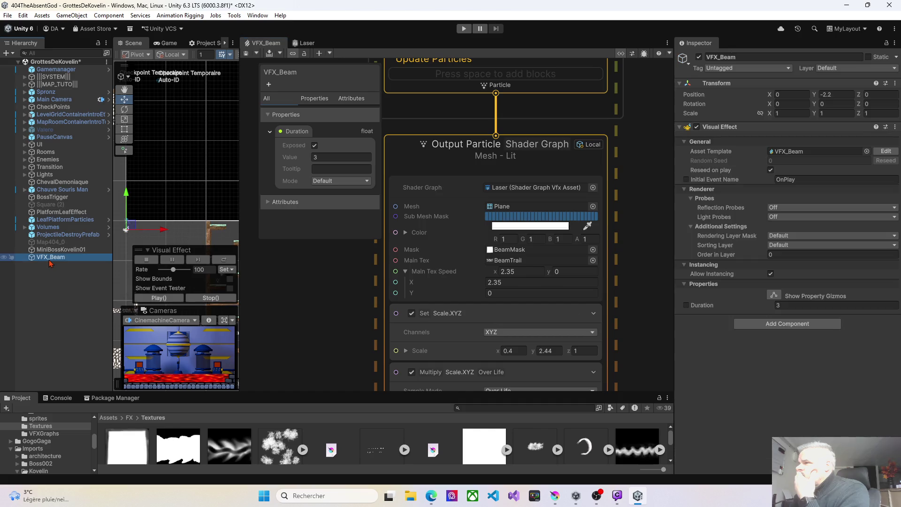
left_click_drag(241, 249, 413, 250)
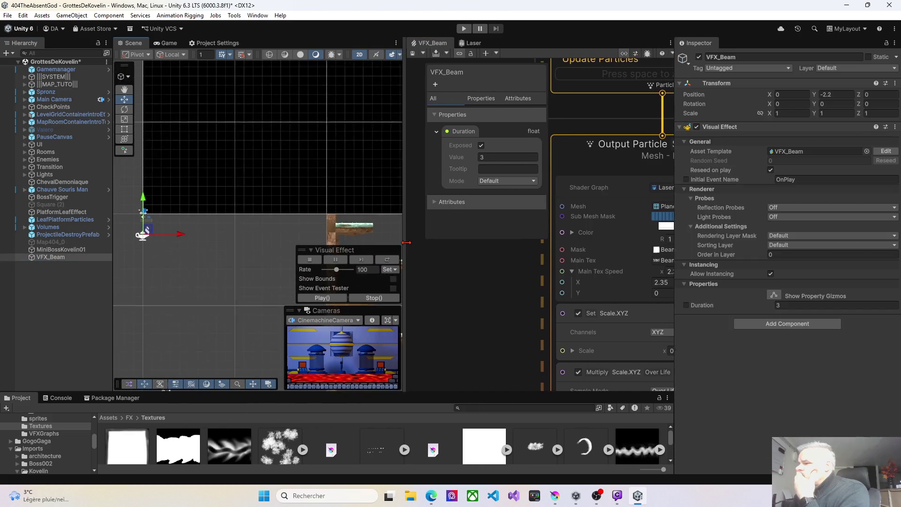
left_click(322, 298)
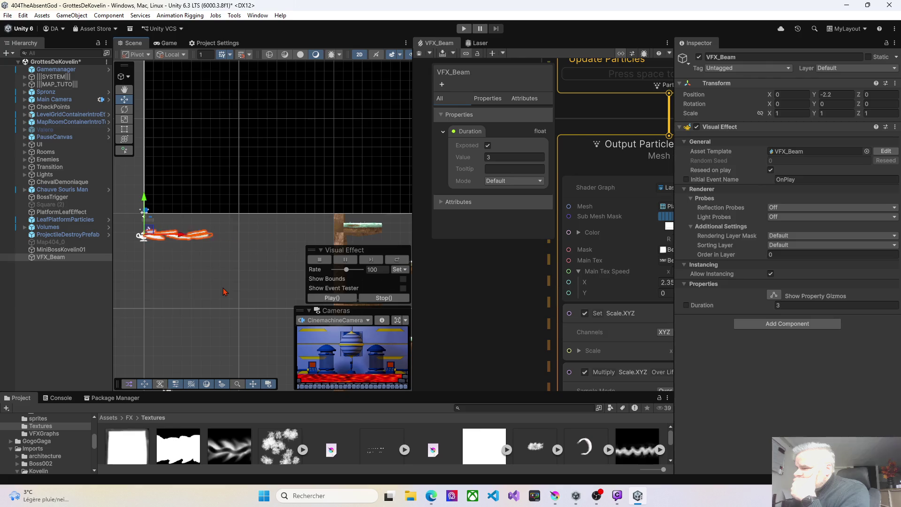
left_click(328, 299)
Step: Reselect VFX_Beam, replay it several more times, and save the GrottesDeKovelin scene
left_click(200, 271)
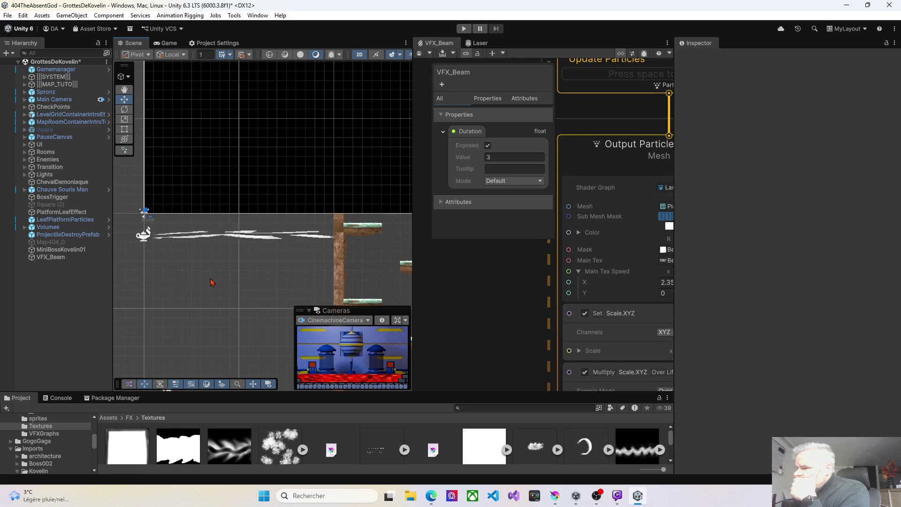
left_click(57, 257)
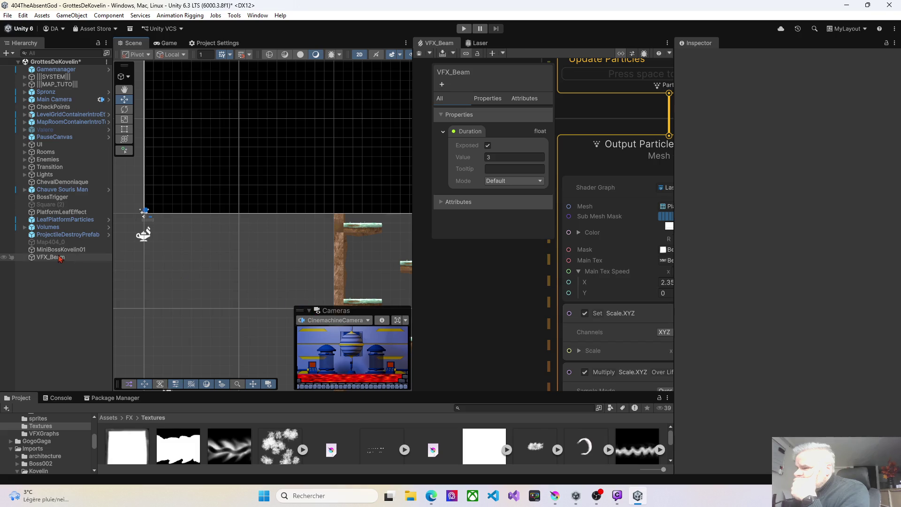
left_click(322, 299)
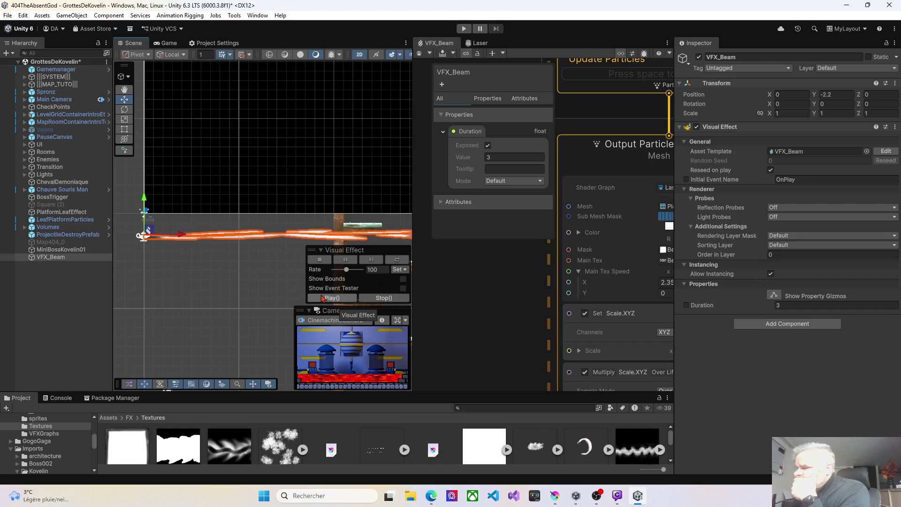
left_click(322, 298)
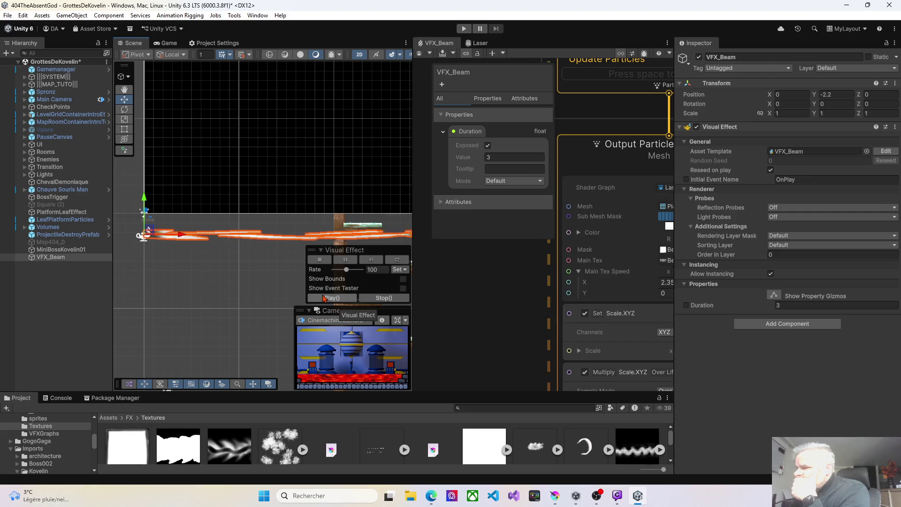
left_click(325, 299)
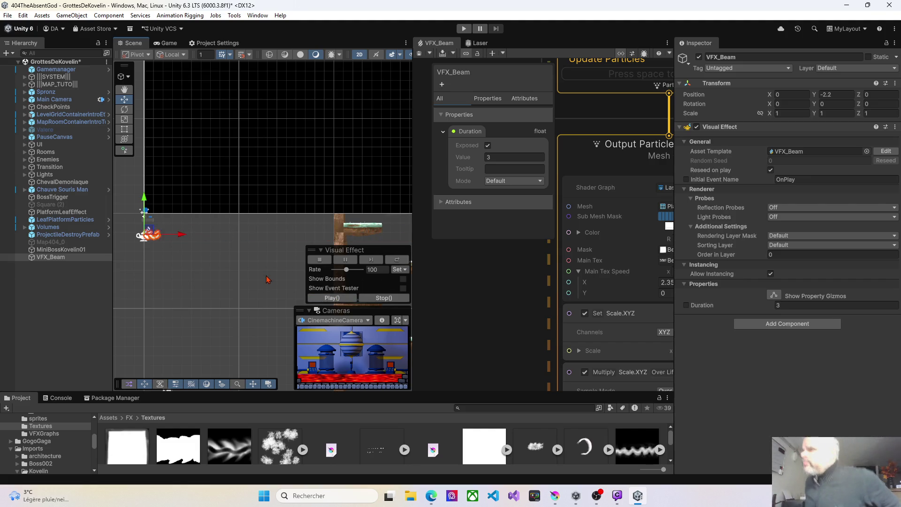
key("ctrl+s")
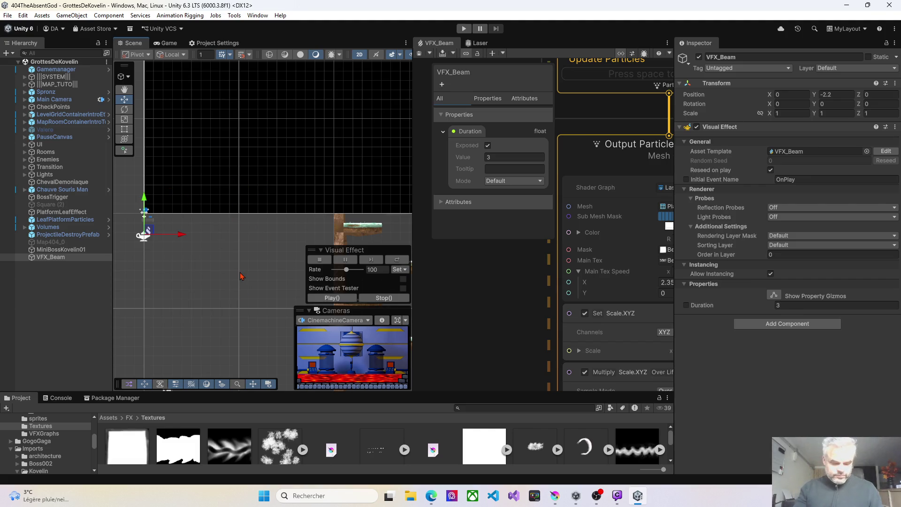
key("super")
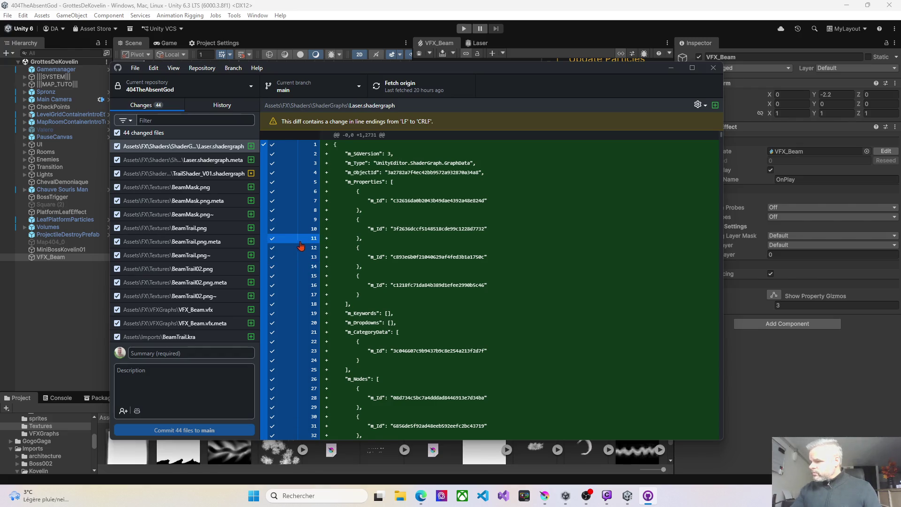
Step: Generate the Copilot commit message, commit 44 files to main, push to origin, and minimize GitHub Desktop
left_click(138, 411)
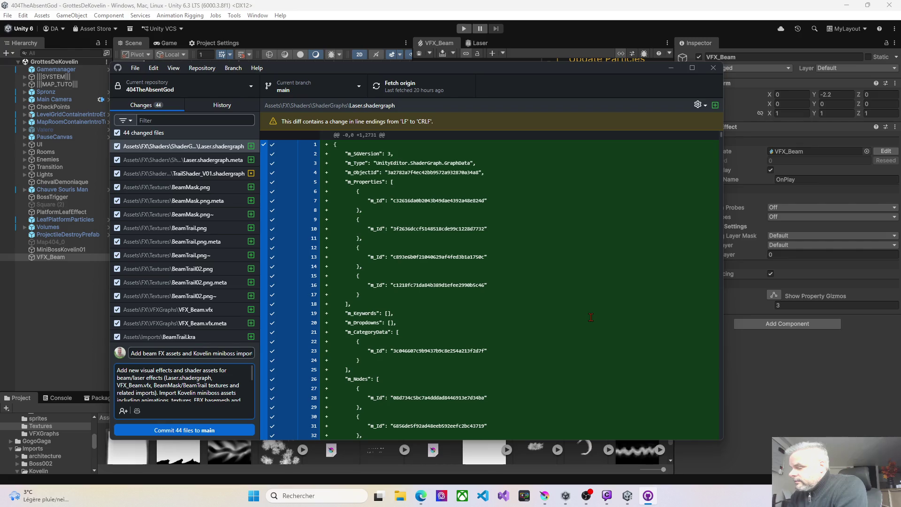
left_click(189, 435)
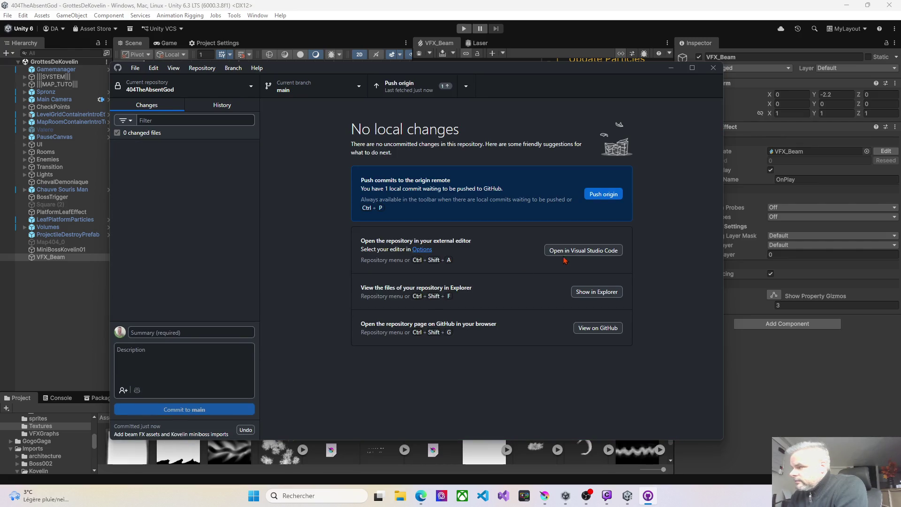
left_click(600, 196)
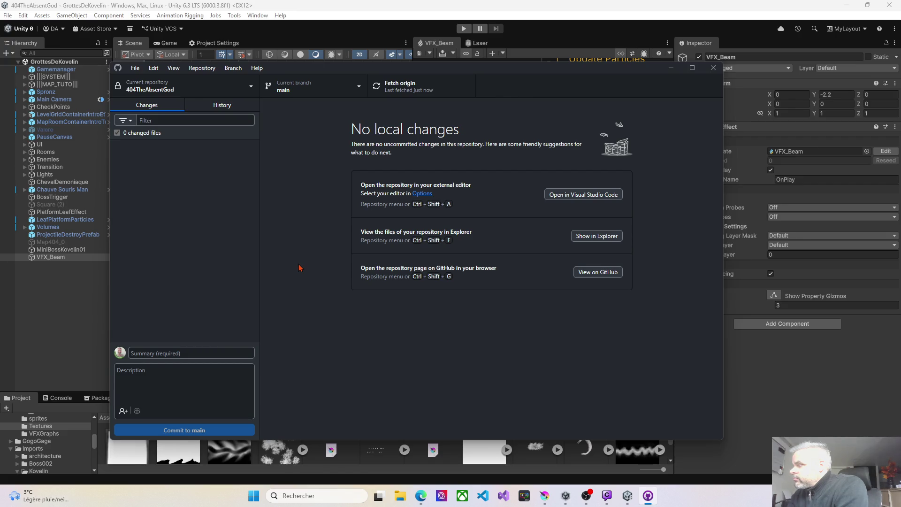
left_click(671, 67)
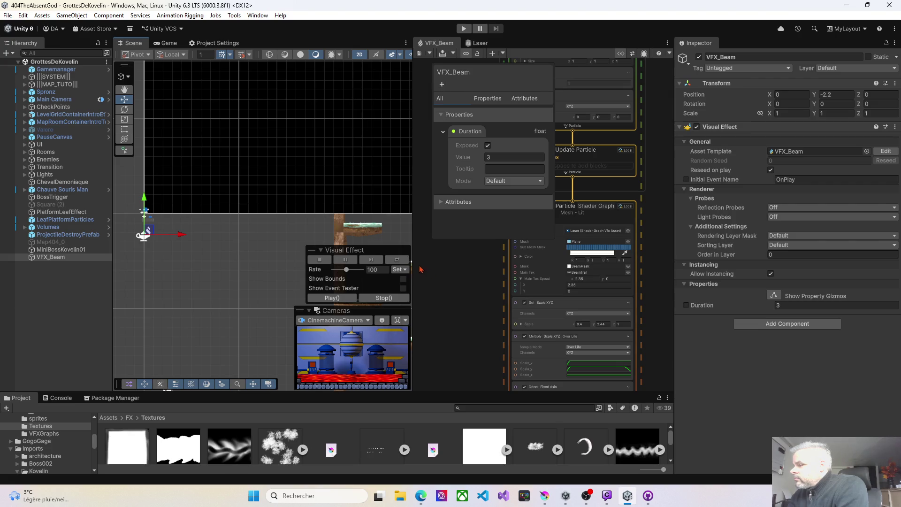
Step: Rearrange the effect graph, Scene and Project panels, then select TrailTexture_02 to view its import settings
left_click_drag(412, 262, 318, 250)
mouse_move(390, 274)
left_mouse_down()
mouse_move(488, 432)
mouse_move(488, 458)
mouse_move(476, 182)
mouse_move(484, 206)
left_mouse_up()
scroll(380, 301, "down", 1)
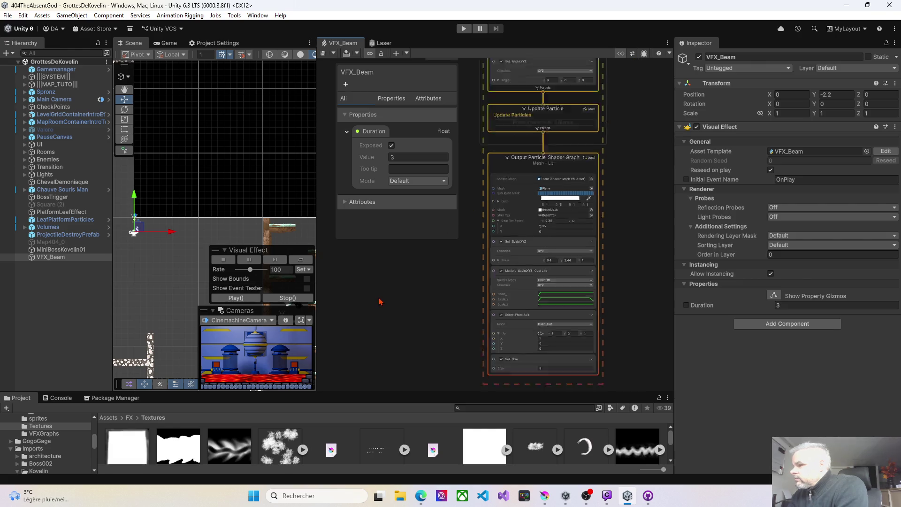
scroll(381, 303, "down", 2)
left_click_drag(382, 305, 474, 332)
left_click_drag(316, 269, 418, 269)
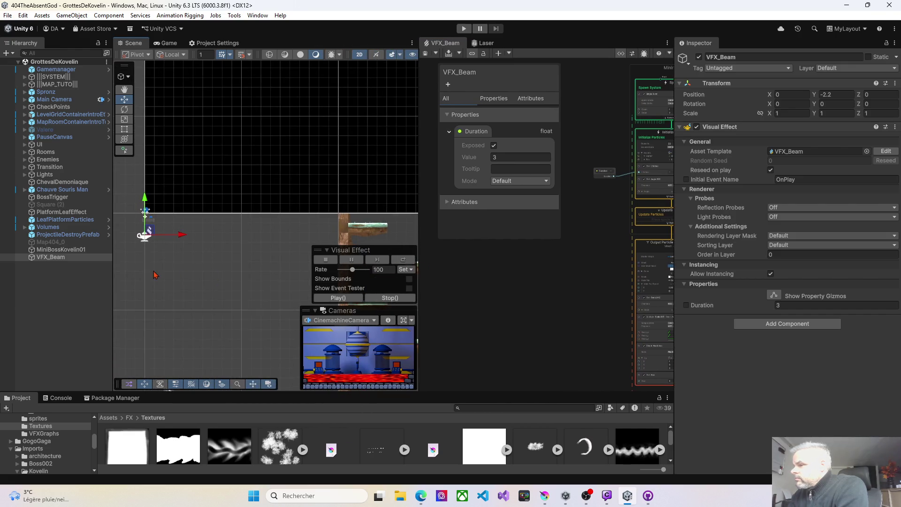
left_click_drag(363, 394, 365, 311)
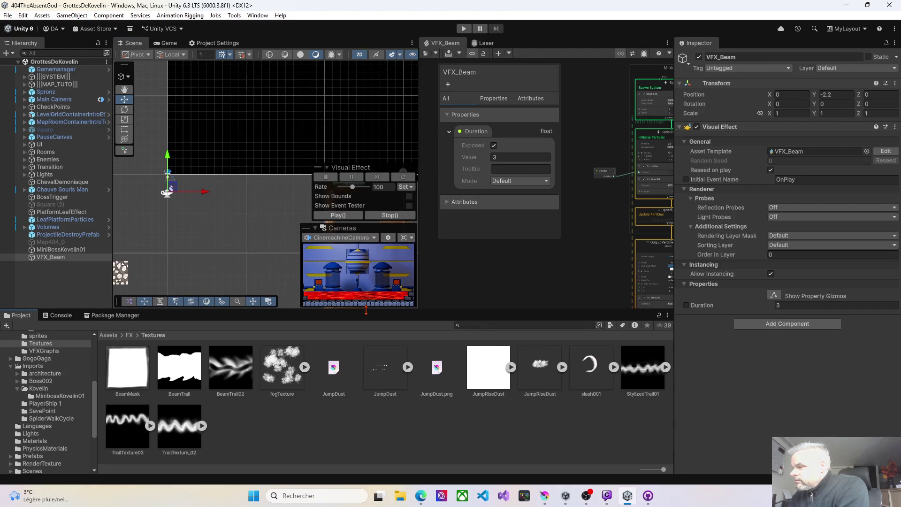
left_click_drag(367, 310, 376, 334)
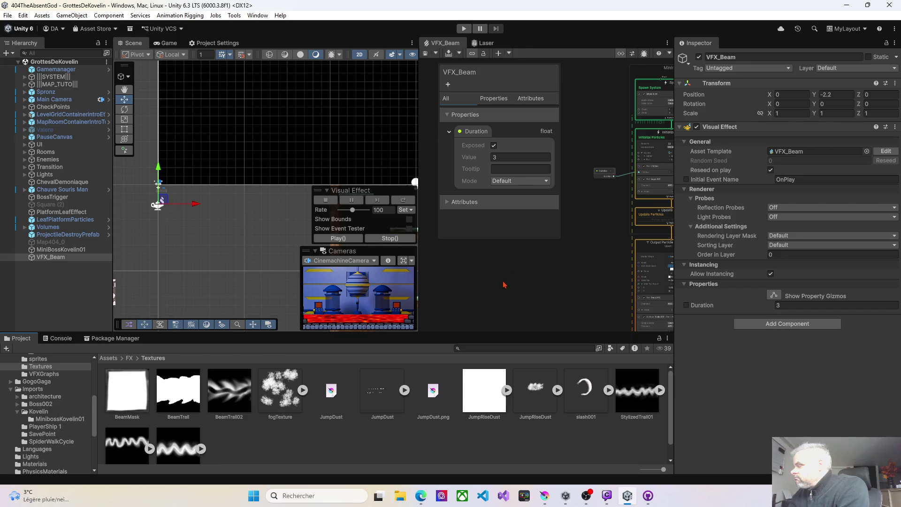
left_click(186, 452)
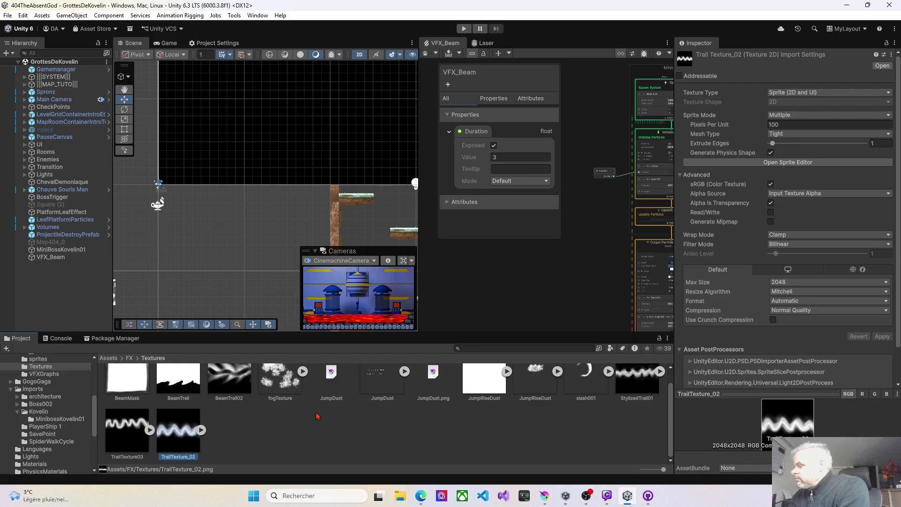
Step: Compare BeamTrail02's import settings, then duplicate TrailTexture_02 with Ctrl+D
scroll(266, 419, "up", 1)
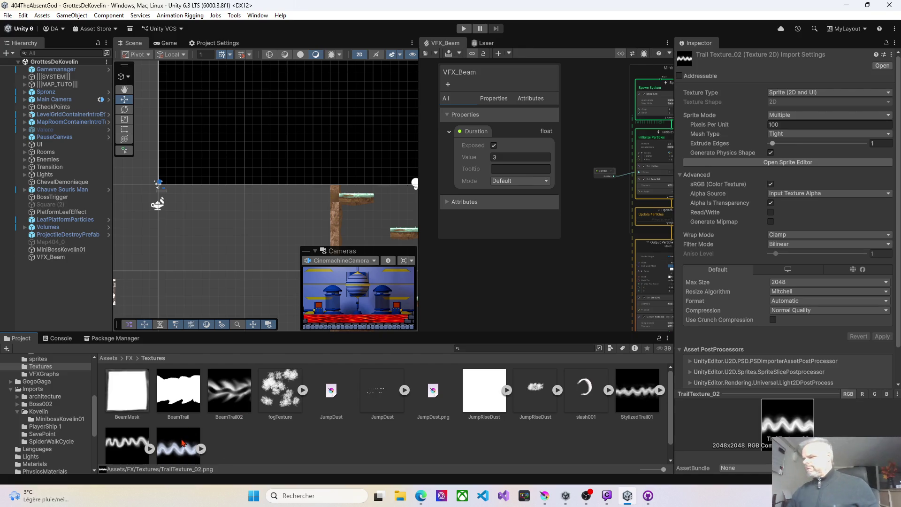
scroll(195, 442, "down", 1)
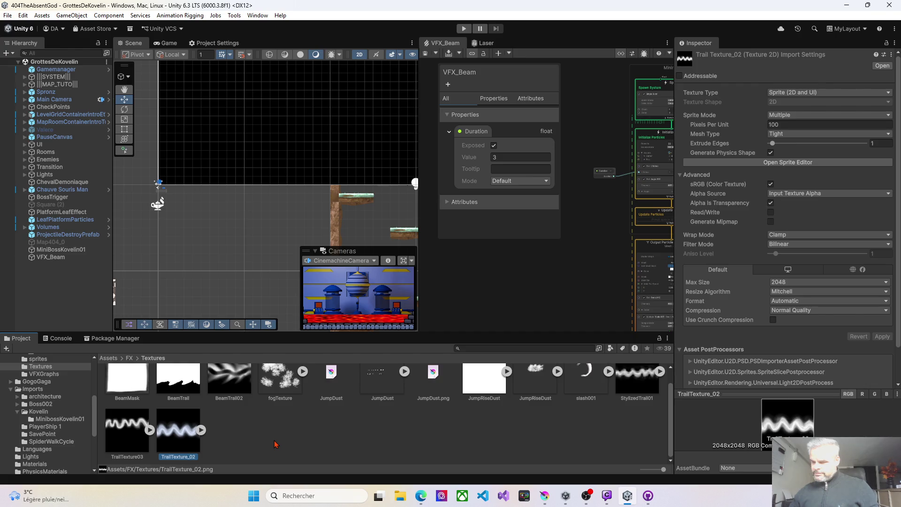
left_click(236, 386)
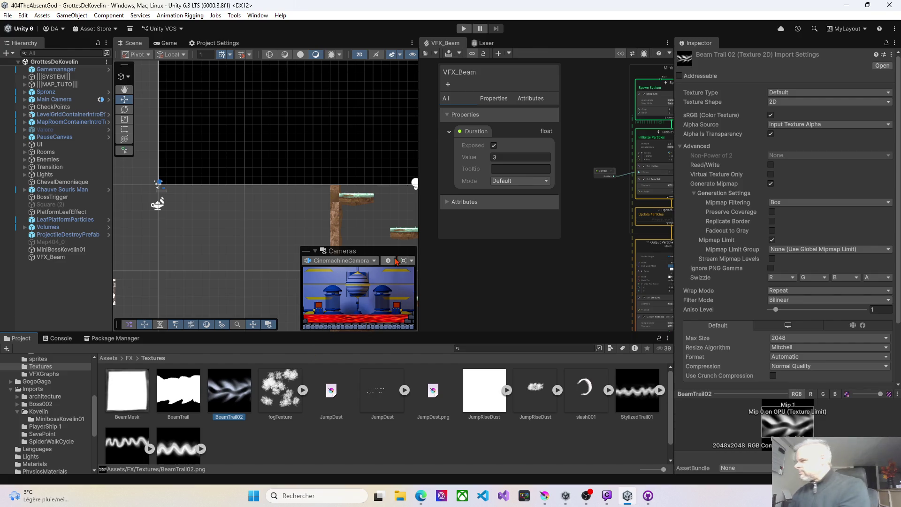
left_click_drag(418, 235, 257, 234)
scroll(516, 244, "up", 5)
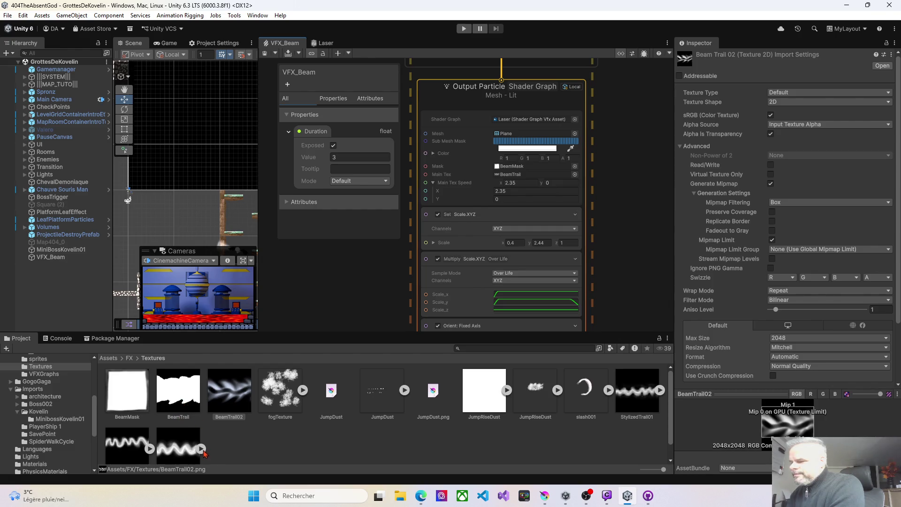
left_click(188, 454)
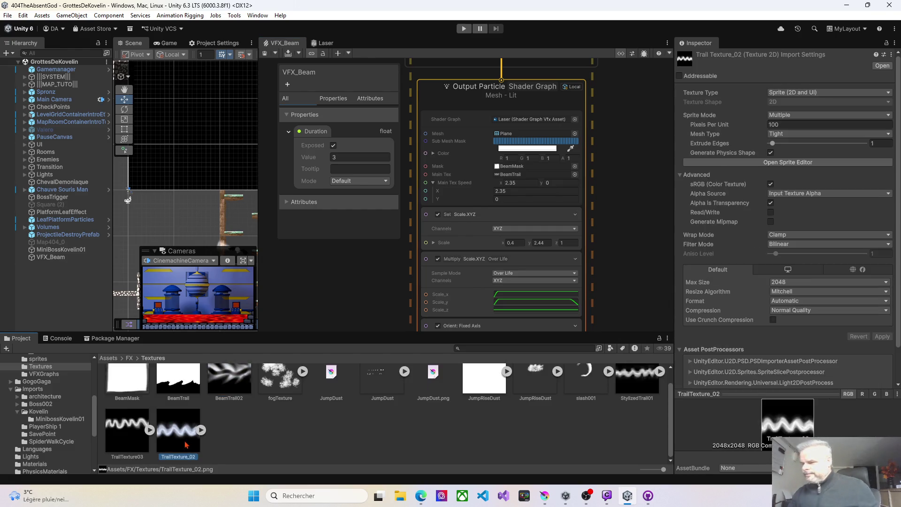
key("ctrl+d")
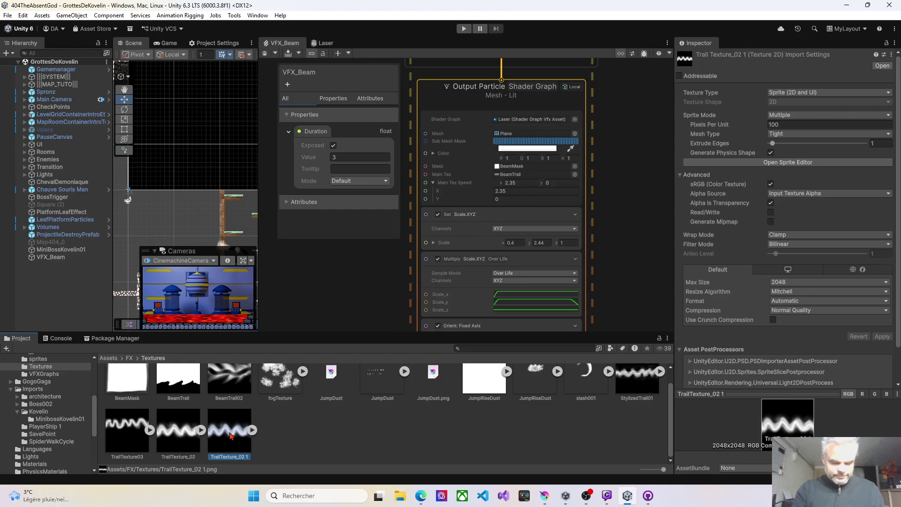
Step: Rename the TrailTexture03 texture to BeamTrail03
key("e")
key("Home")
key("r")
key("Down")
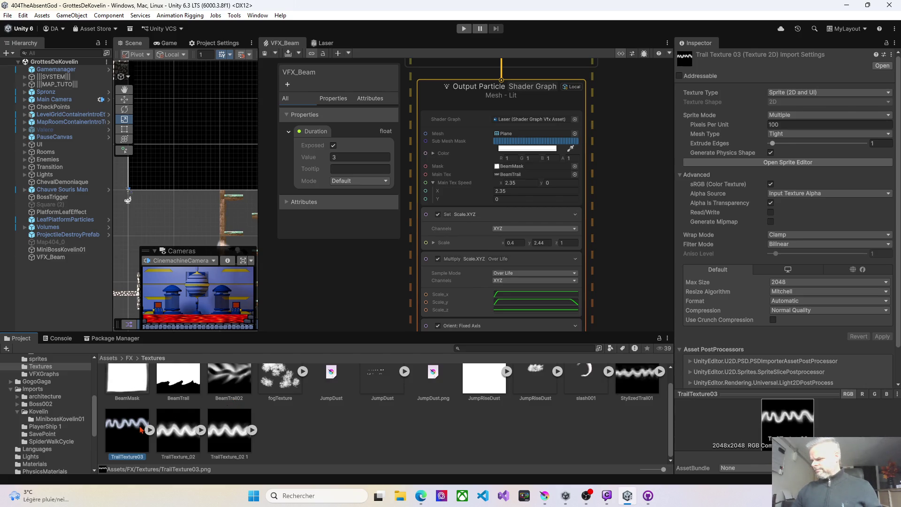
key("F2")
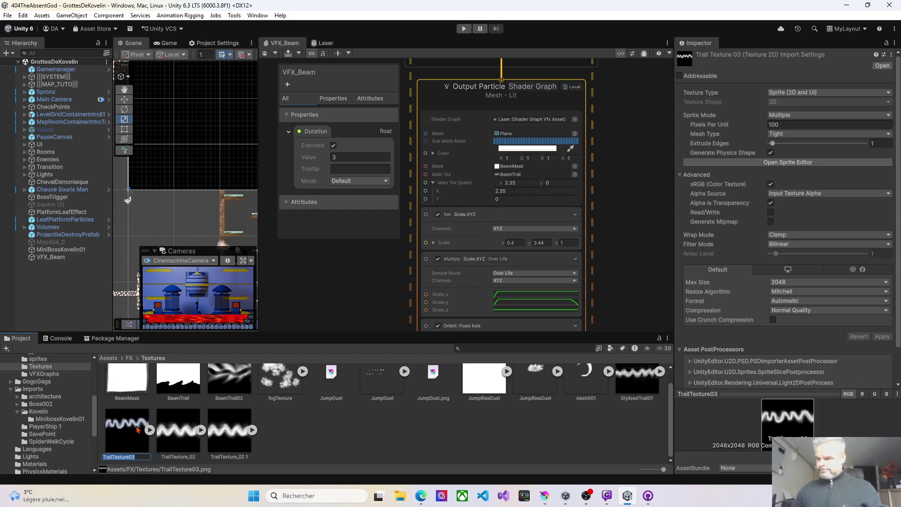
type("Beam")
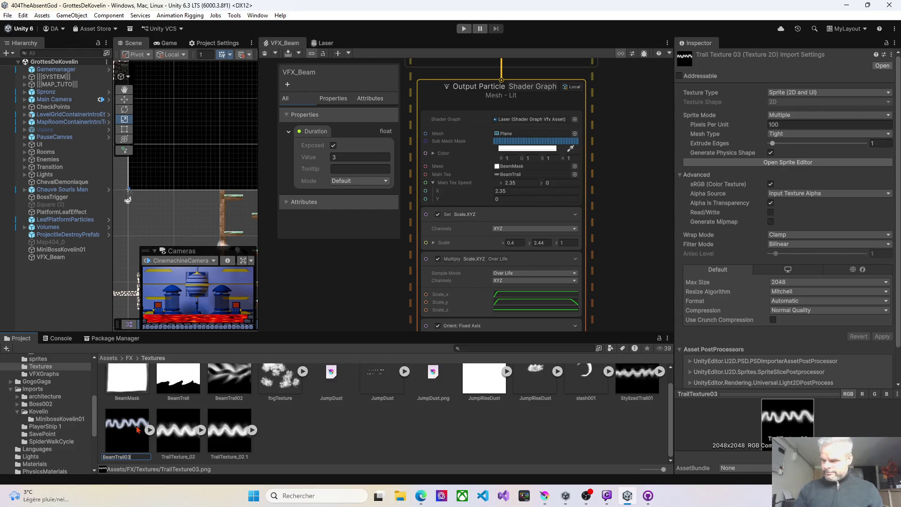
key("Return")
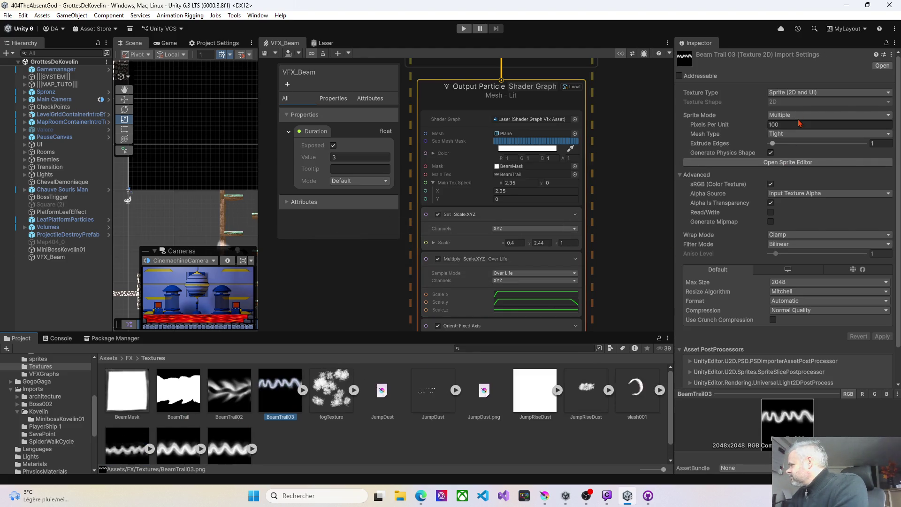
left_click(800, 93)
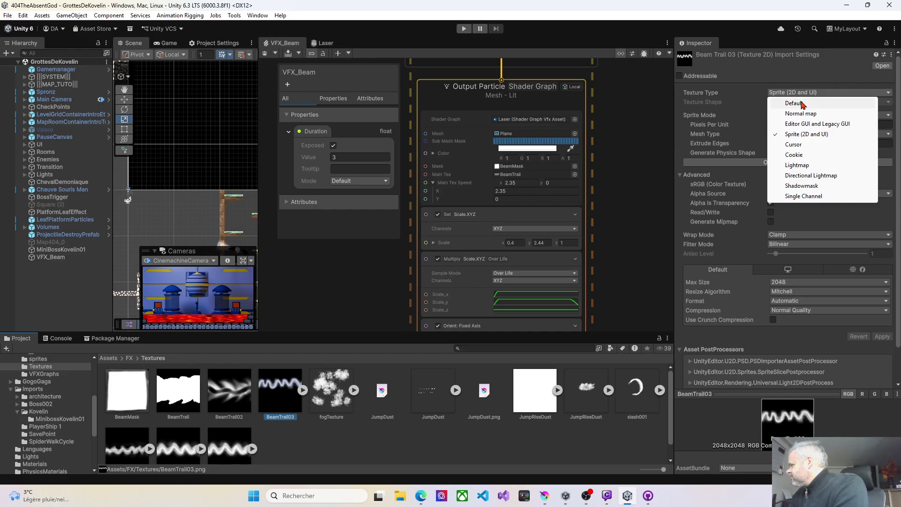
Step: Make BeamTrail03 a Default texture with Alpha Is Transparency and Repeat wrap, and save the import settings
left_click(803, 102)
left_click(771, 135)
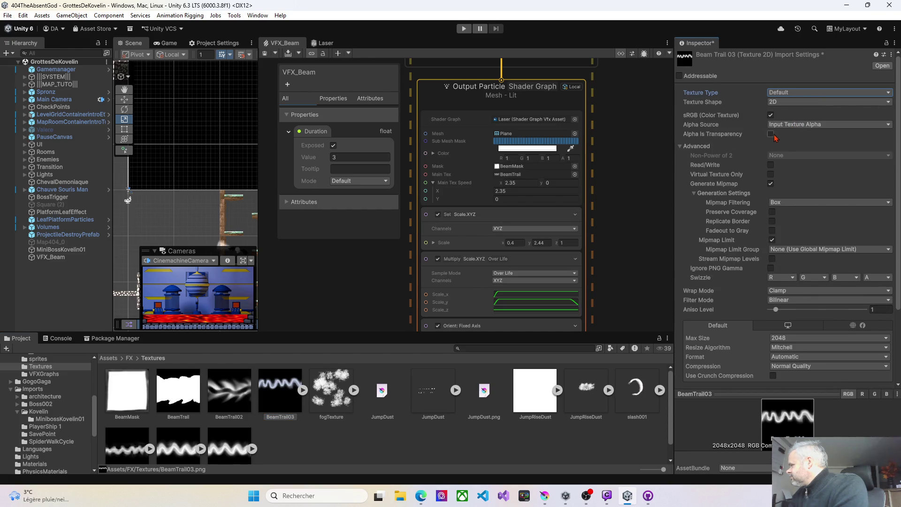
left_click(777, 292)
left_click(785, 302)
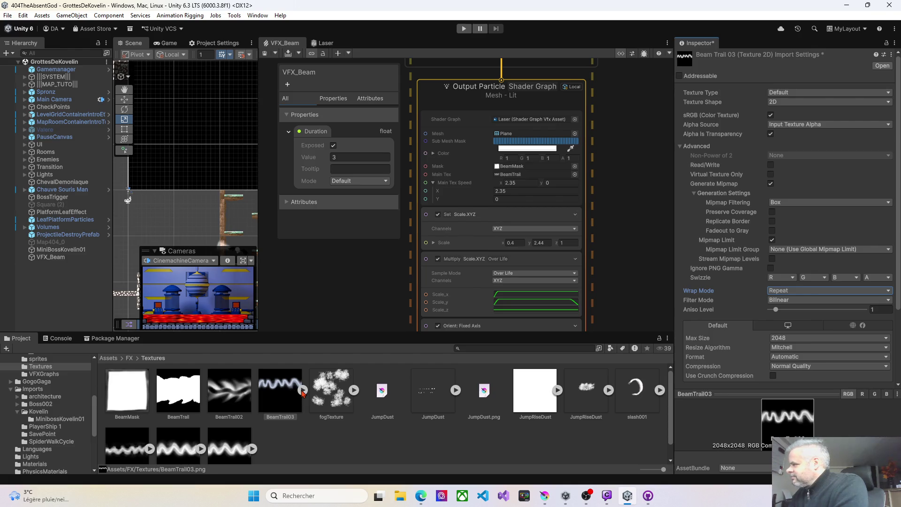
left_click(302, 390)
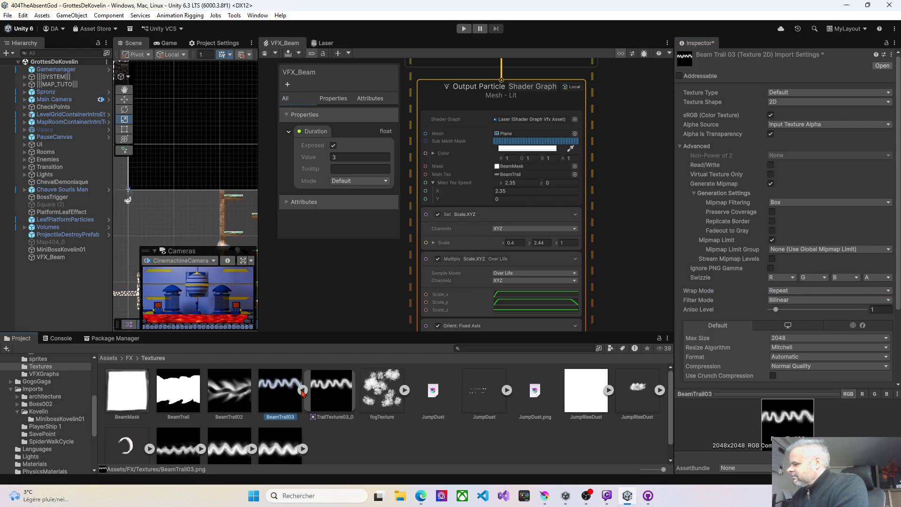
left_click(303, 391)
left_click(234, 393)
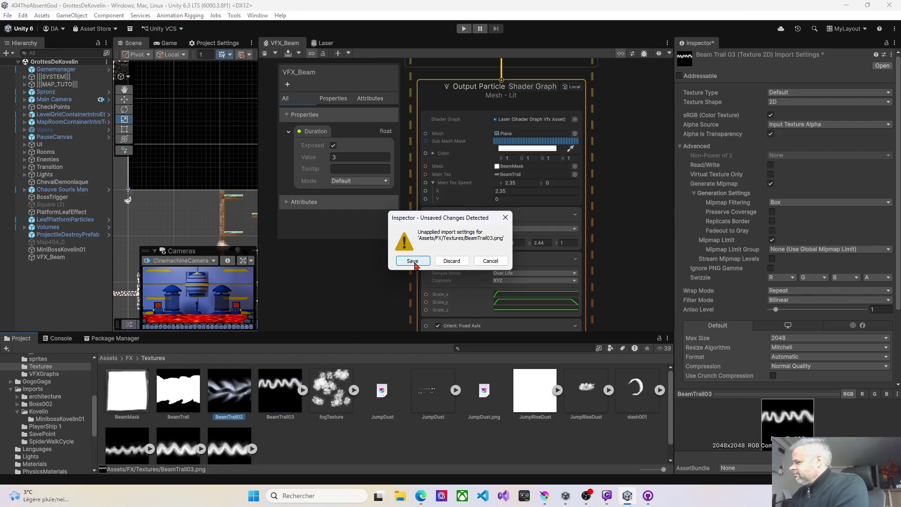
left_click(413, 261)
Step: Drag BeamTrail03 into the beam's Main Tex slot
left_click(281, 417)
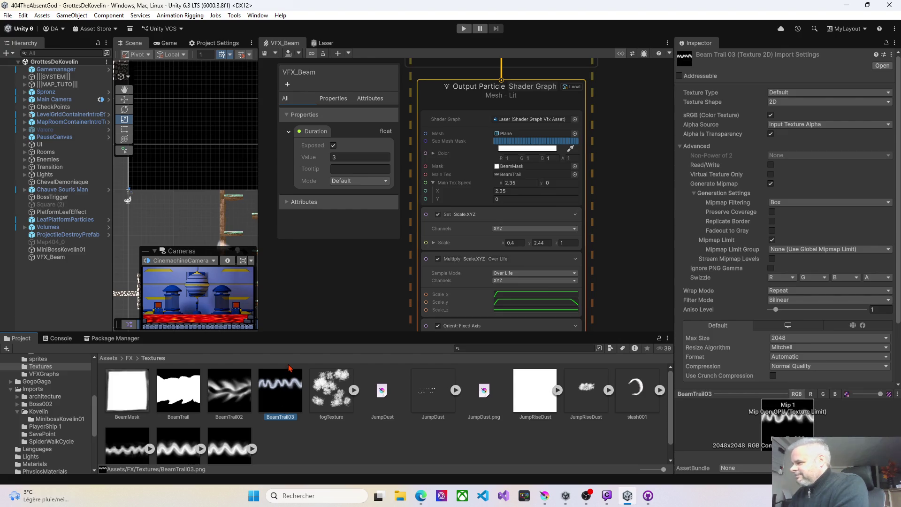
left_click_drag(289, 394, 512, 182)
left_click(60, 258)
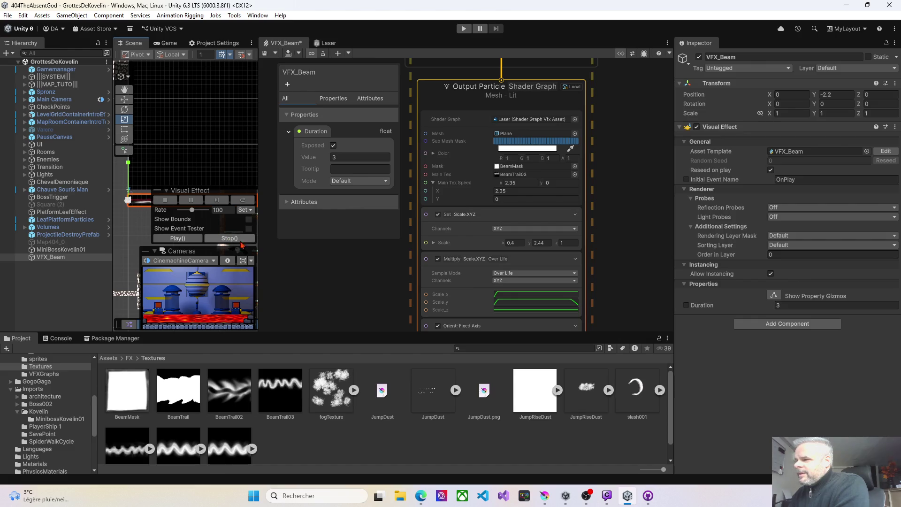
Step: Preview the beam with BeamTrail03, set Main Tex Speed X to 1, and replay it
left_click_drag(260, 241, 410, 242)
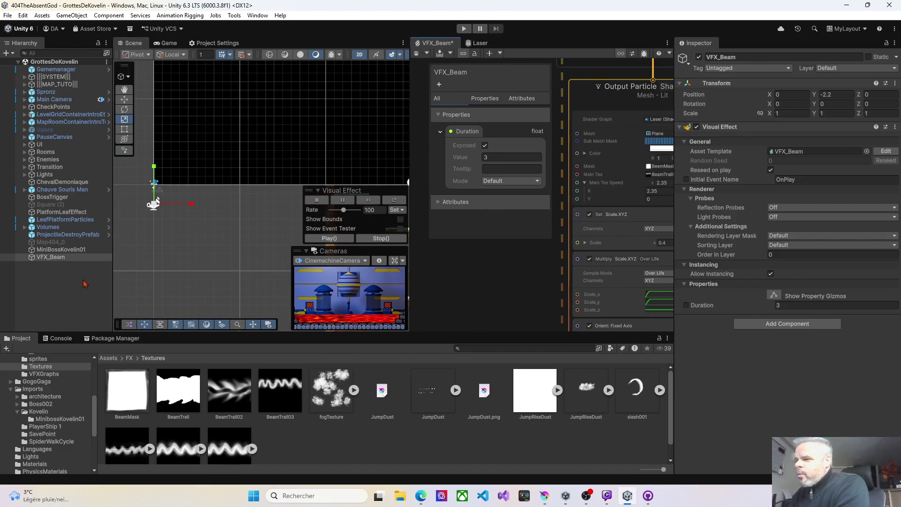
left_click(328, 238)
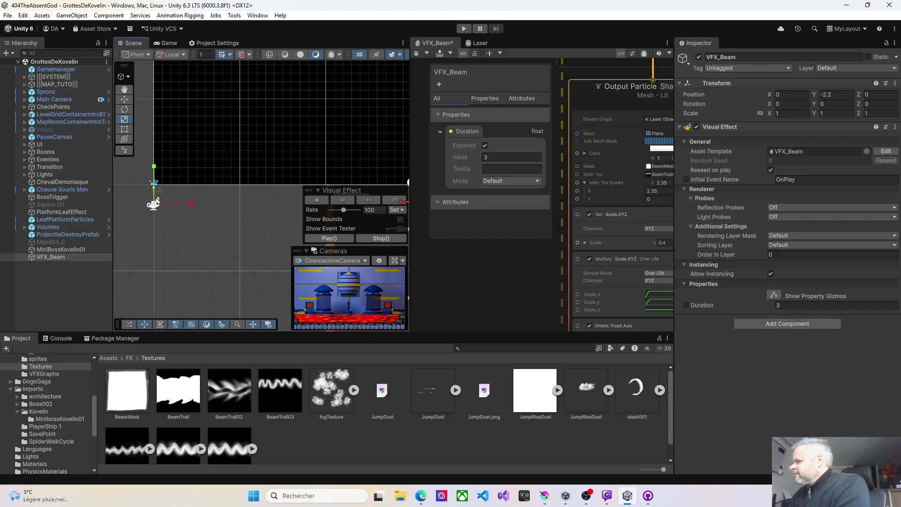
left_click_drag(413, 205, 352, 204)
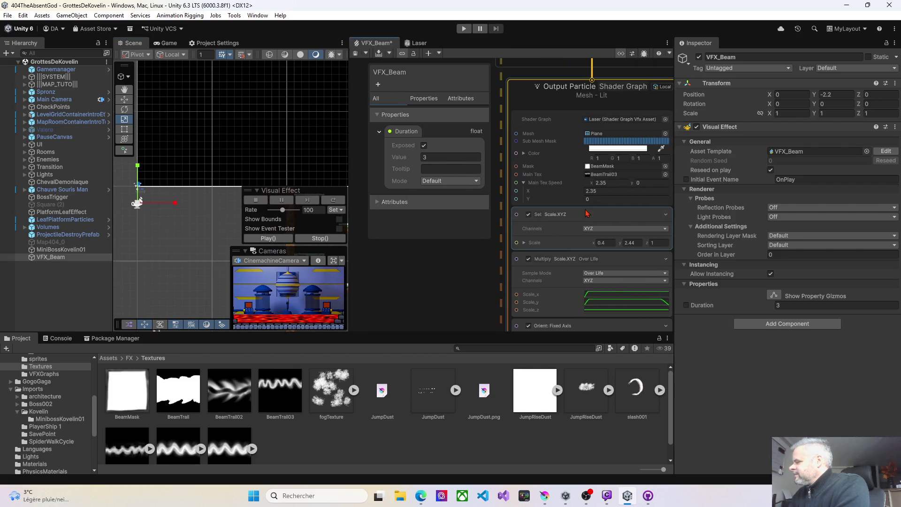
left_click_drag(591, 182, 586, 185)
left_click(601, 183)
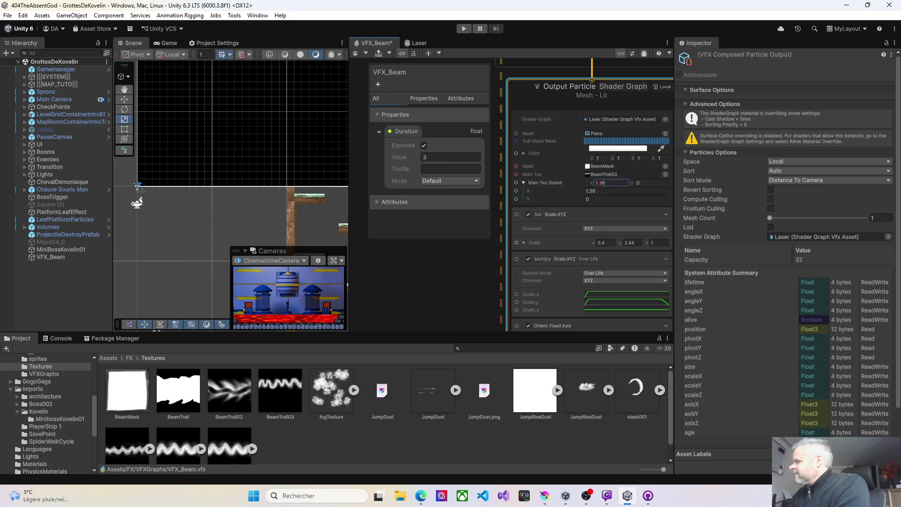
type("1")
key("Return")
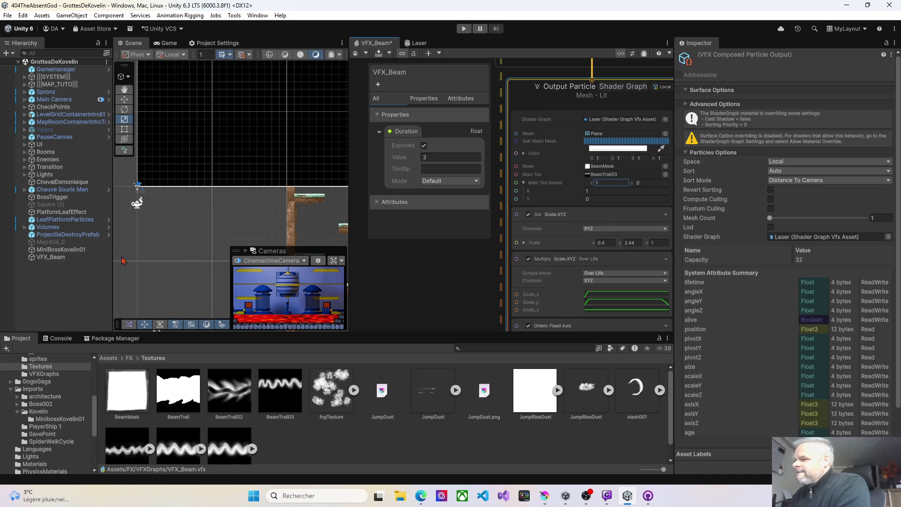
left_click(107, 257)
left_click(280, 238)
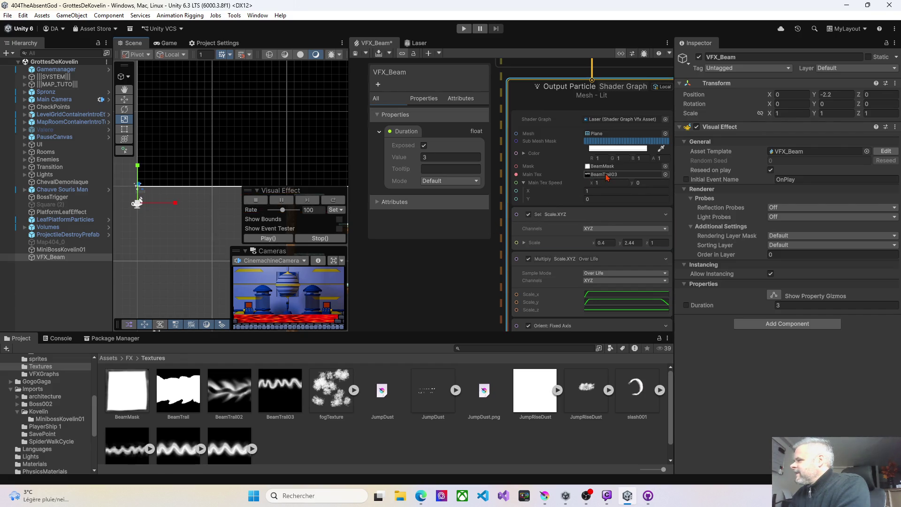
Step: Swap Main Tex back to BeamTrail, replay, and nudge Main Tex Speed X to 0.67
mouse_move(178, 389)
left_mouse_down()
mouse_move(423, 225)
mouse_move(599, 175)
left_mouse_up()
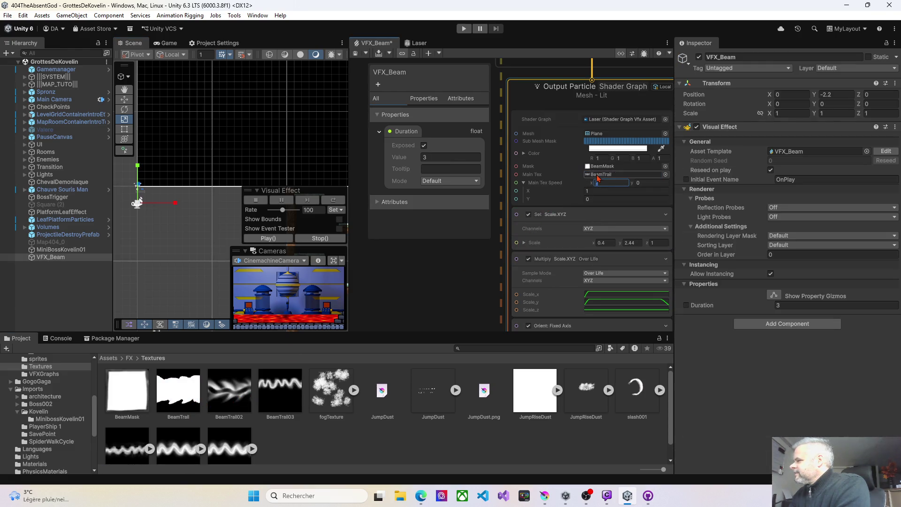
left_click(268, 238)
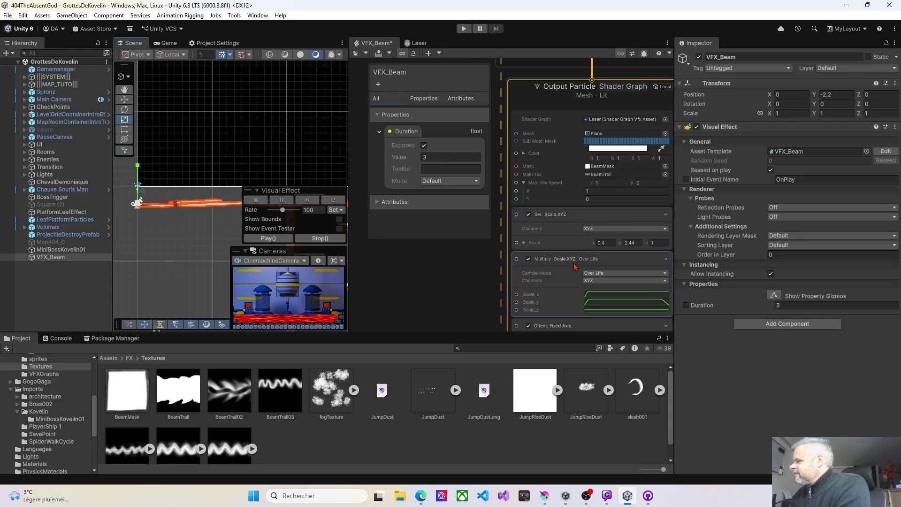
left_click_drag(591, 182, 593, 181)
type("0.67")
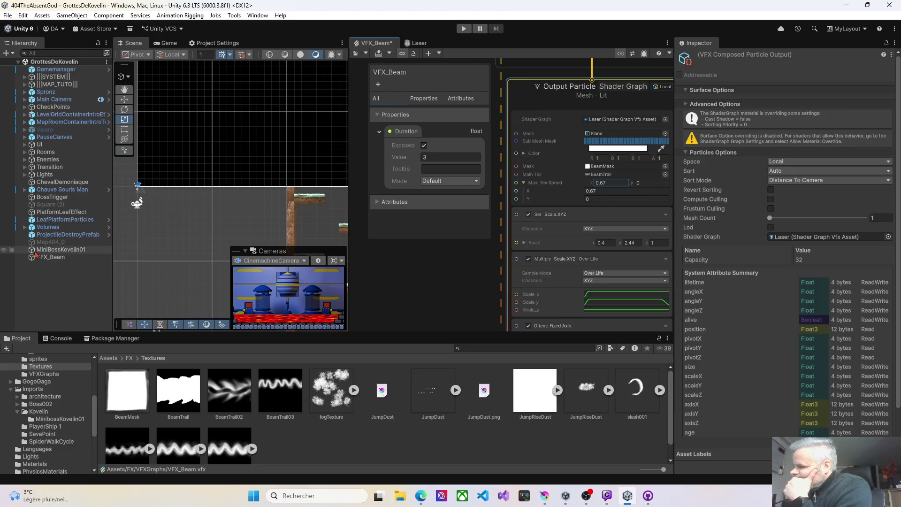
Step: Raise Main Tex Speed X from 0.67 to 4.66 and replay the beam preview
left_click(52, 258)
left_click(260, 240)
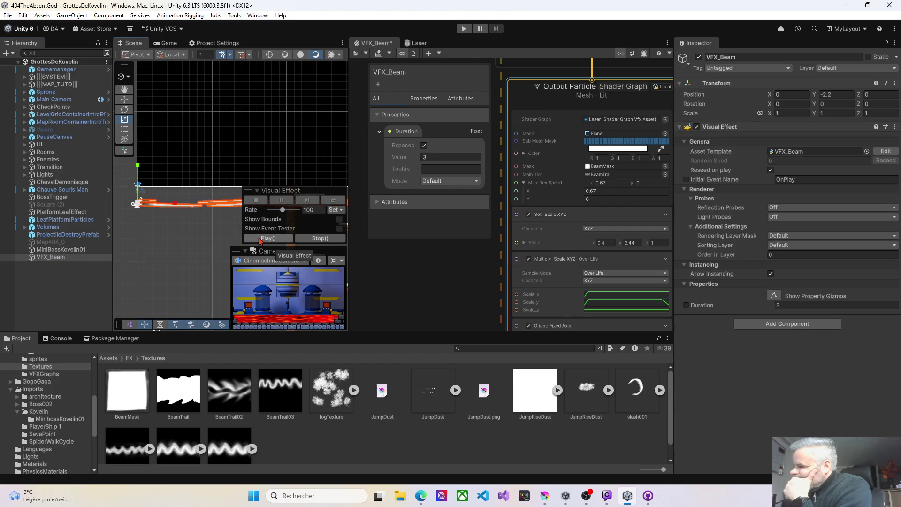
left_click(596, 183)
left_click_drag(593, 186, 656, 186)
left_click(285, 239)
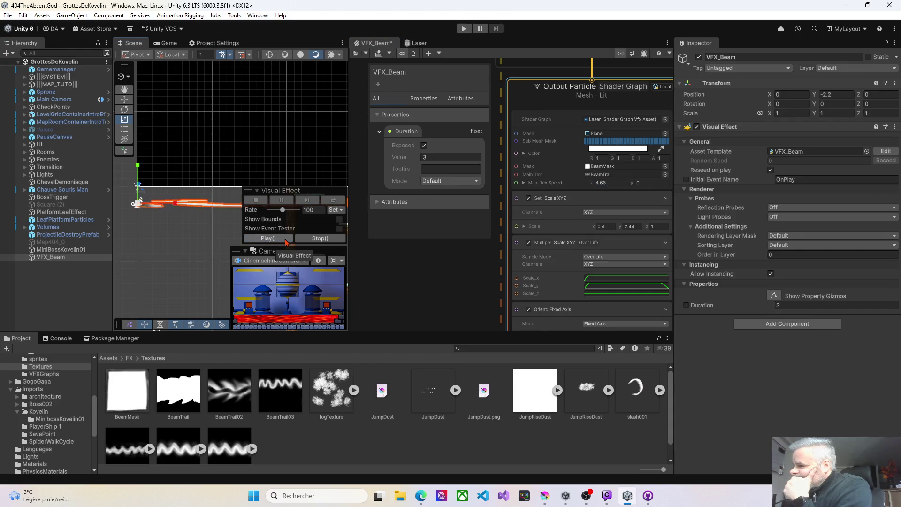
left_click(286, 241)
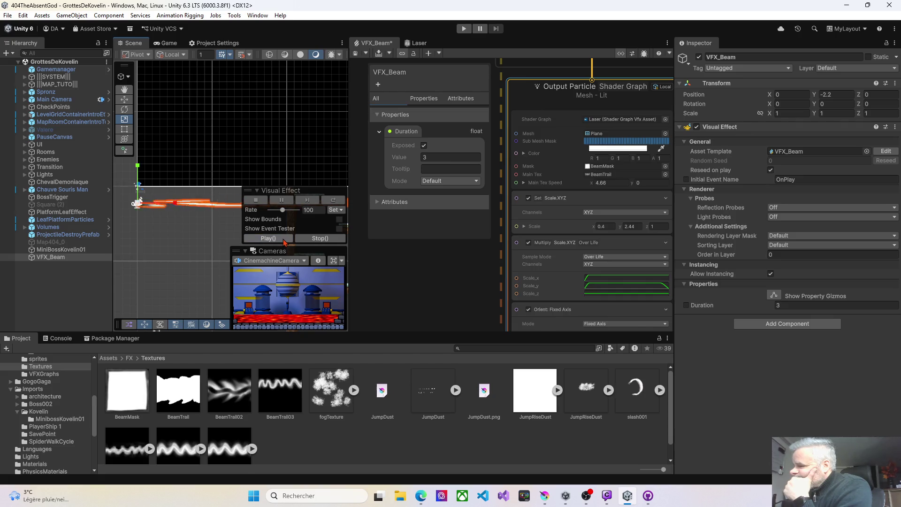
Step: Set the Set Scale.XYZ Y value to 7.4
left_click(629, 227)
type("7.4")
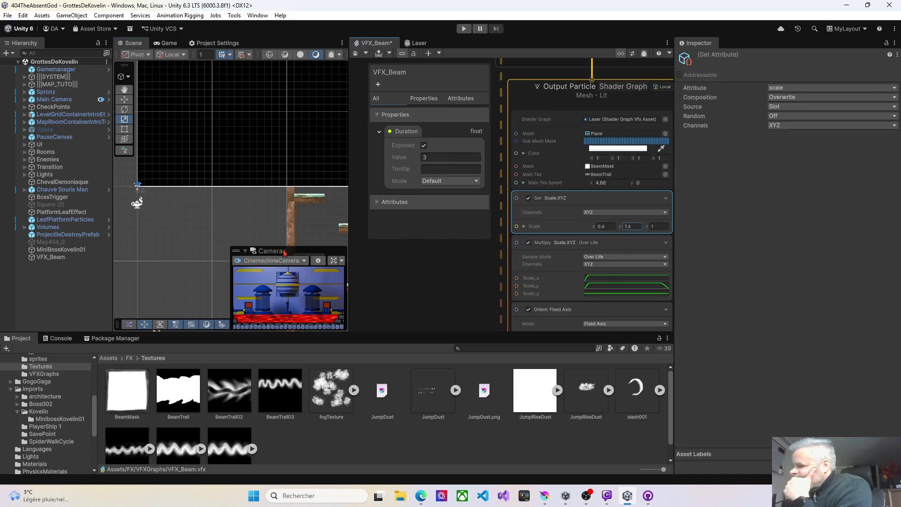
left_click(51, 257)
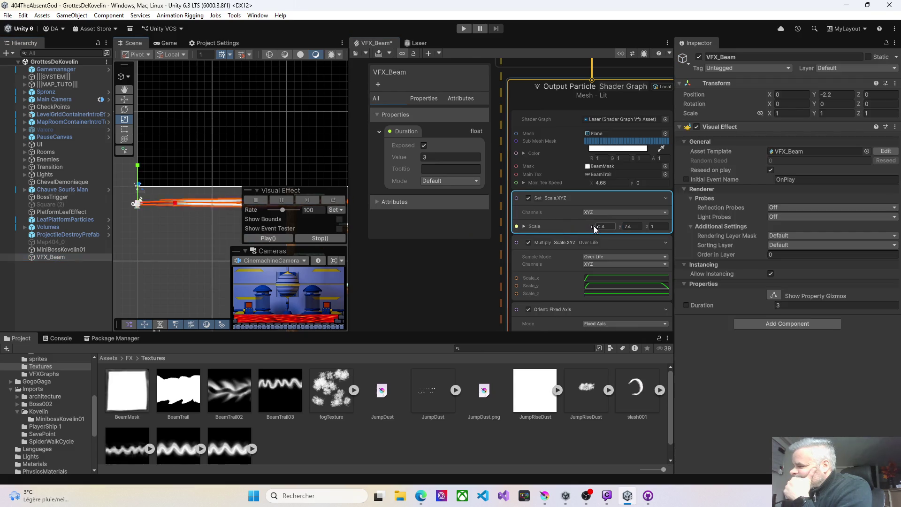
Step: Frame the beam in the scene, widen its X scale from 0.4, and preview it
mouse_move(171, 216)
left_mouse_down()
mouse_move(185, 194)
mouse_move(185, 148)
left_mouse_up()
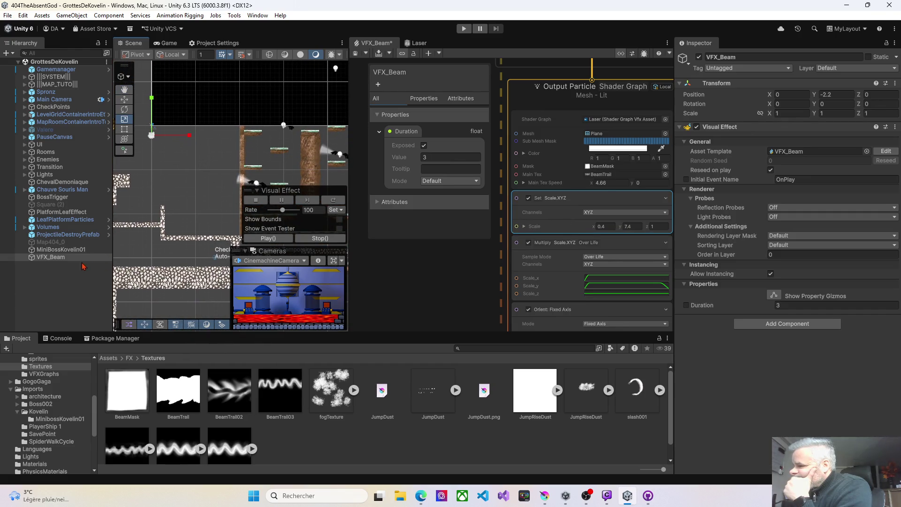
left_click(268, 238)
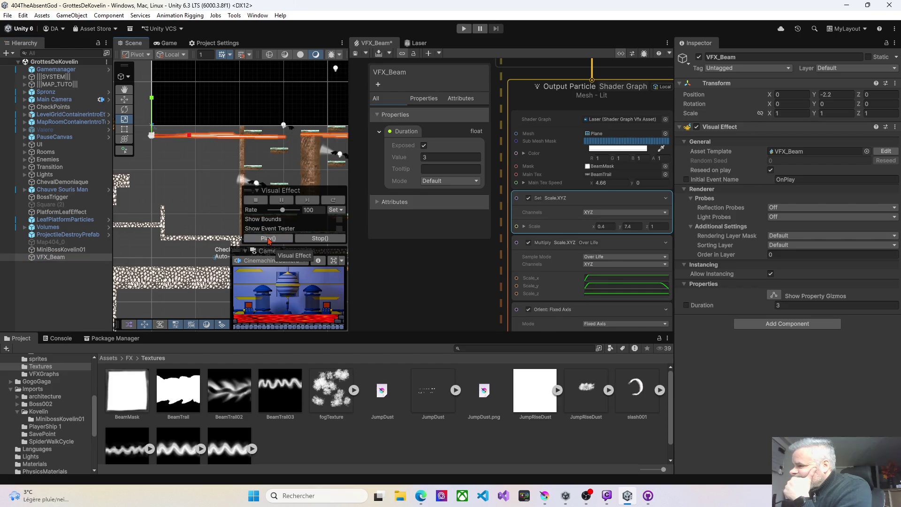
scroll(269, 161, "down", 5)
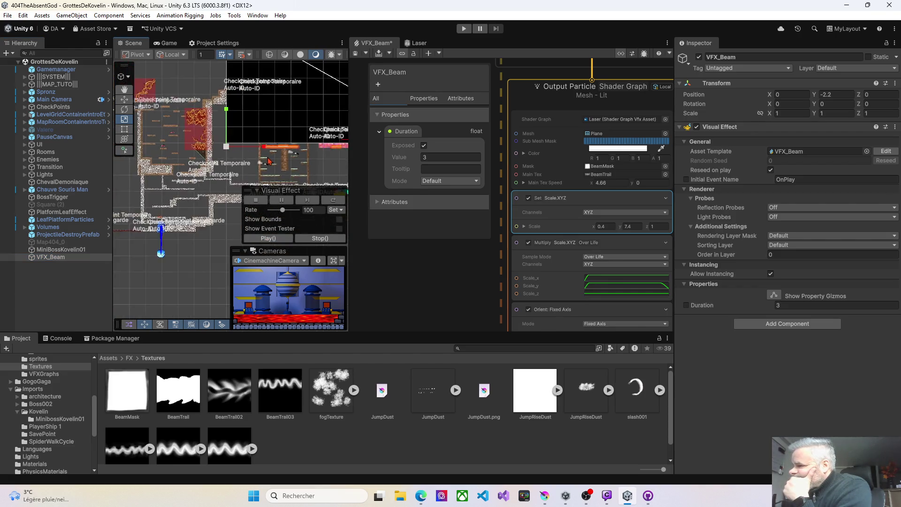
scroll(217, 163, "up", 4)
scroll(217, 163, "up", 3)
left_click_drag(594, 230, 598, 231)
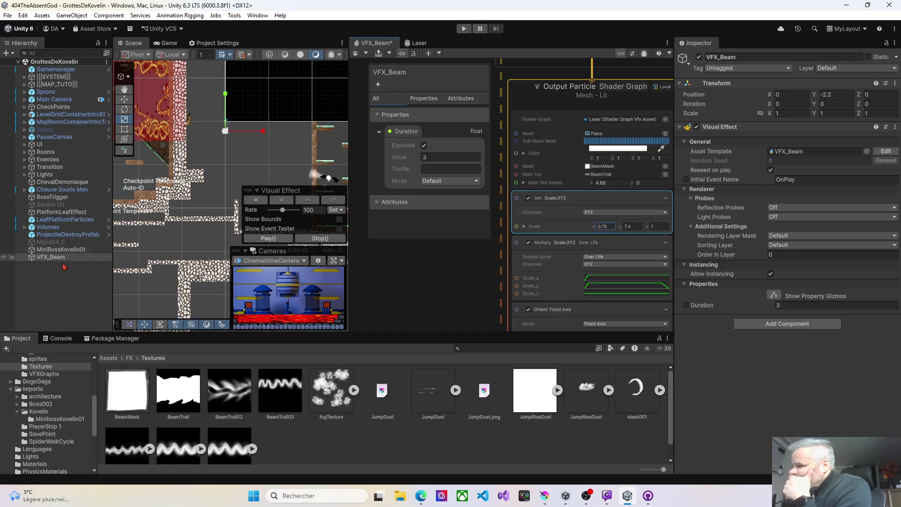
left_click(264, 238)
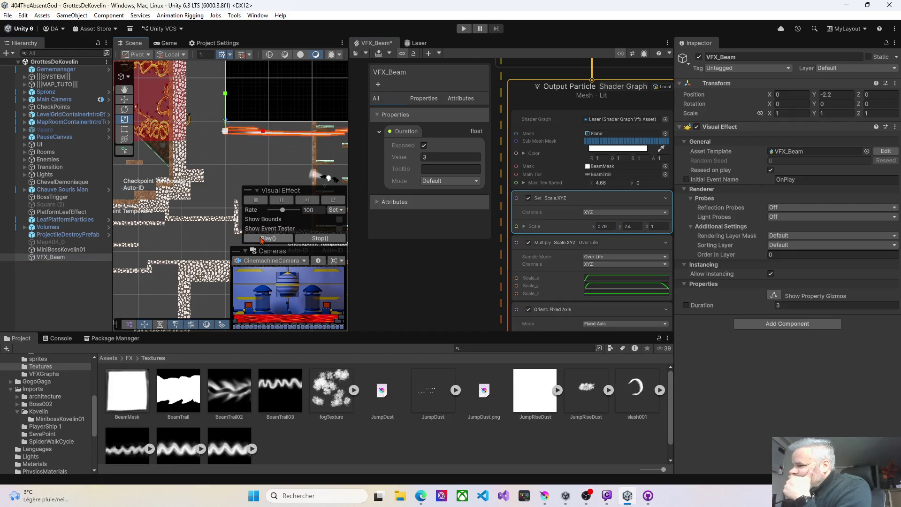
Step: Set the beam's Y scale to 3.28 and replay it to check the size
scroll(209, 179, "up", 2)
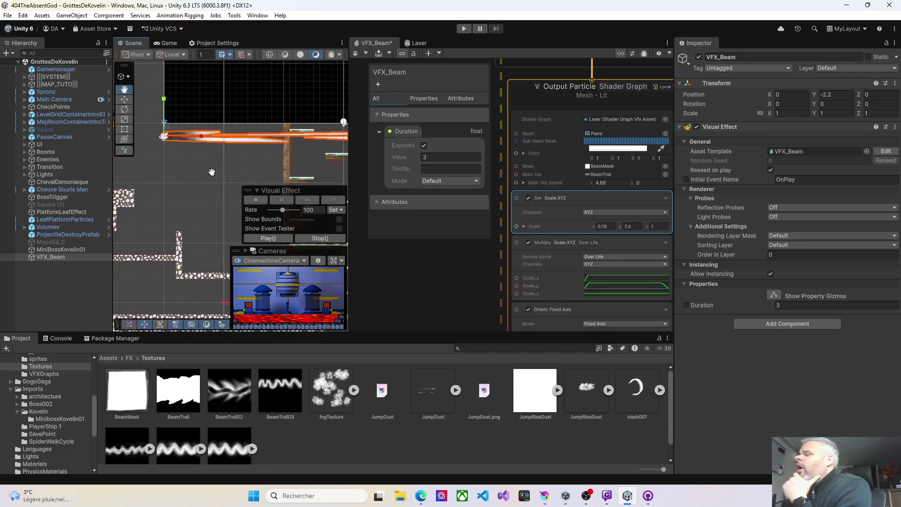
left_click(623, 227)
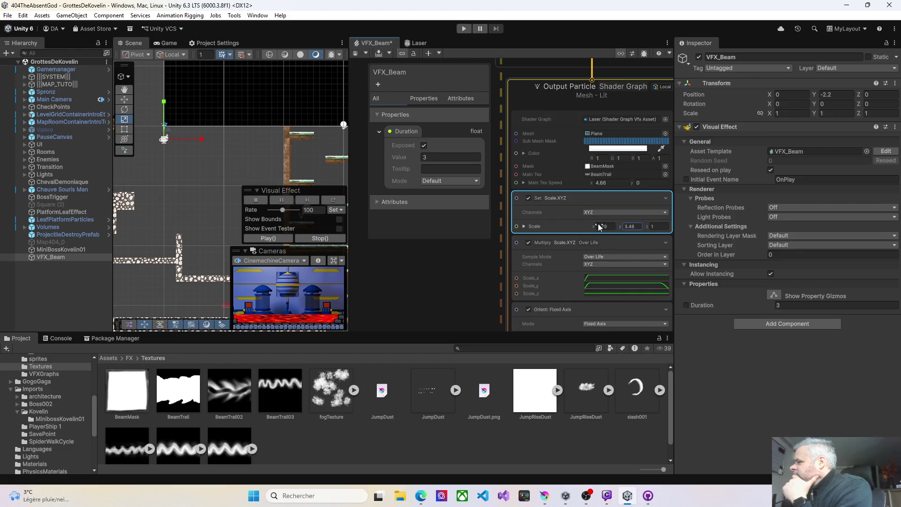
double_click(628, 226)
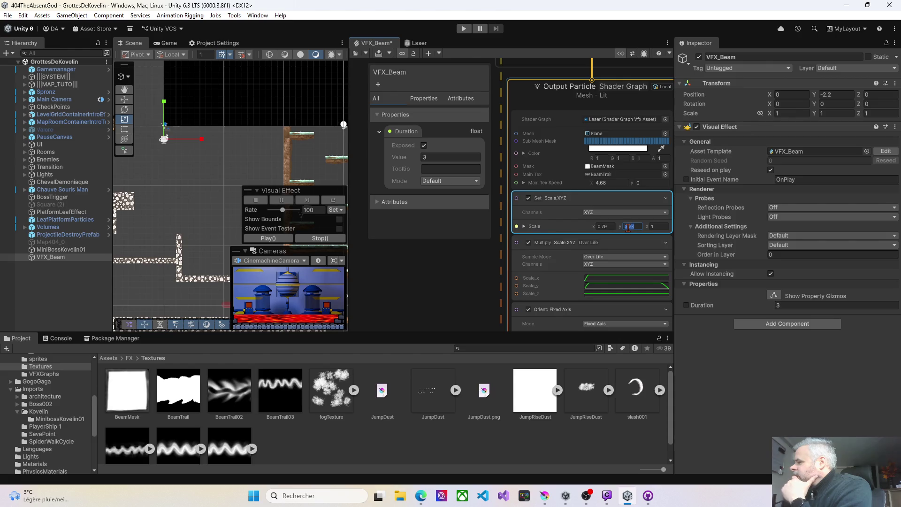
left_click(59, 258)
left_click(269, 239)
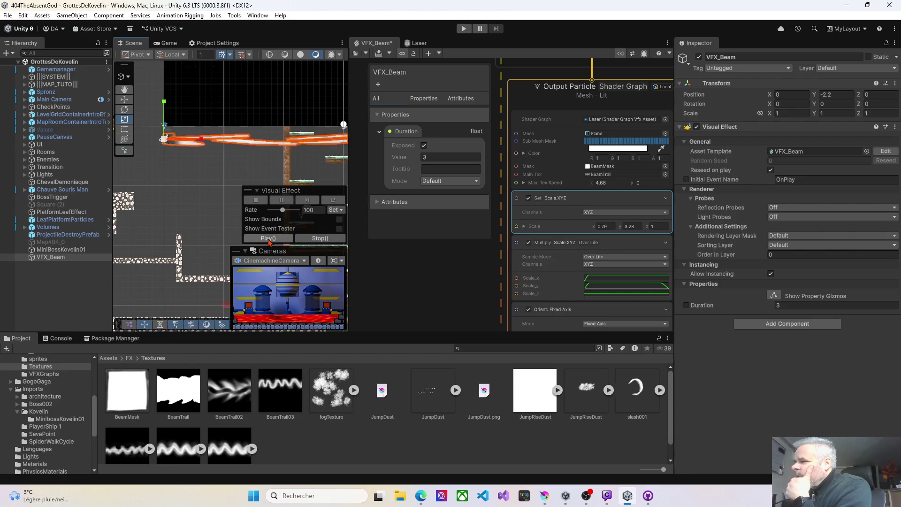
Step: Try an X scale of 1.45, then reduce it, previewing the beam each time
left_click(524, 226)
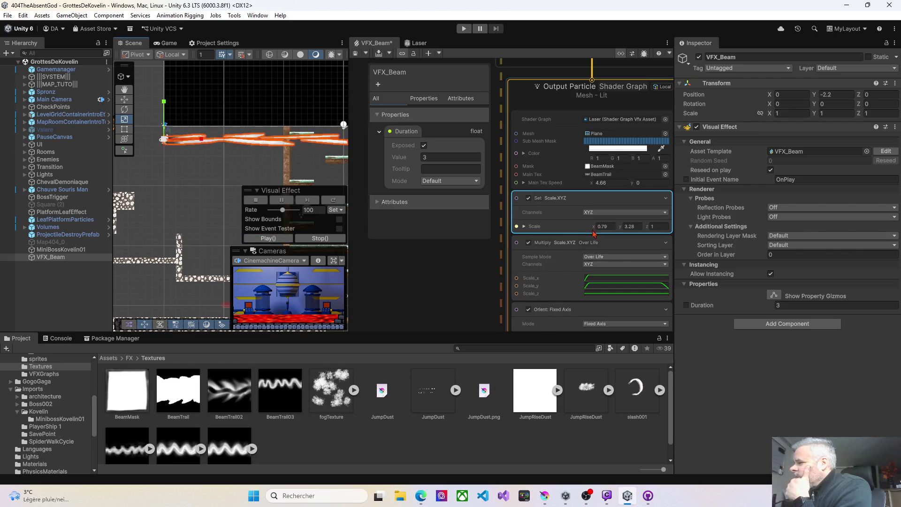
left_click_drag(598, 227, 603, 227)
left_click(59, 258)
left_click(260, 239)
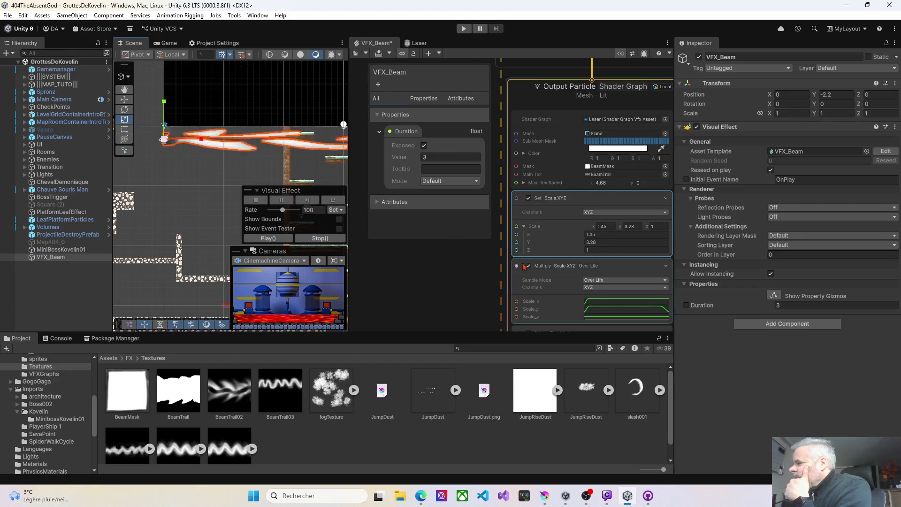
left_click_drag(595, 227, 584, 228)
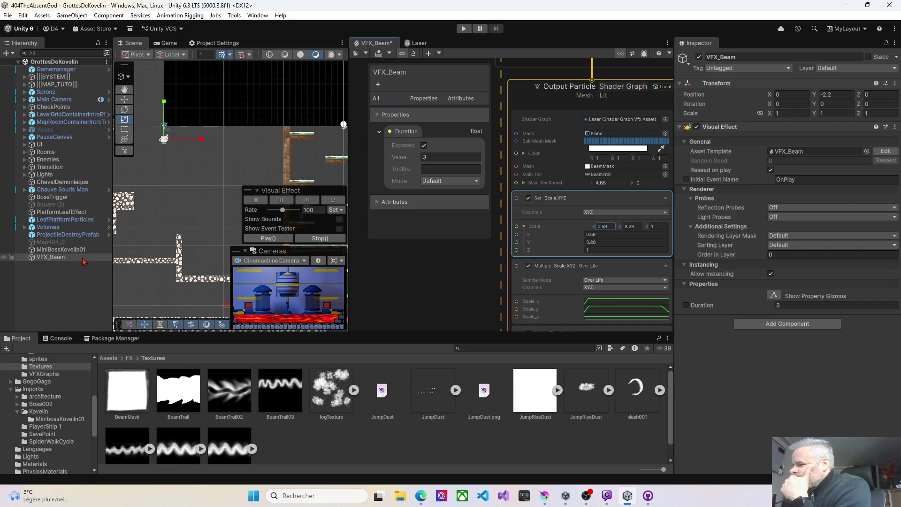
left_click(270, 241)
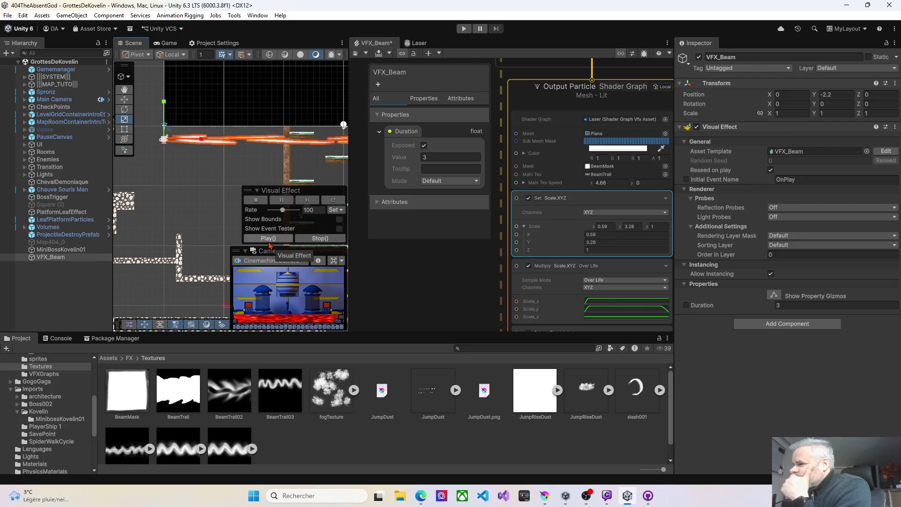
Step: Reframe the view on VFX_Beam and replay it at scale 0.59 by 3.28
scroll(203, 168, "up", 3)
key("f")
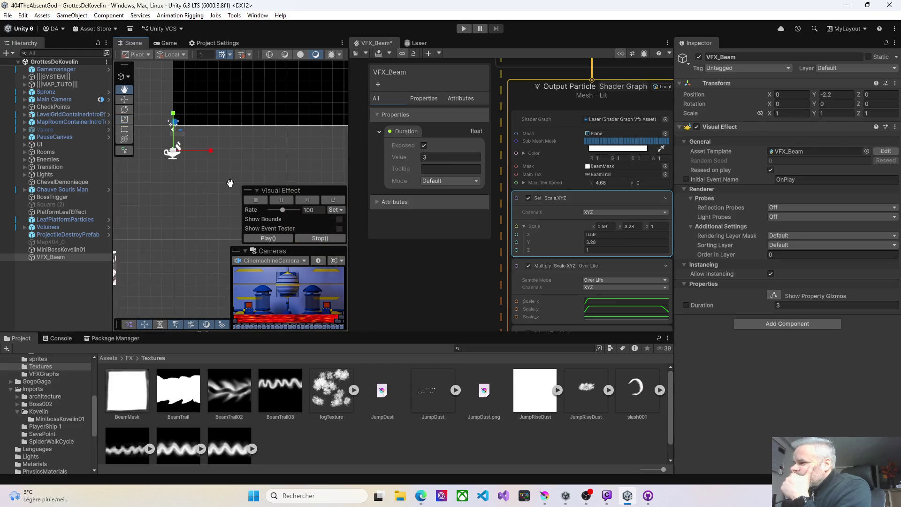
left_click(37, 257)
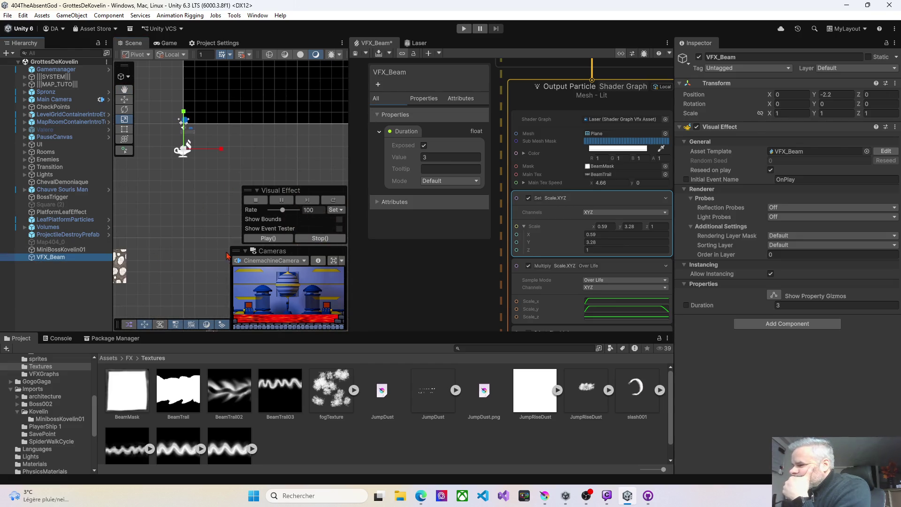
left_click(271, 238)
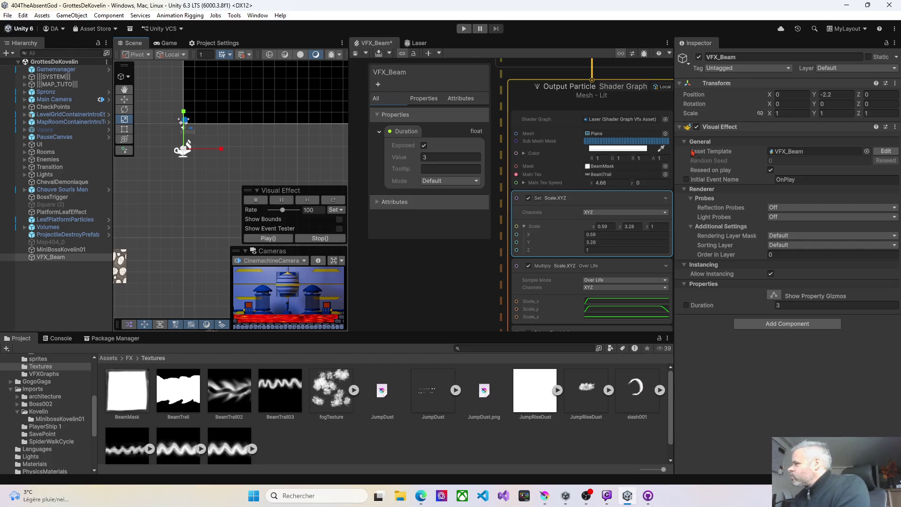
Step: Change the beam's HDR colour to a dark red and preview it
left_click(604, 149)
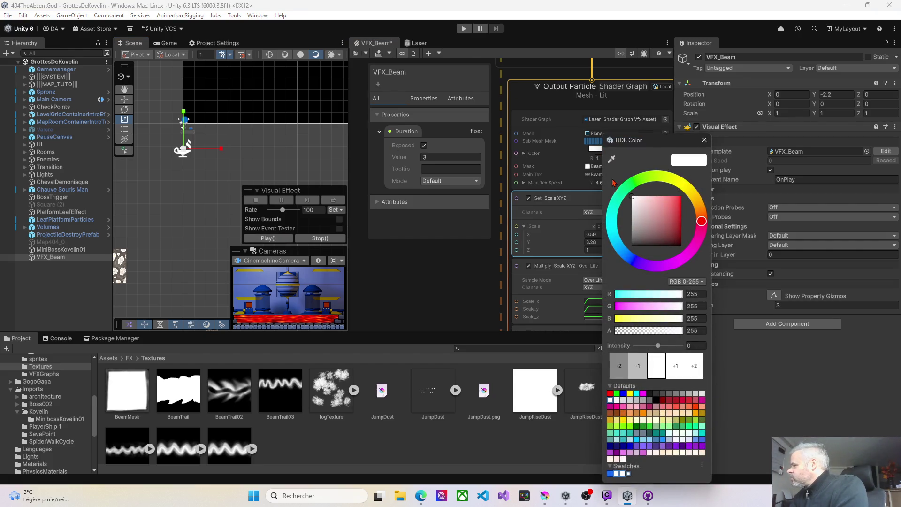
left_click(624, 244)
left_click_drag(669, 213, 678, 206)
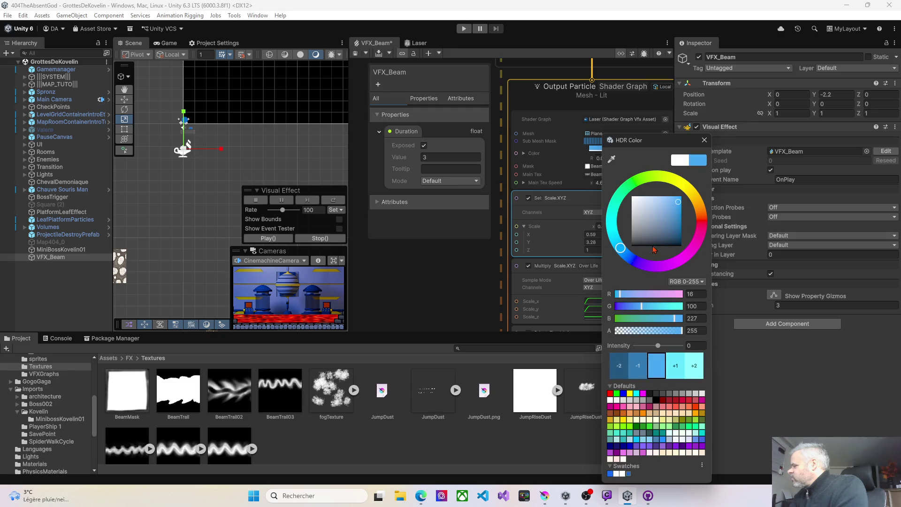
left_click(632, 259)
left_click(699, 215)
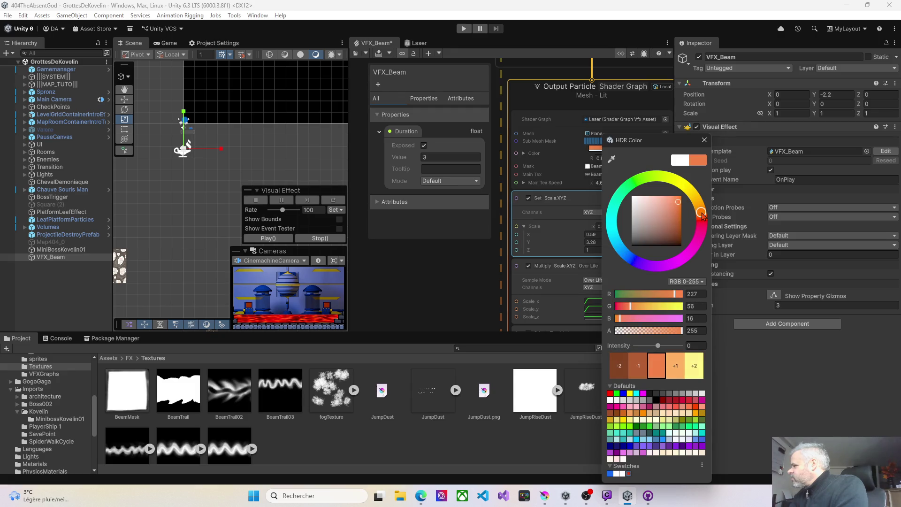
left_click_drag(701, 217, 702, 221)
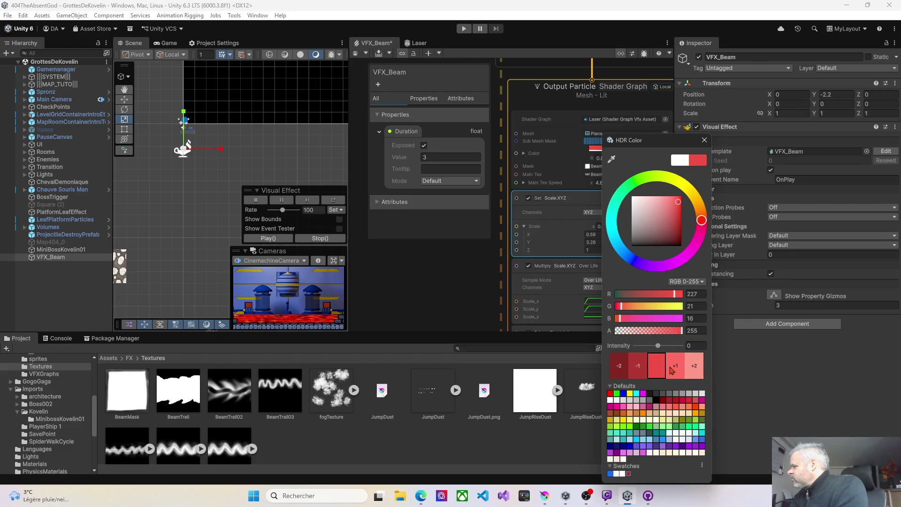
left_click_drag(676, 242, 681, 236)
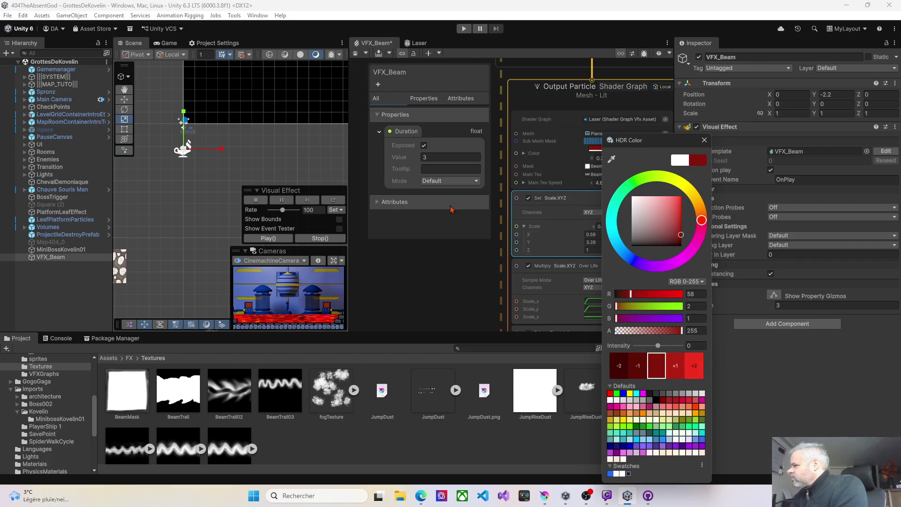
left_click(73, 258)
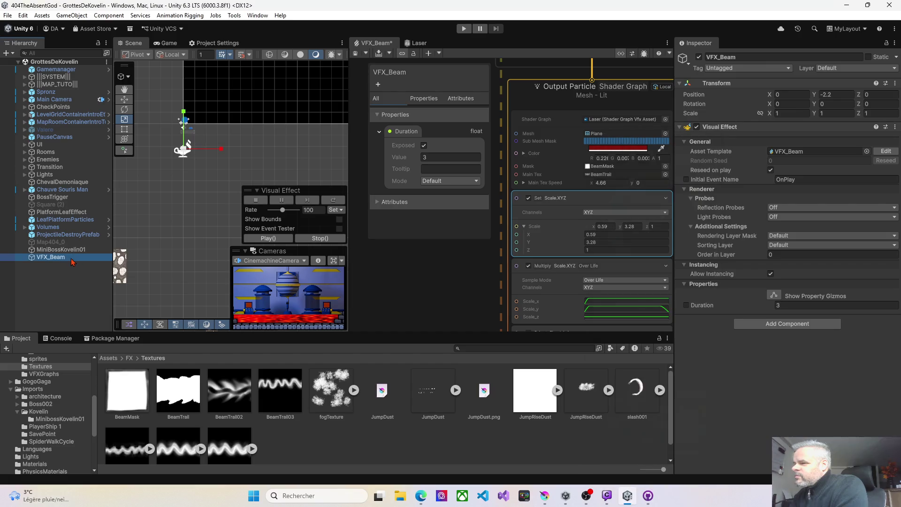
left_click(275, 239)
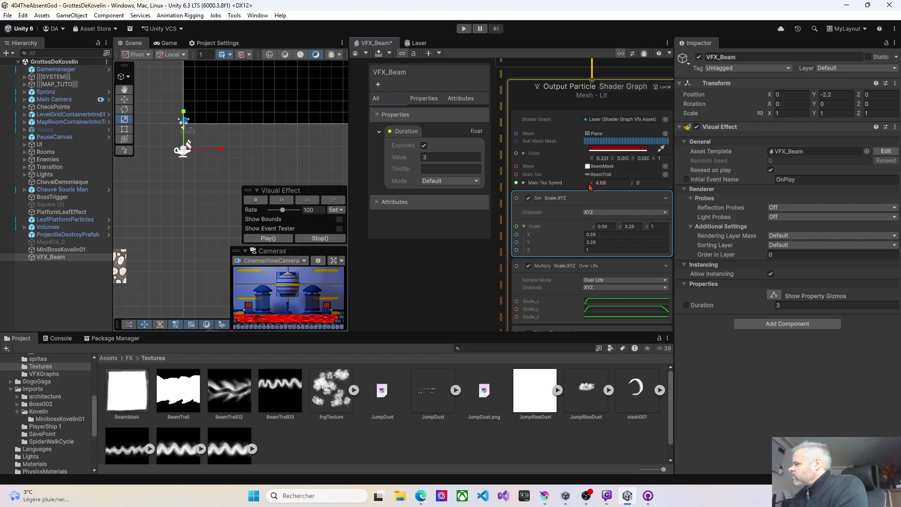
Step: Lower Main Tex Speed X from 4.66 to 2.56 and replay the beam
left_click_drag(586, 187, 577, 187)
left_click(67, 257)
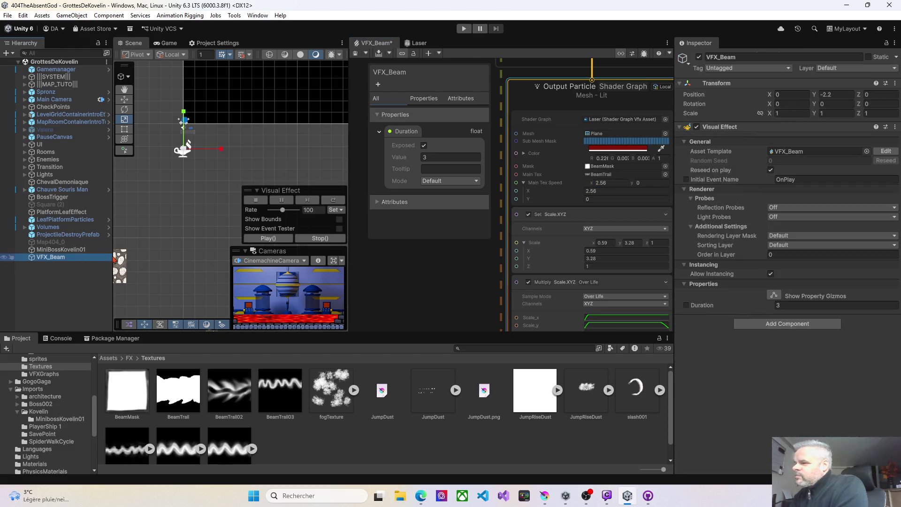
left_click(288, 240)
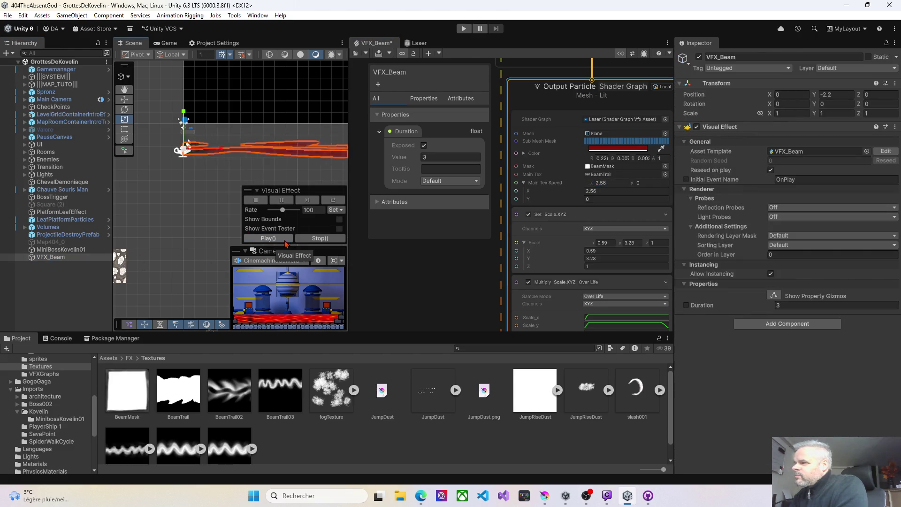